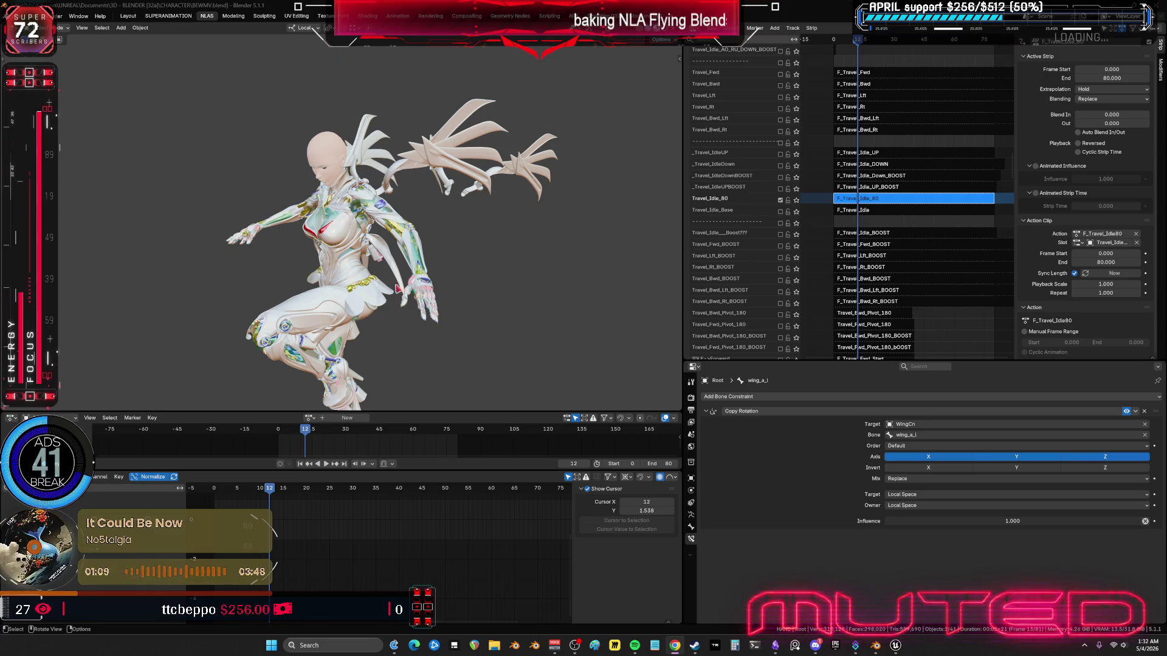
Step: Orbit the viewport closer to the character's upper body and wings, seen more from the front
middle_click_drag(398, 289, 356, 260)
middle_click_drag(289, 258, 338, 257)
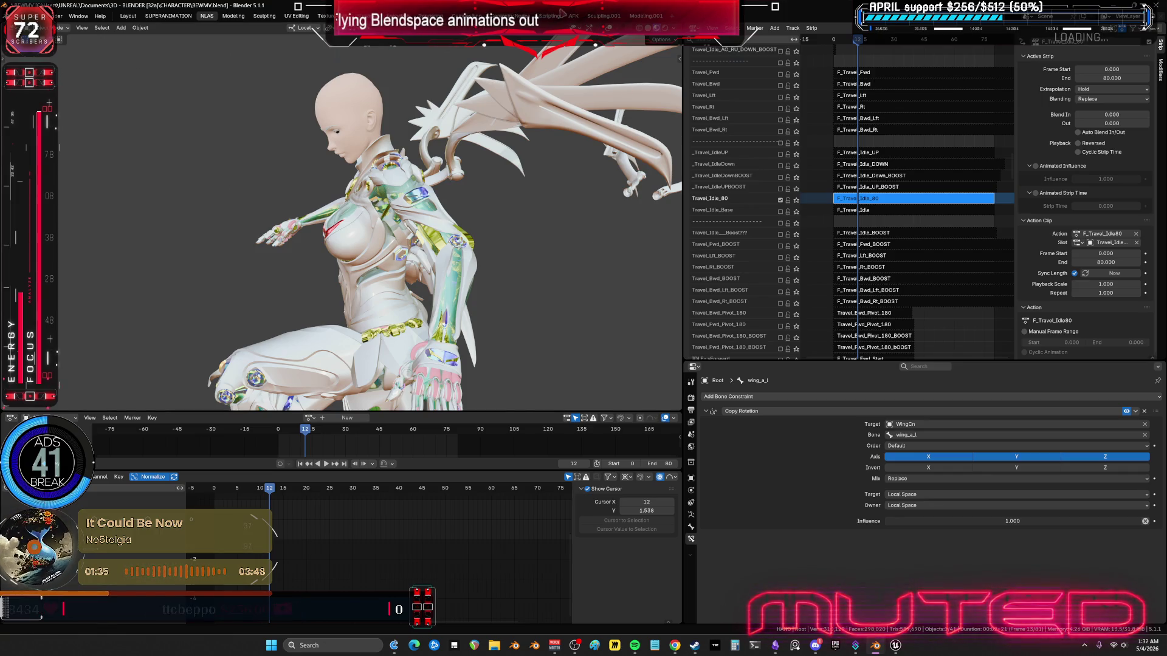
Step: Play the F_Travel_Idle80 flying animation from frame 0 and stop it around frame 80
key("shift+Left")
key("space")
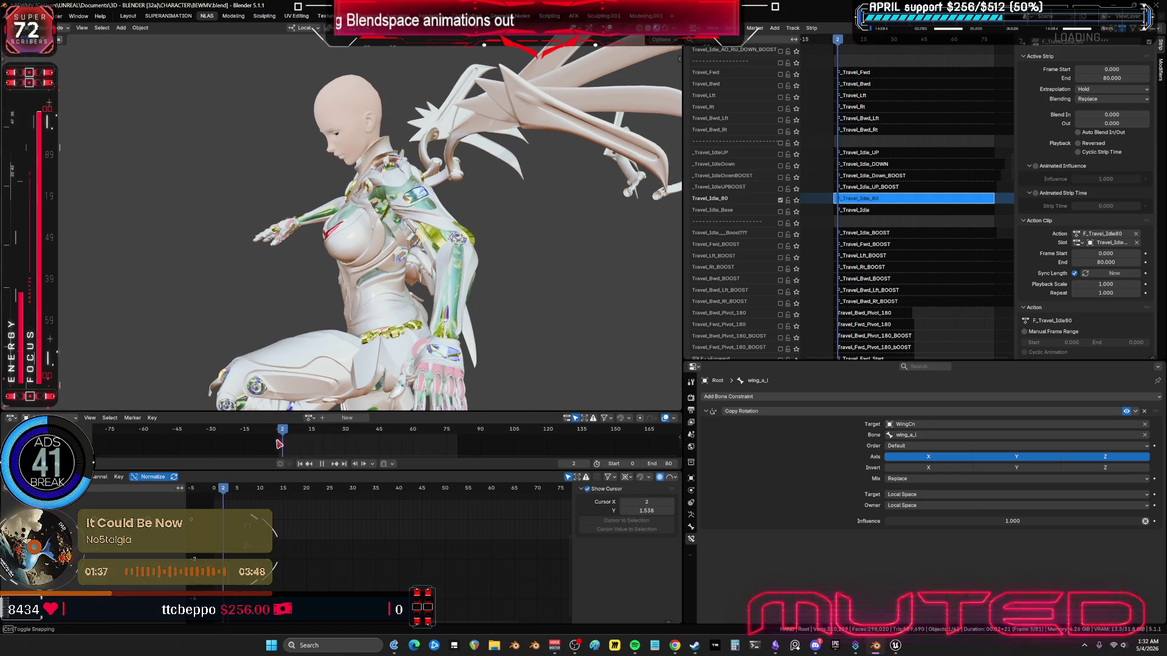
key("space")
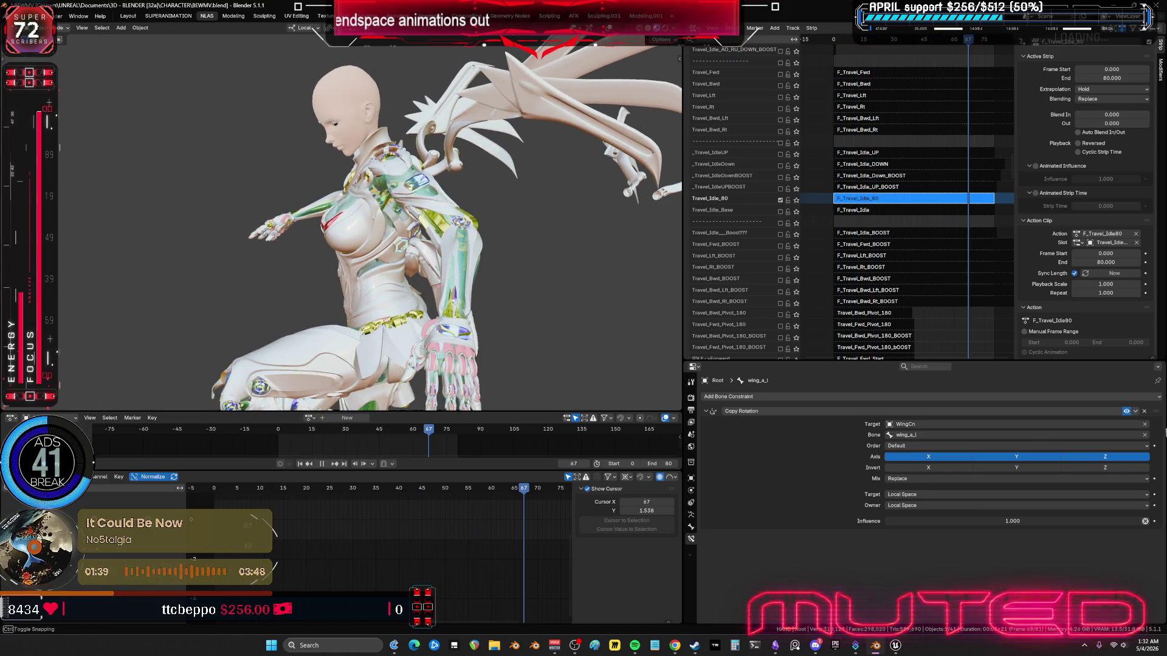
left_click(463, 431)
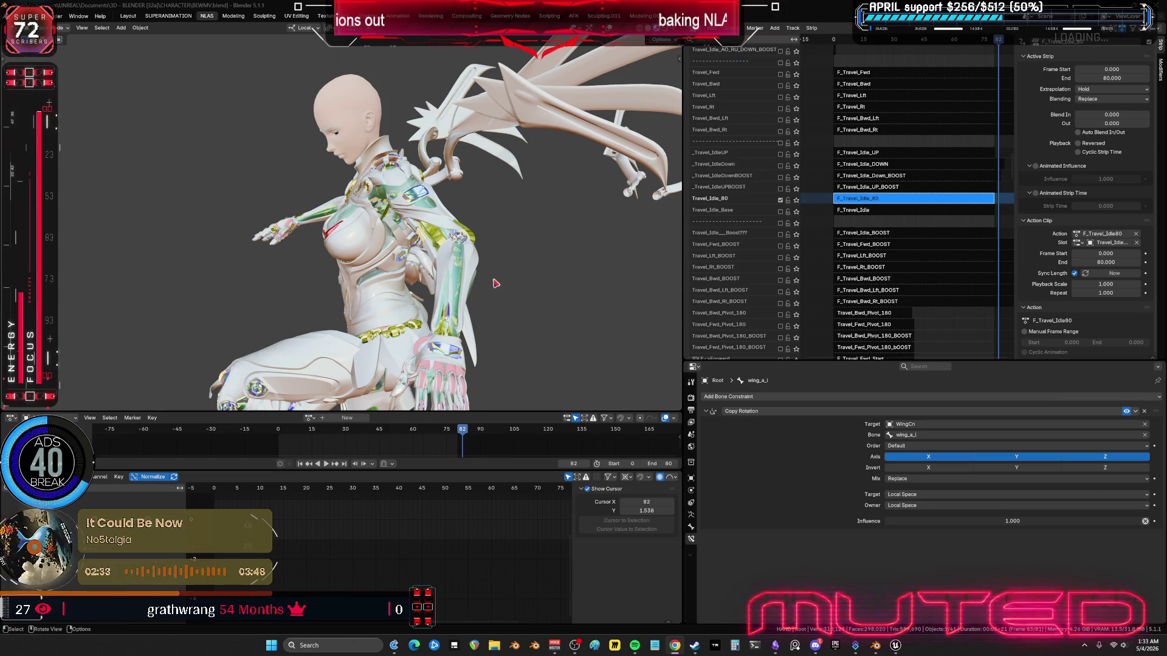
left_click_drag(425, 442, 425, 442)
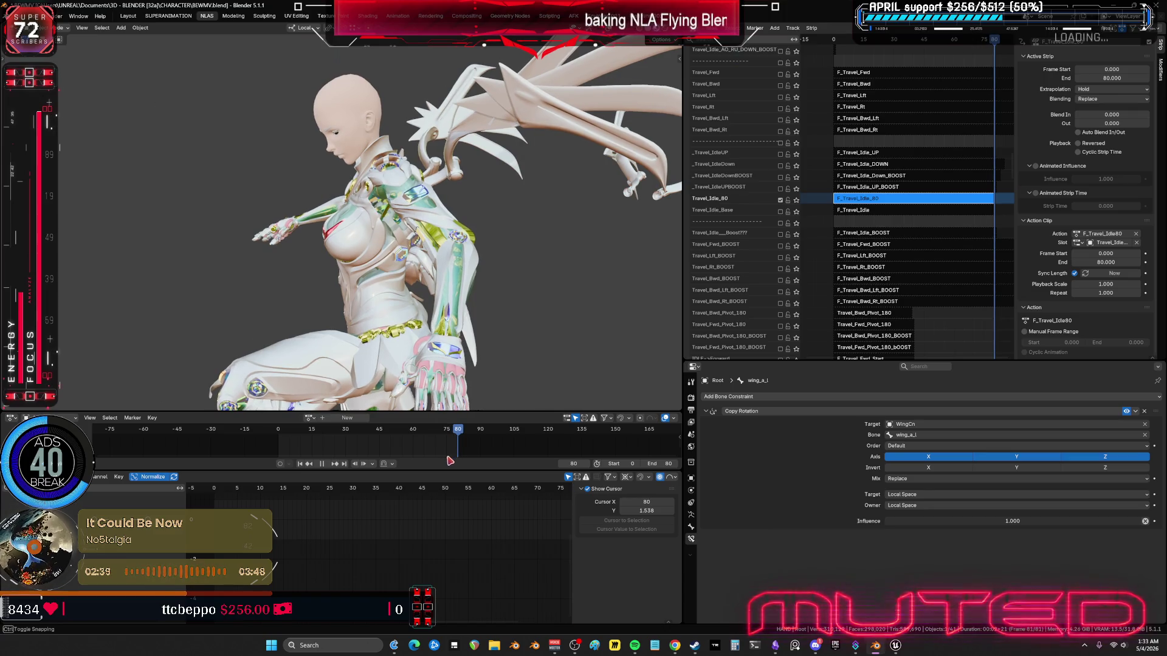
key("space")
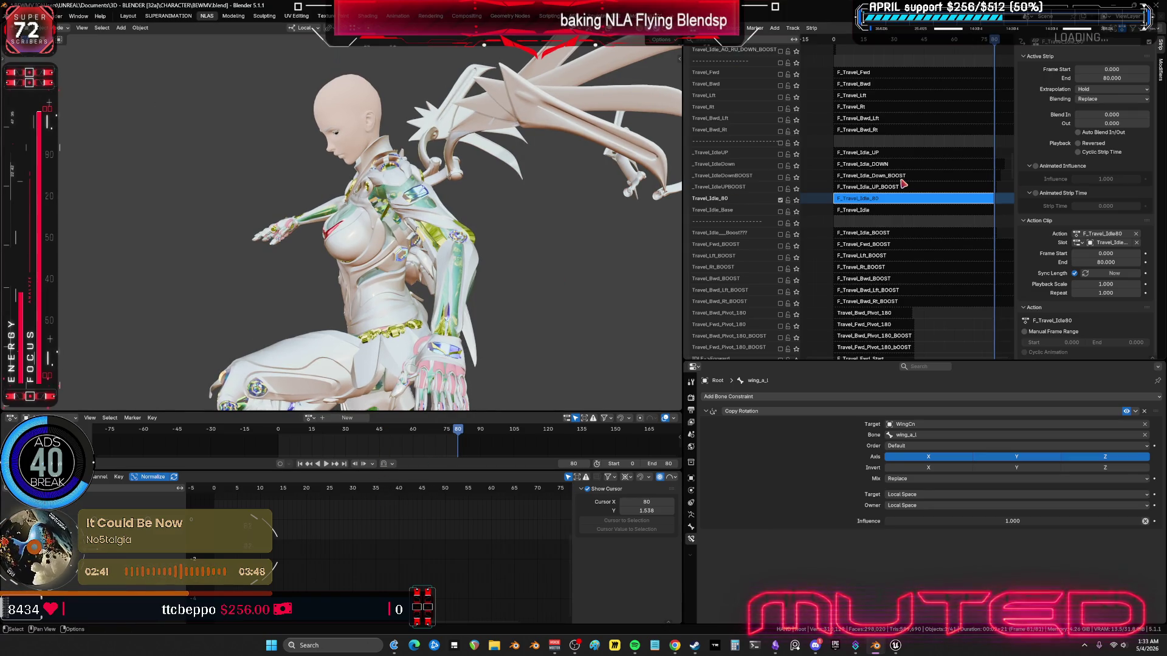
Step: Enable the Travel_Idle_Base track and view its F_Travel_Idle pose from behind the character
scroll(901, 293, "down", 1)
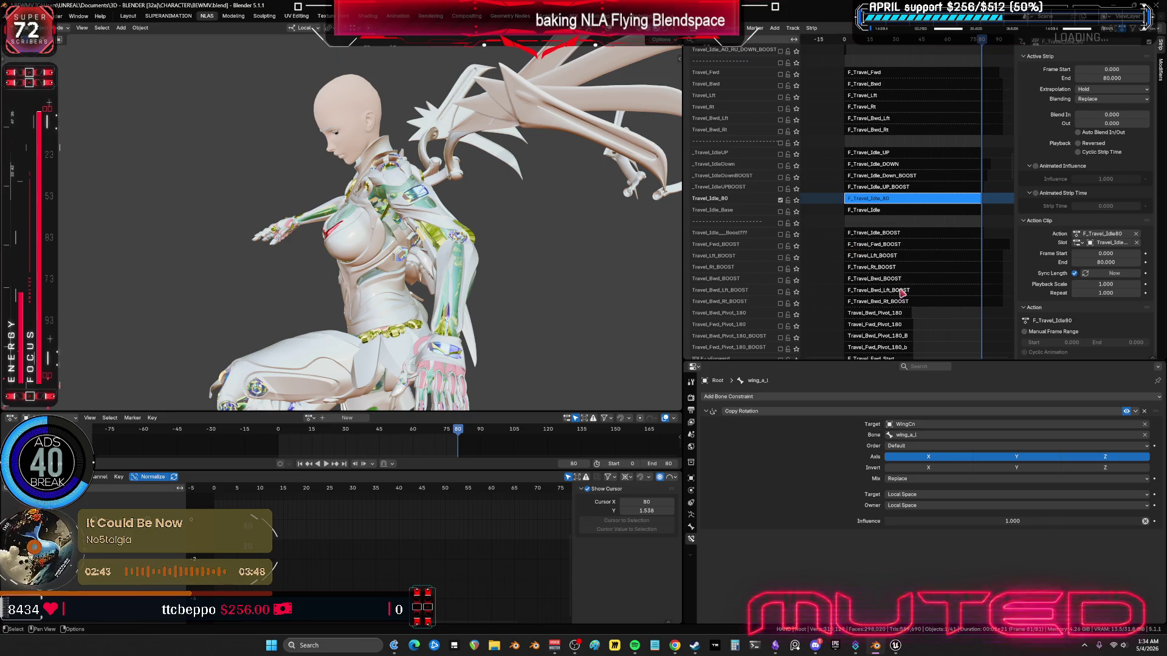
scroll(833, 227, "right", 1, "ctrl")
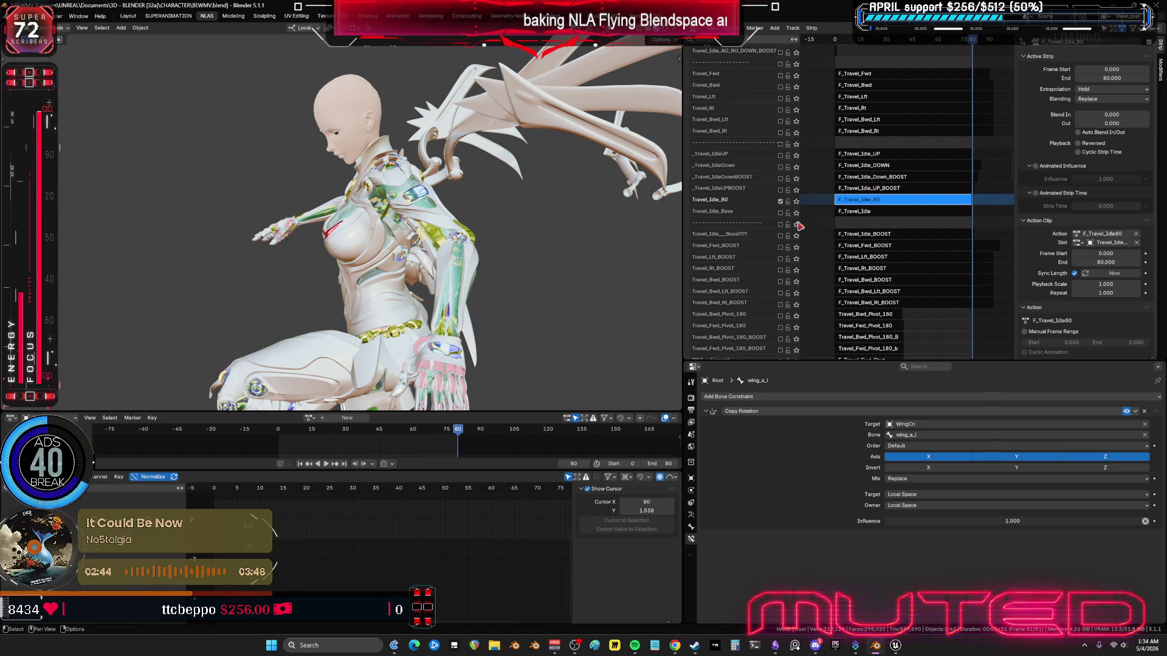
left_click(780, 212)
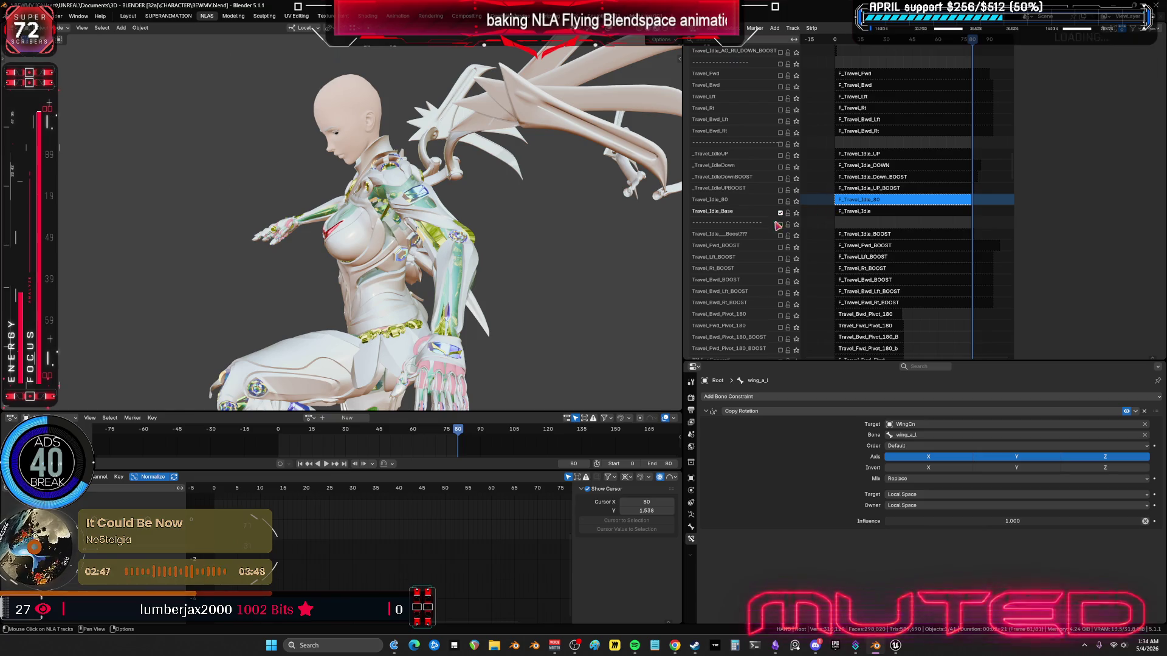
middle_click_drag(565, 235, 614, 231)
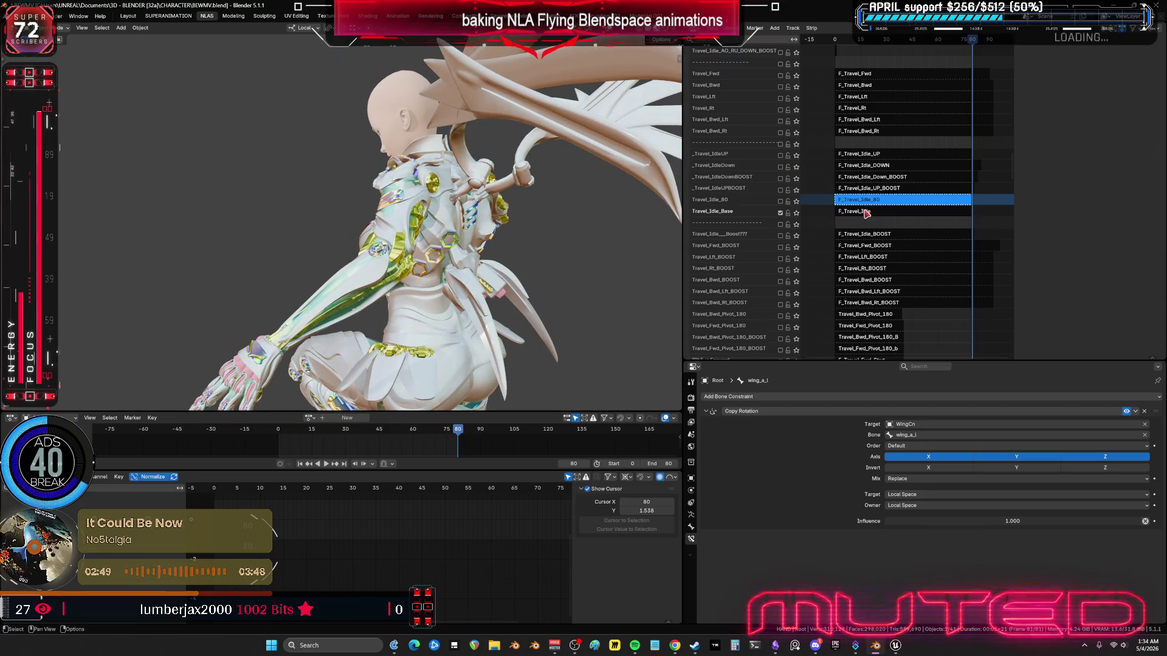
left_click(885, 212)
Step: Enable the E_EnginesOpened track and orbit back to the character's front
scroll(893, 128, "up", 10)
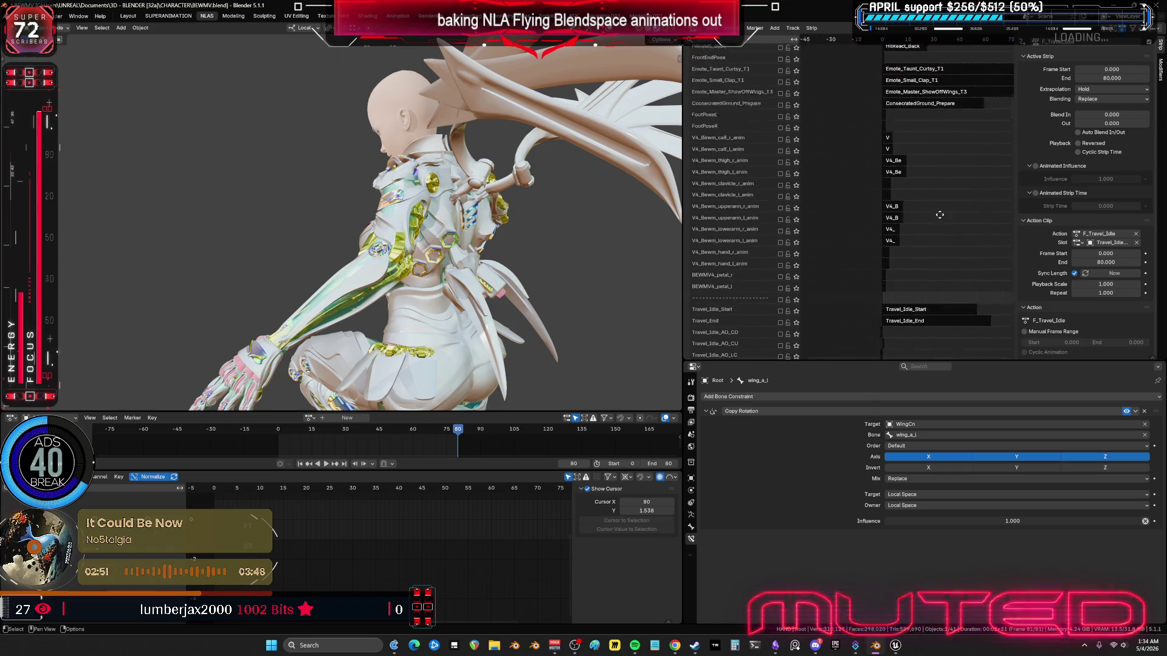
scroll(930, 186, "up", 15)
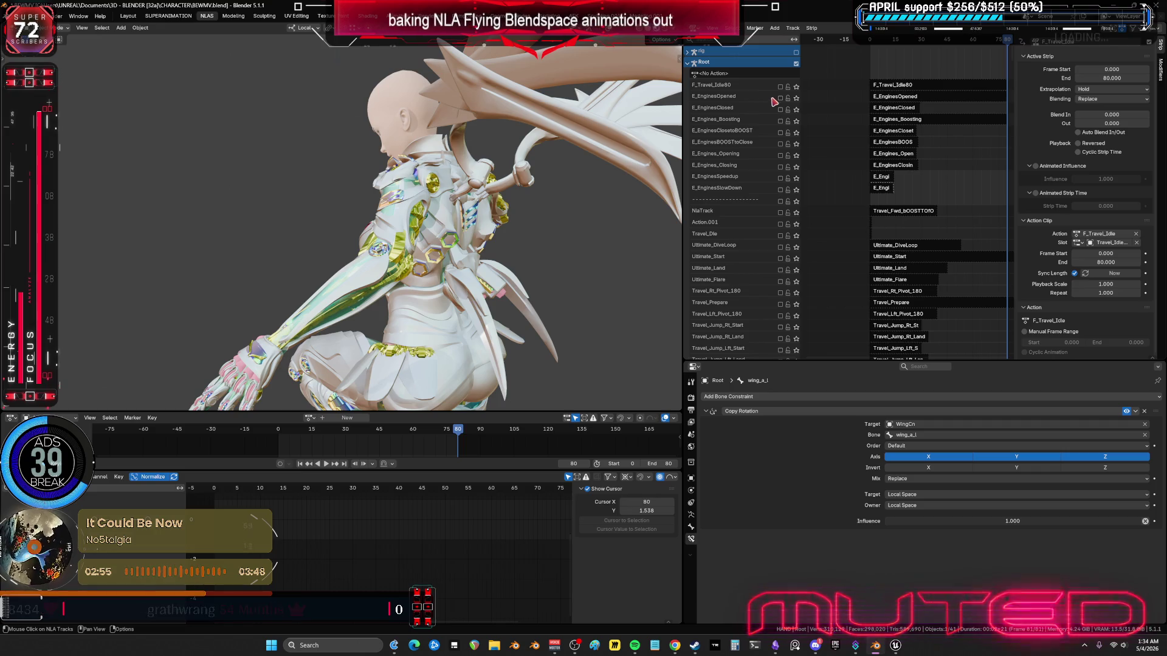
left_click(780, 98)
middle_click_drag(857, 265, 896, 260)
scroll(895, 260, "down", 10)
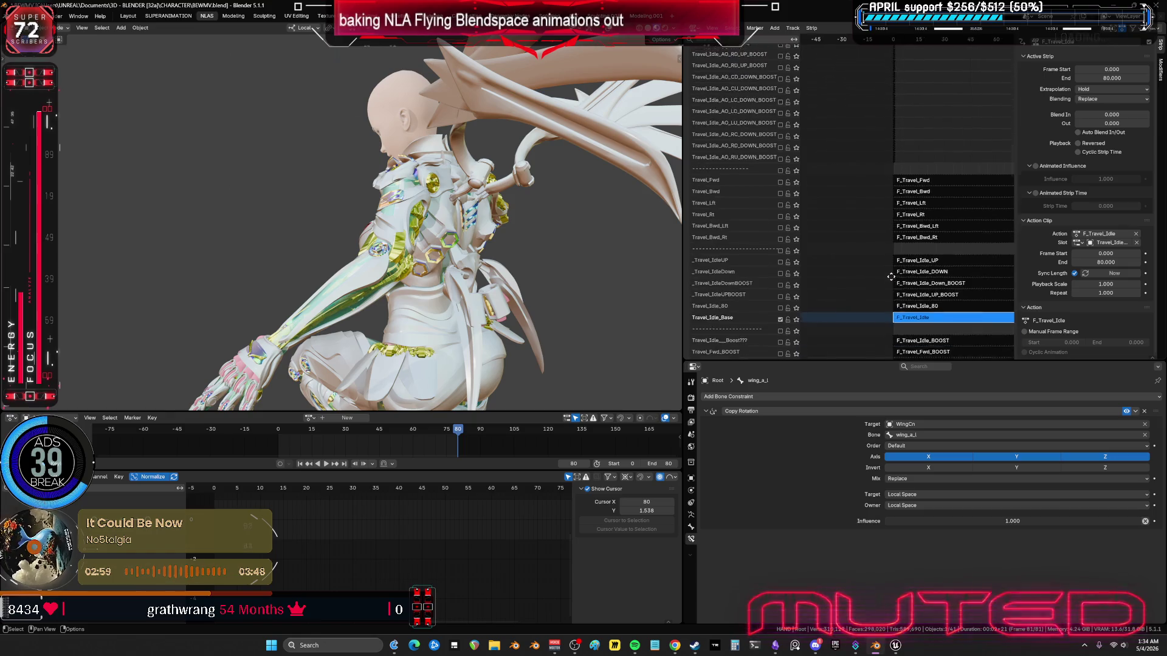
mouse_move(462, 261)
middle_mouse_down()
mouse_move(421, 257)
mouse_move(553, 250)
middle_mouse_up()
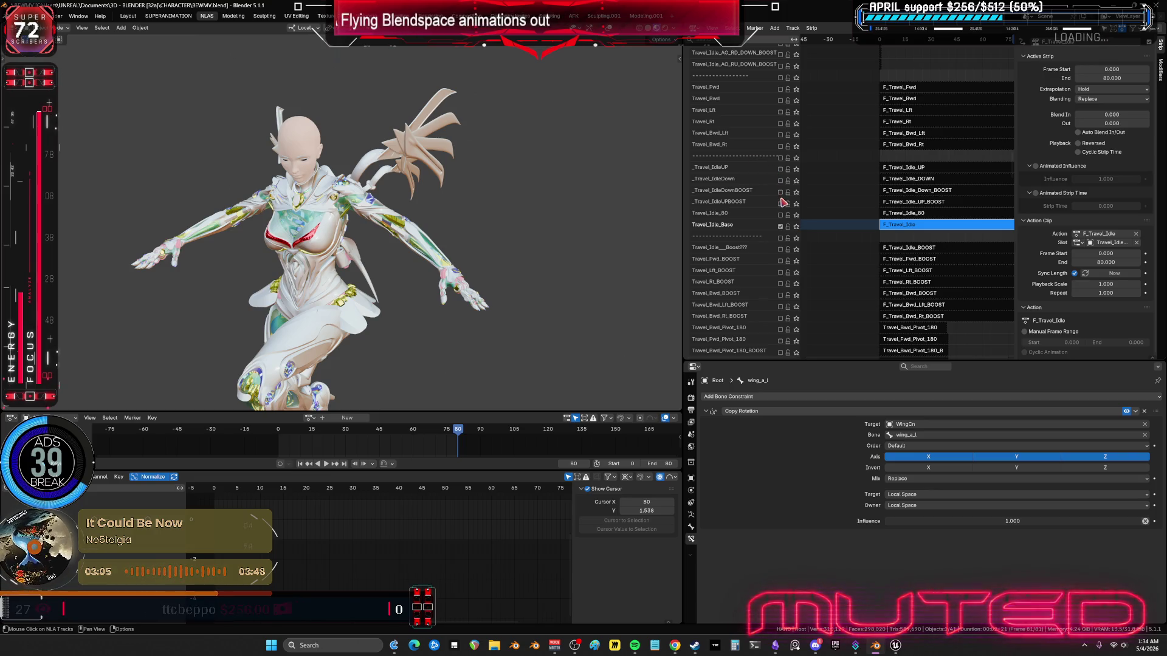
Step: Enable the _Travel_IdleUP track to preview its pose
left_click(781, 171)
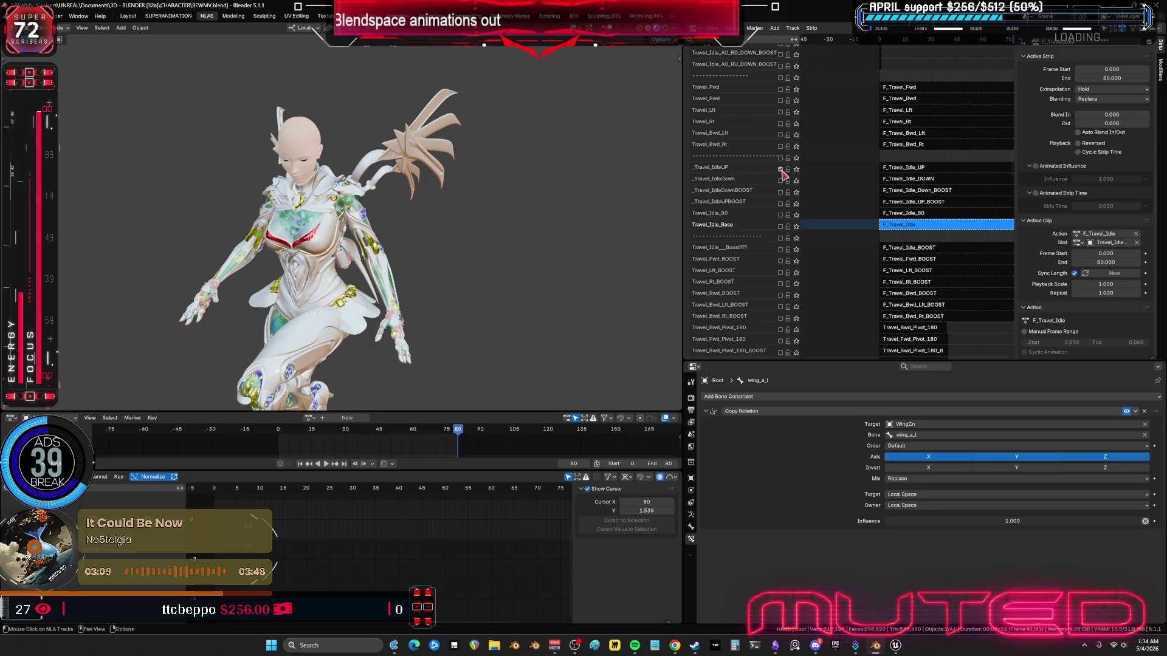
middle_click_drag(934, 89, 939, 242)
scroll(958, 115, "up", 10)
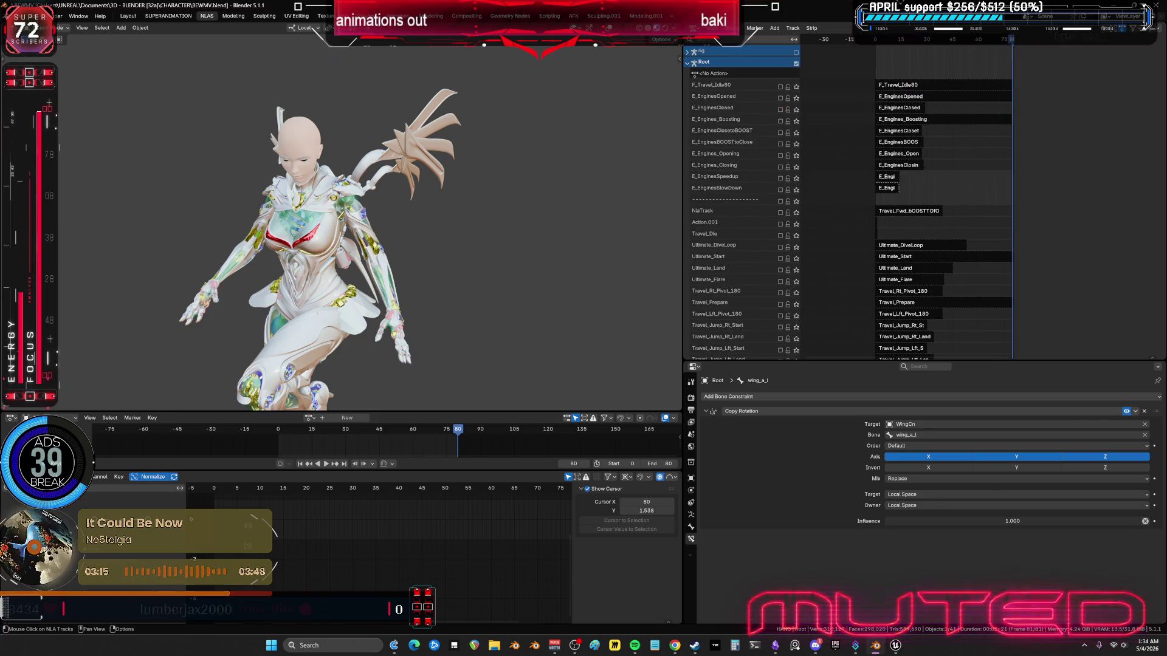
mouse_move(826, 80)
middle_mouse_down()
mouse_move(886, 288)
mouse_move(880, 56)
mouse_move(884, 92)
middle_mouse_up()
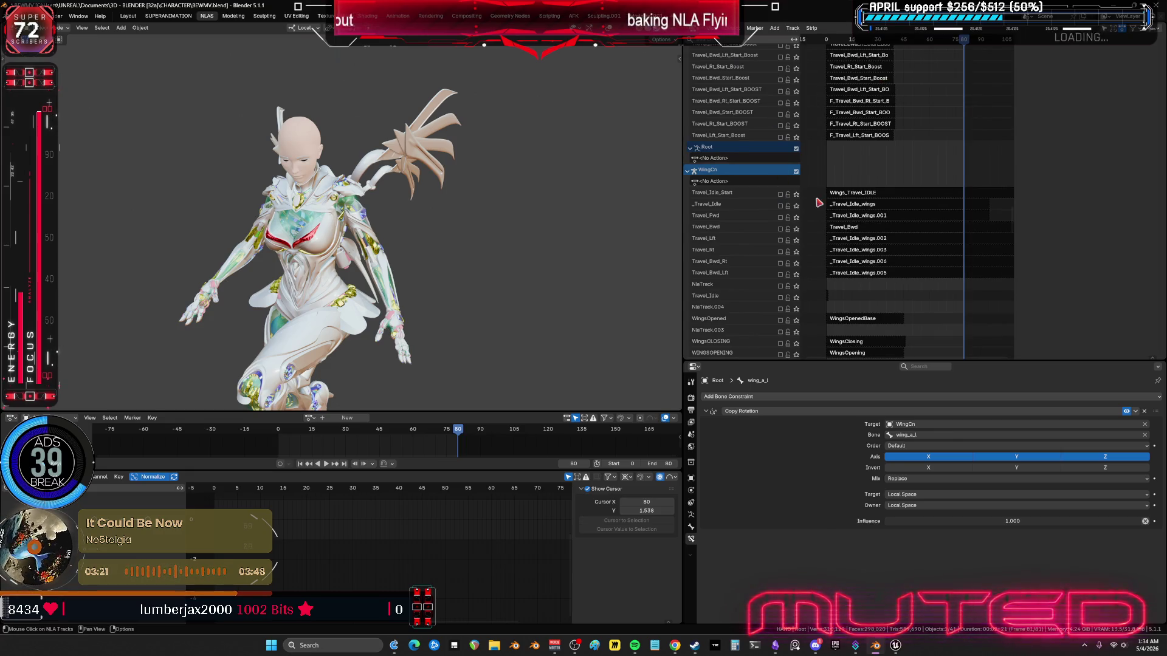
Step: Solo _Travel_IdleUPBOOST and tweak its F_Travel_Idle_UP_BOOST strip (frames 0–81) with bones shown
scroll(842, 129, "up", 5)
left_click(845, 138)
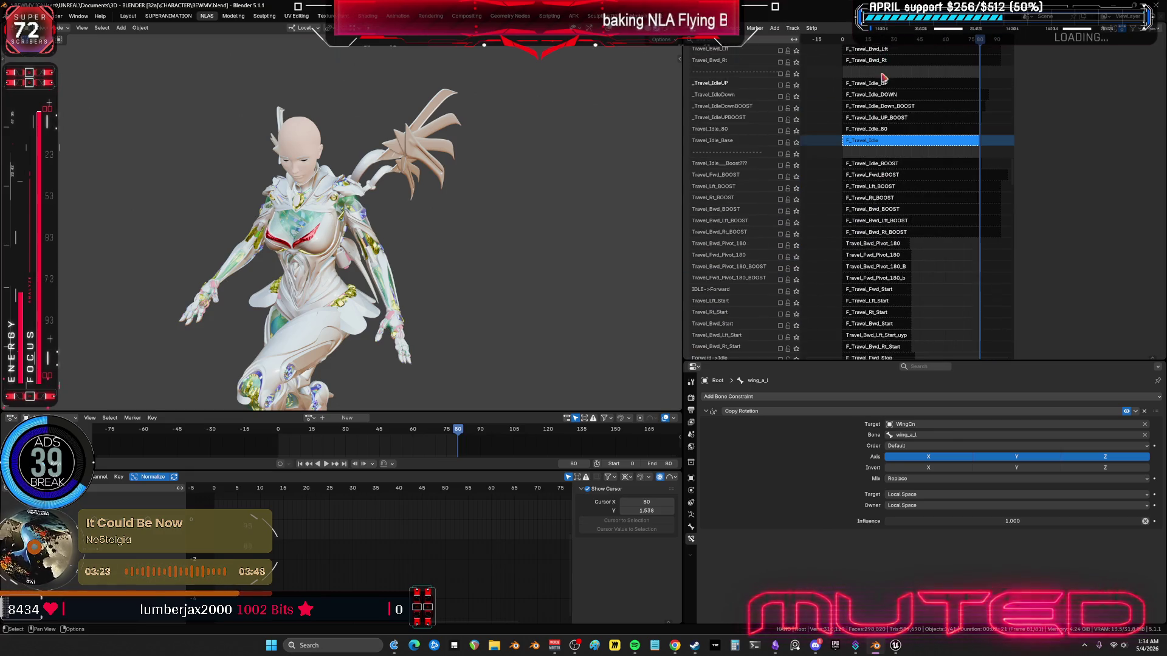
scroll(851, 138, "up", 2)
left_click(863, 129)
key("n")
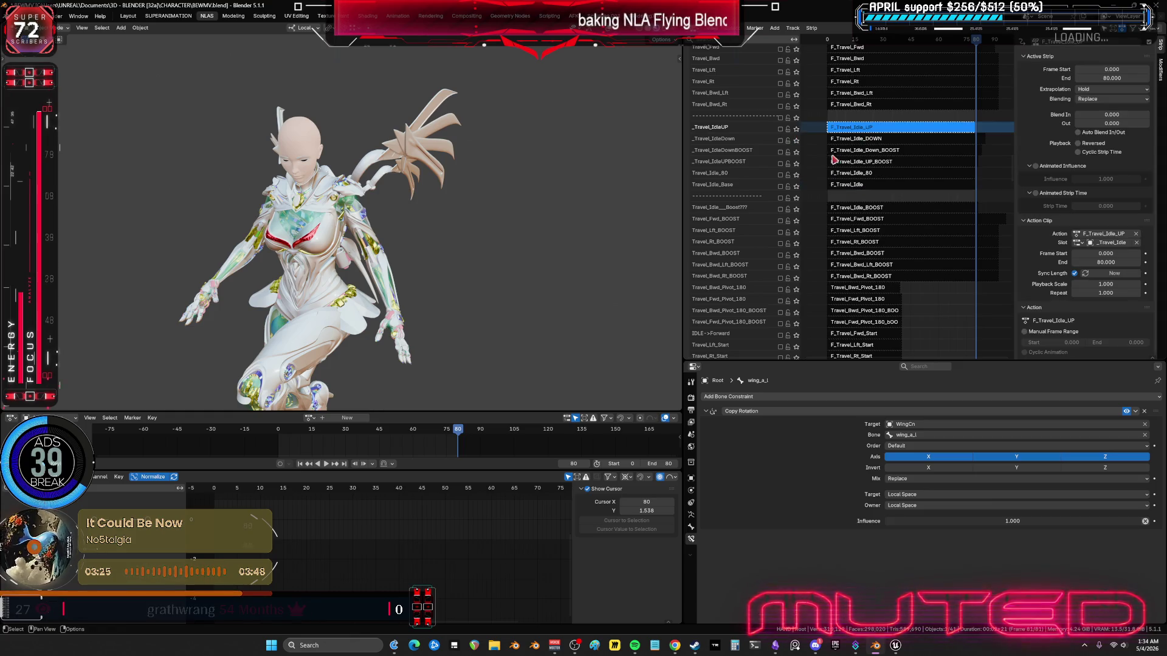
left_click(841, 162)
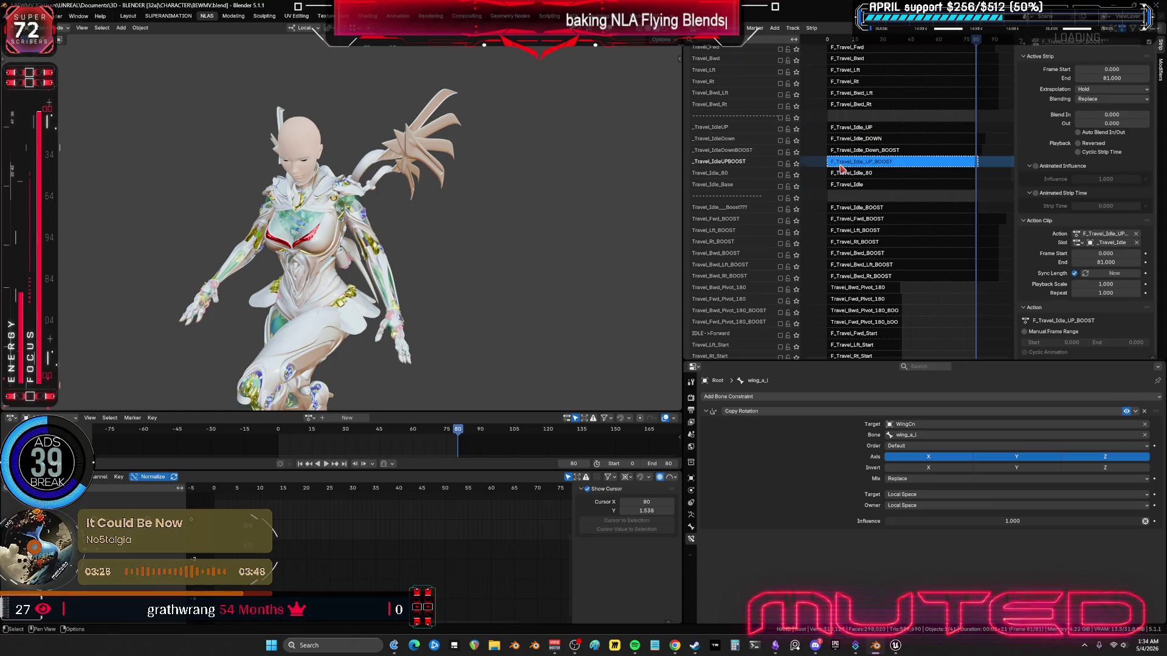
left_click(796, 163)
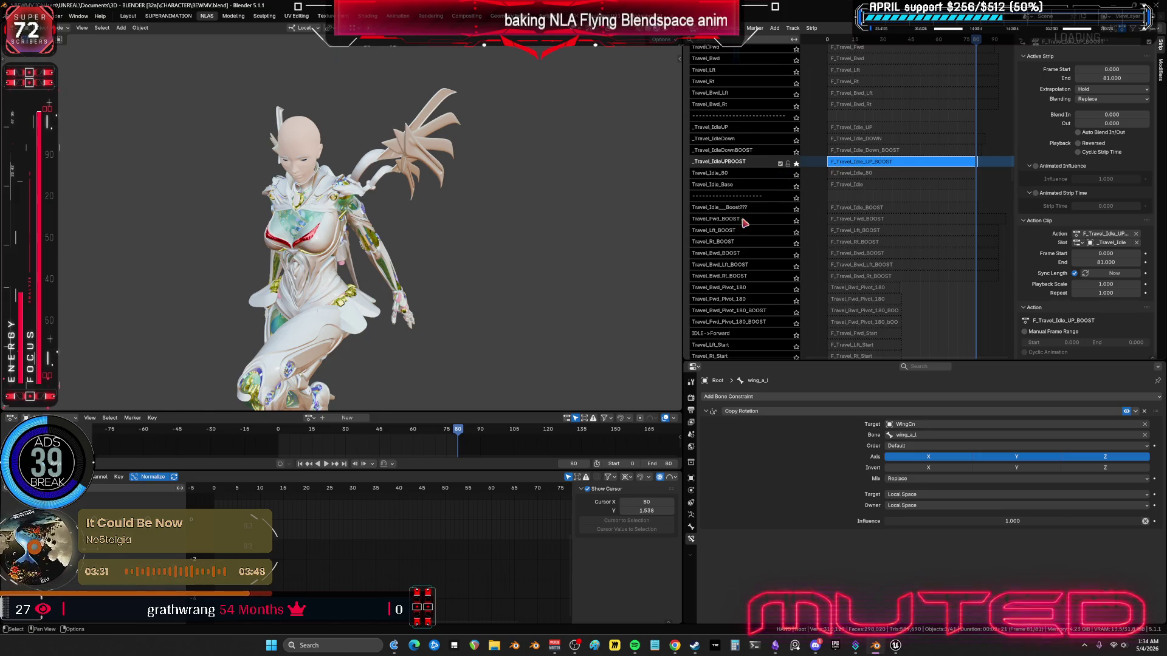
key("Tab")
key("shift+alt+z")
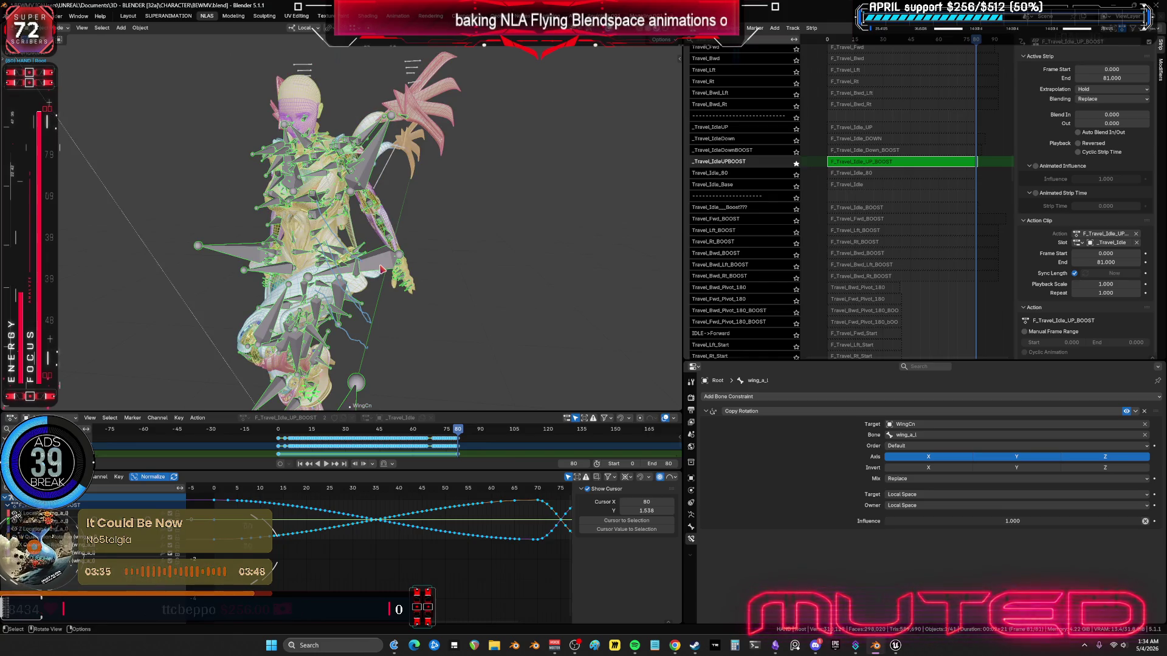
Step: Select all rig bones in pose mode, clear the keyframe selection, and orbit onto the character
key("ctrl+Tab")
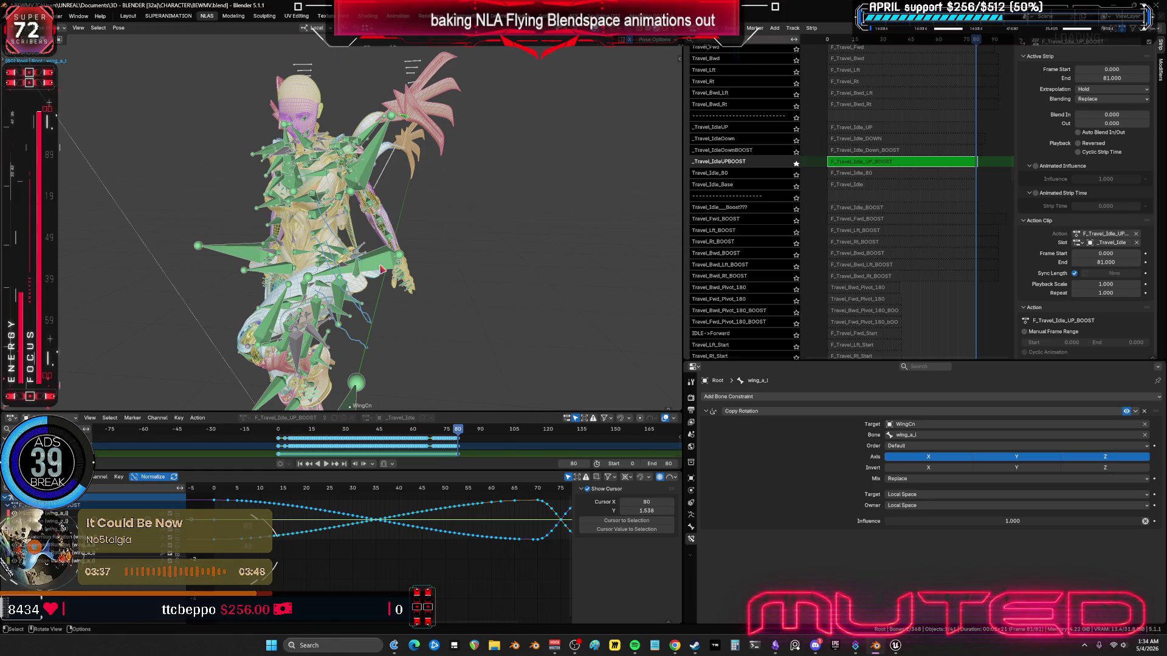
key("a")
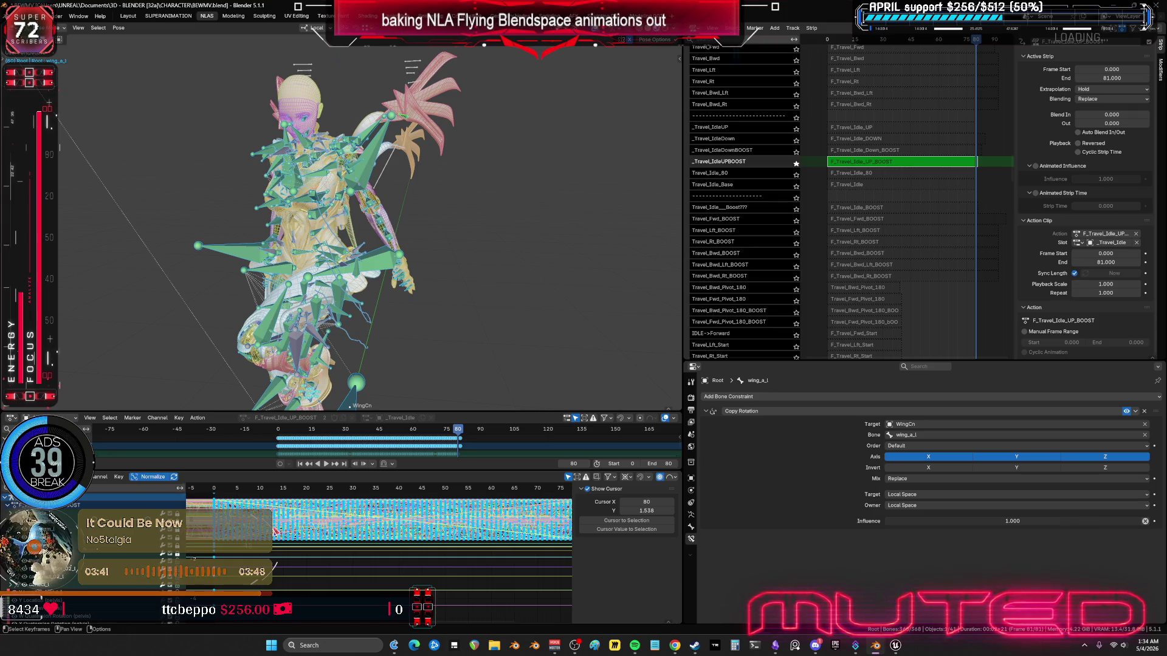
left_click(284, 534)
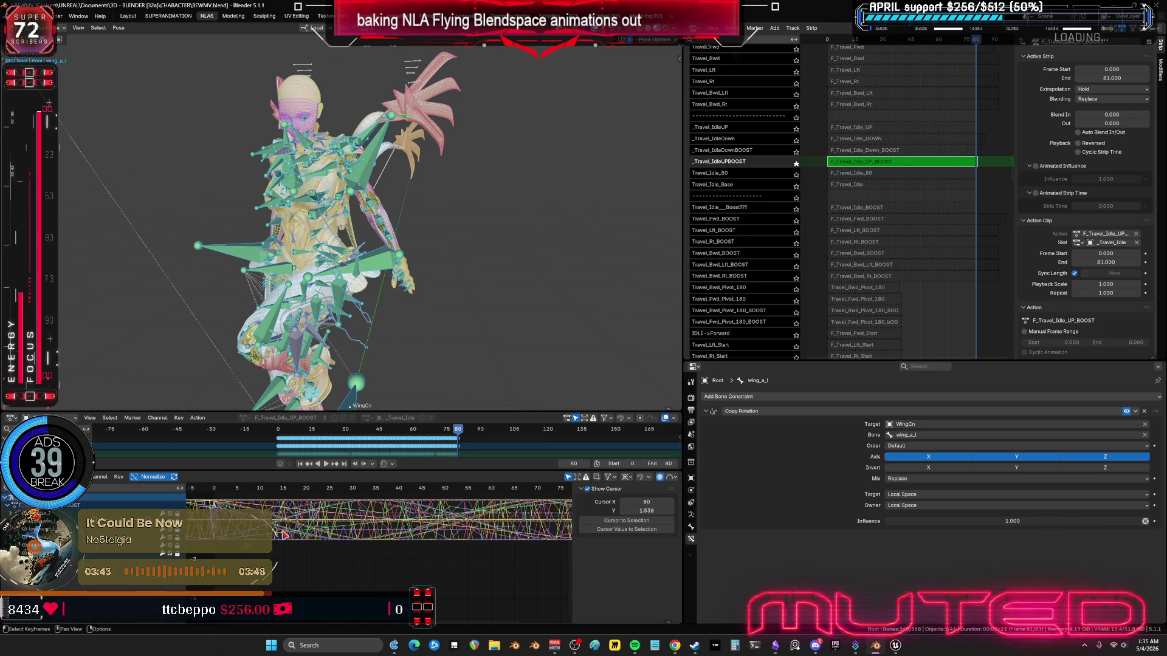
middle_click_drag(510, 229, 583, 243)
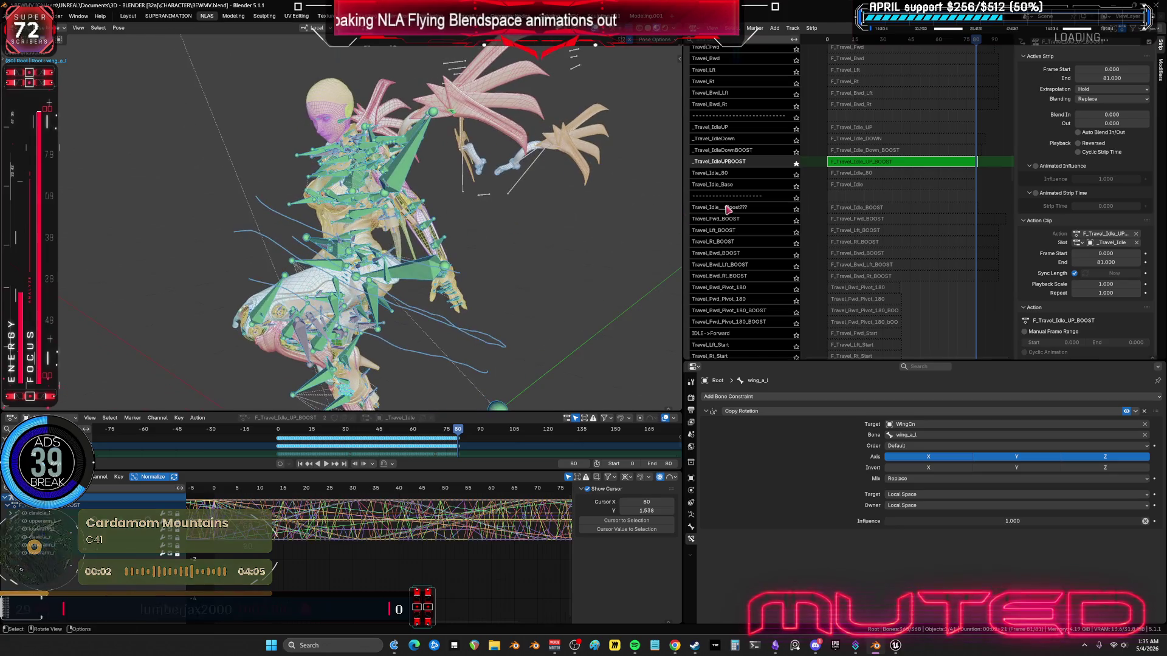
Step: Exit tweak mode, play, unsolo and mute _Travel_IdleUPBOOST, then solo _Travel_IdleDownBOOST
key("Tab")
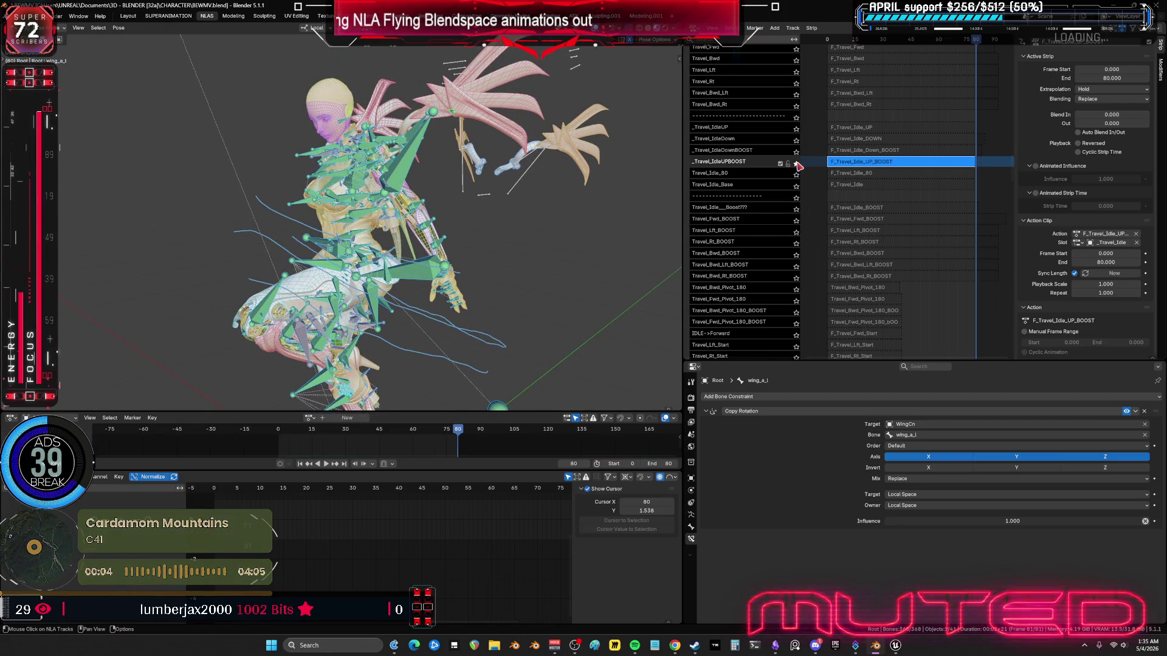
key("space")
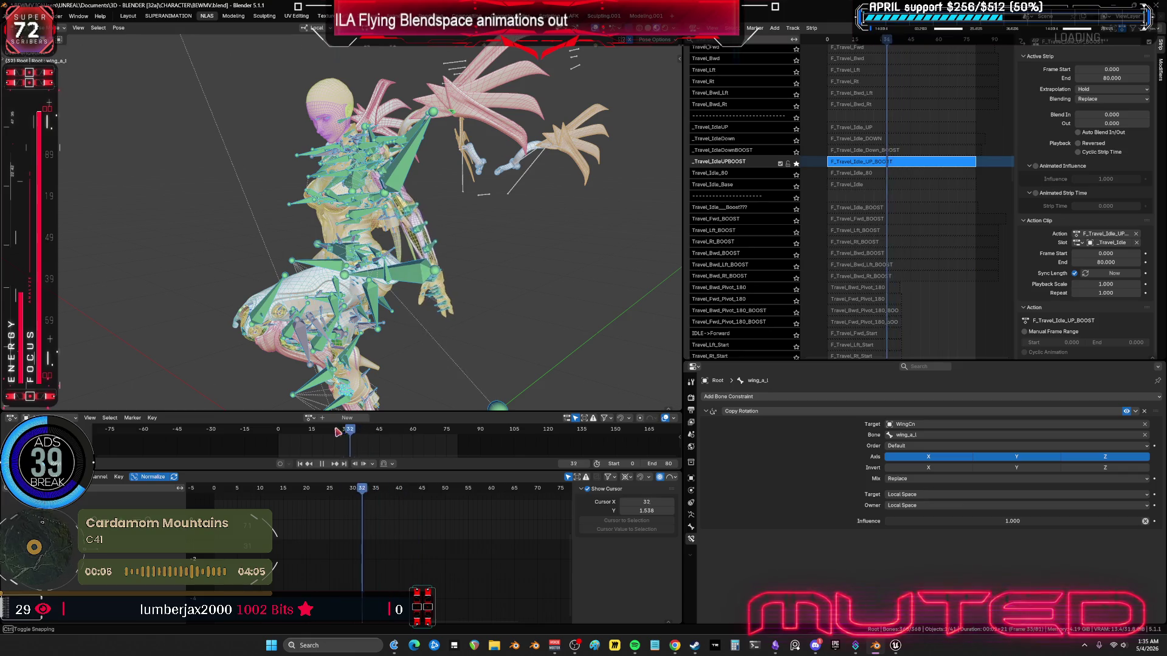
left_click(795, 163)
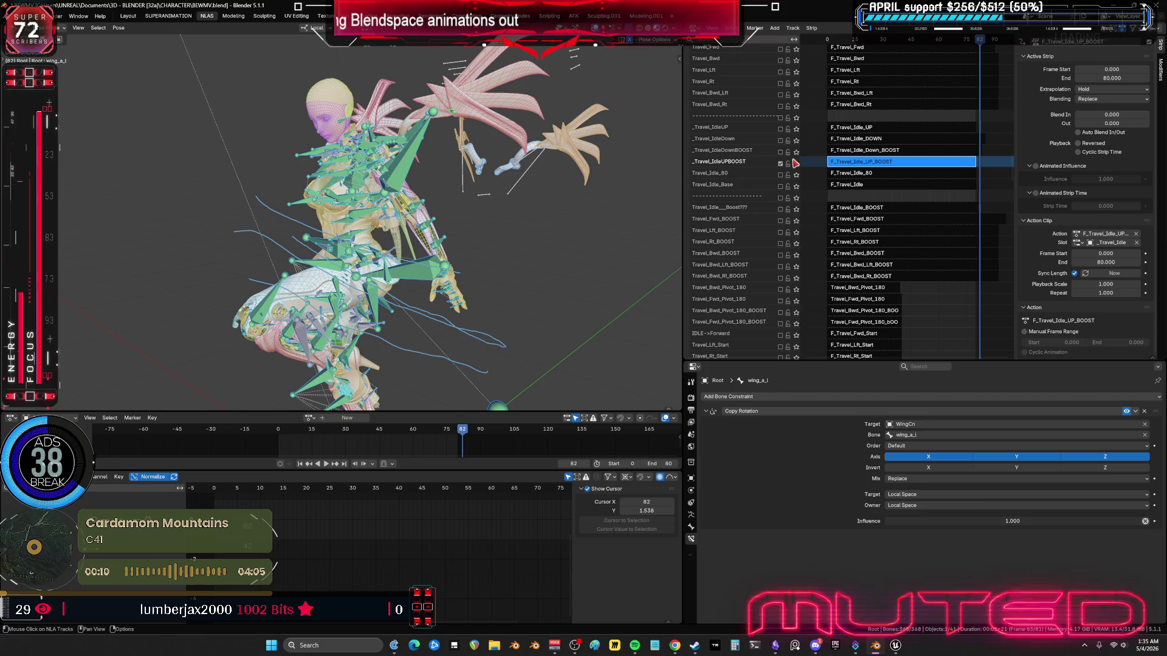
left_click(780, 164)
left_click(796, 153)
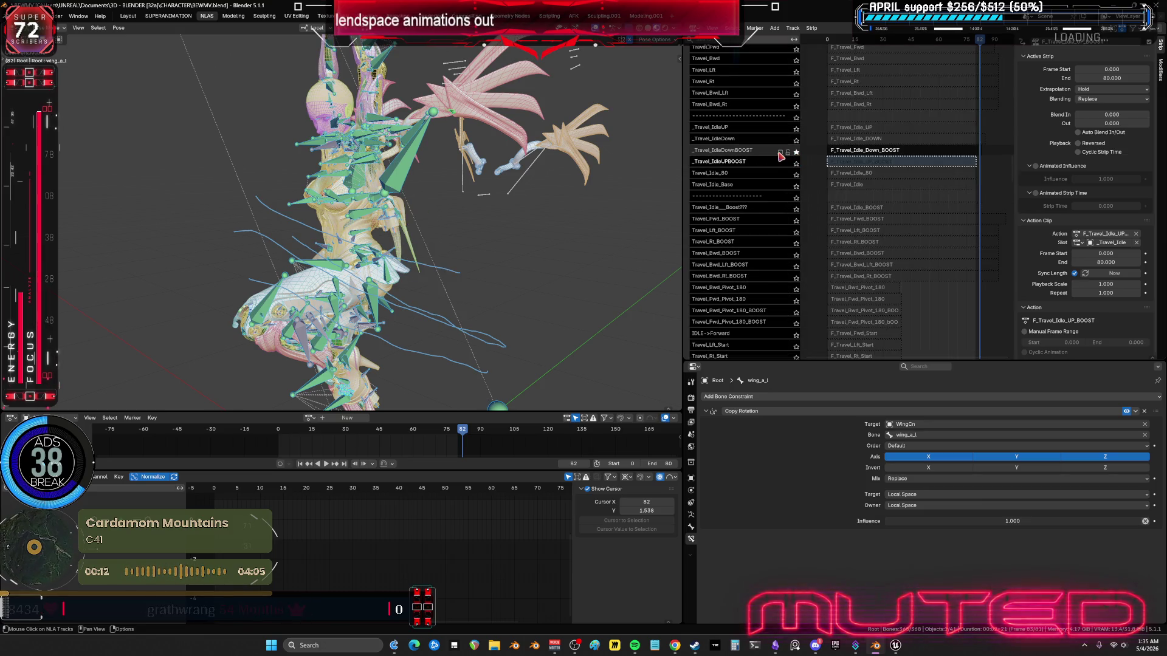
Step: Tweak F_Travel_Idle_Down_BOOST, play it to frame 20, exit, and re-enable the _Travel_IdleDown track
left_click(844, 151)
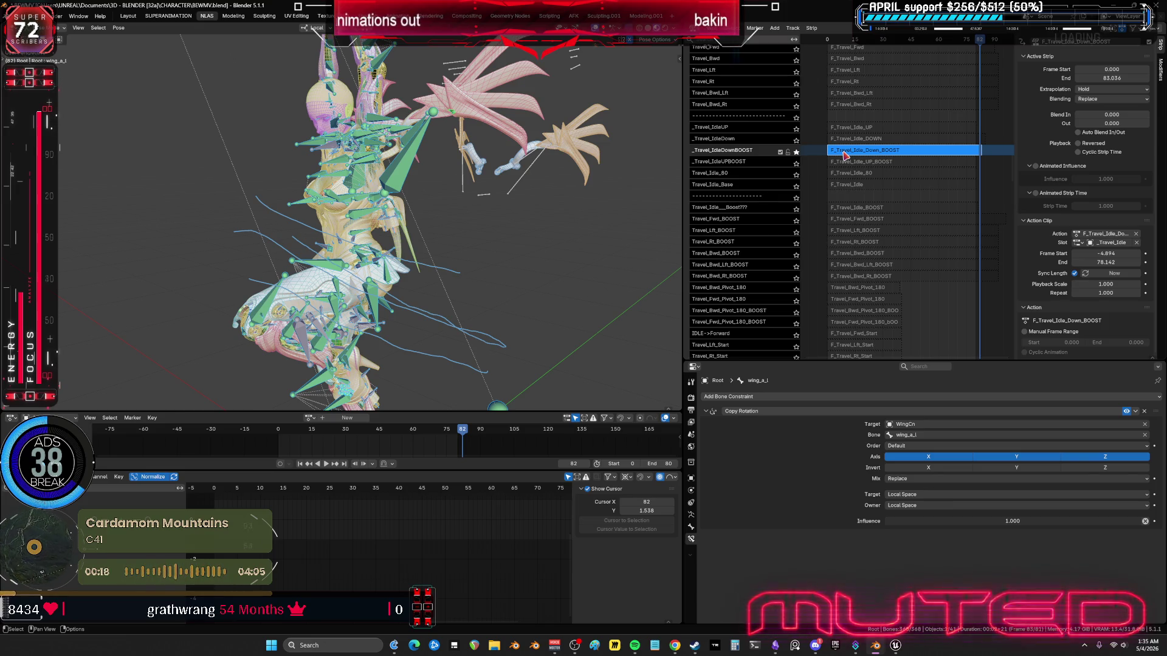
key("Tab")
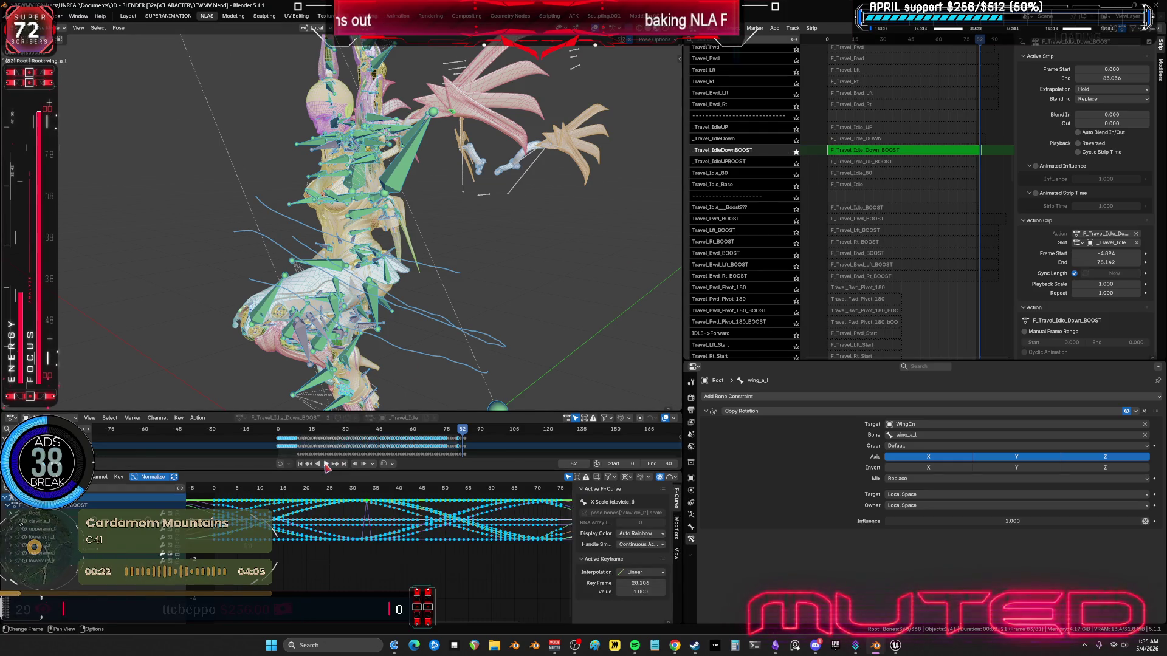
left_click(326, 464)
left_click(324, 464)
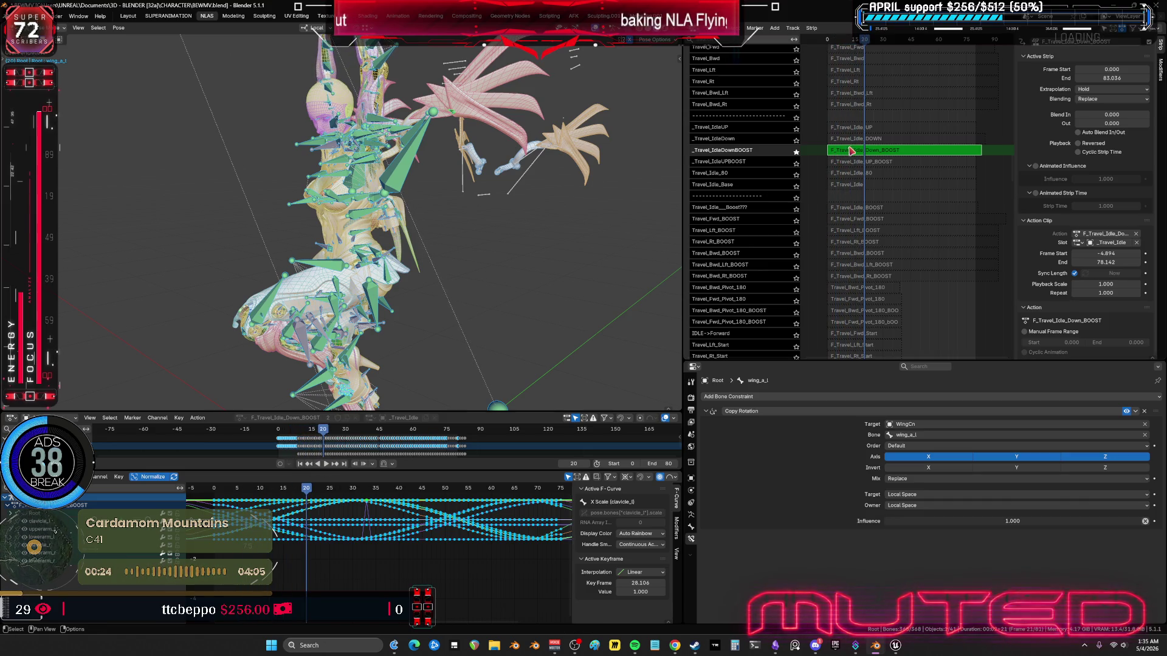
key("Tab")
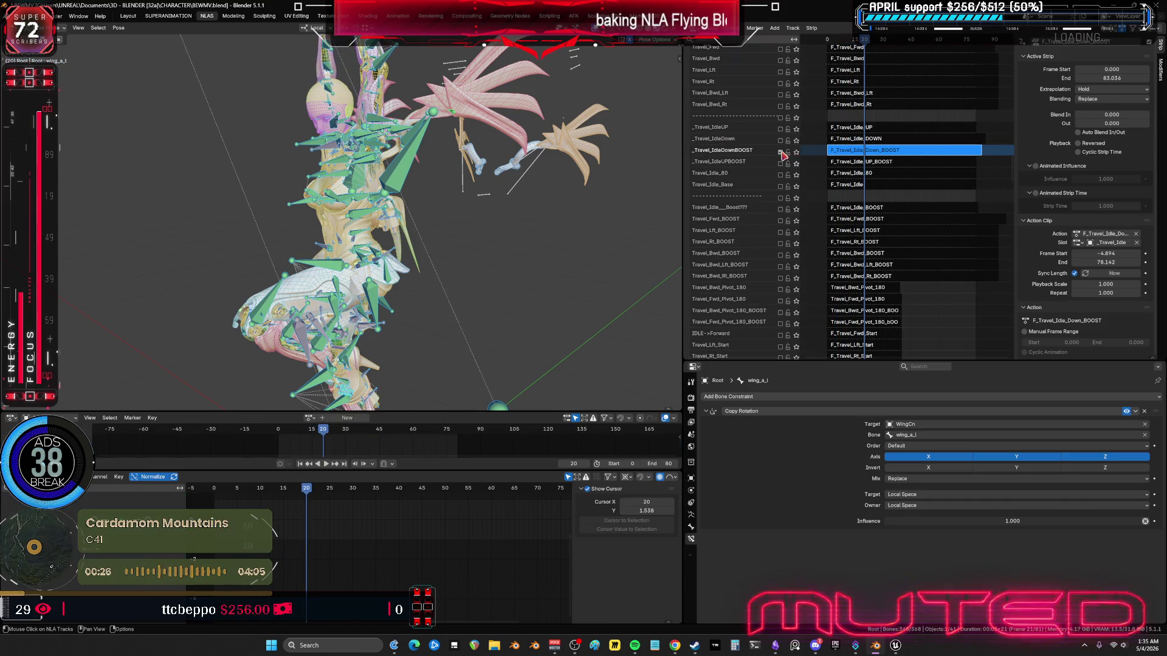
left_click(780, 141)
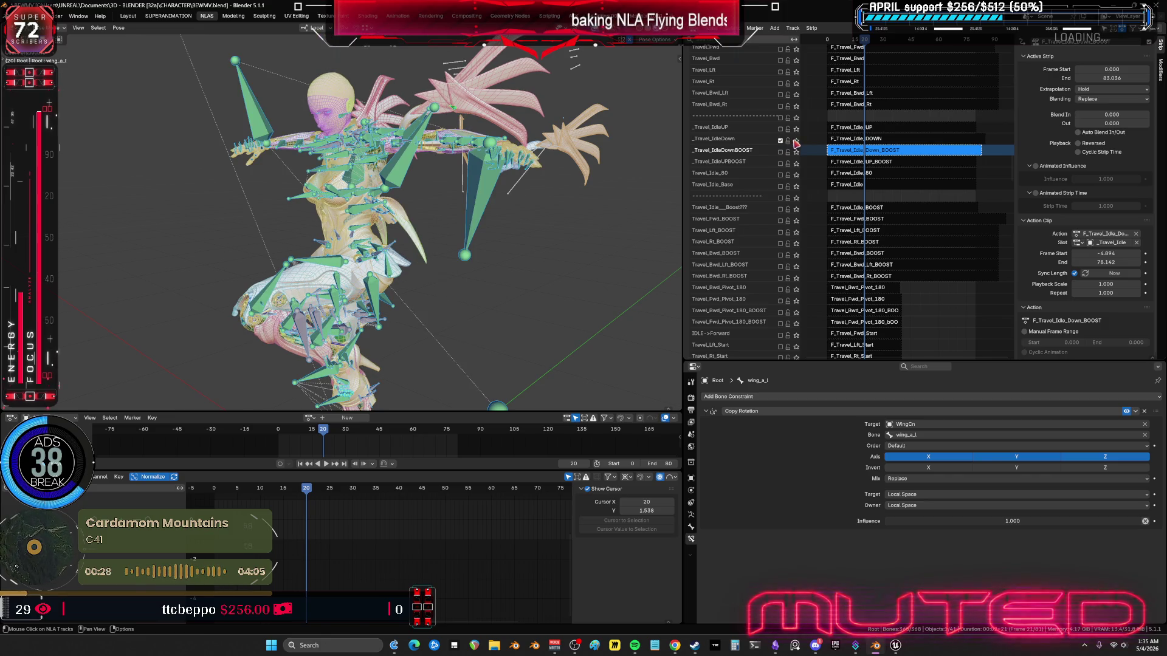
Step: Solo _Travel_IdleDown, tweak its F_Travel_Idle_DOWN strip (frames 0–85), play and scrub back
left_click(796, 141)
left_click(855, 144)
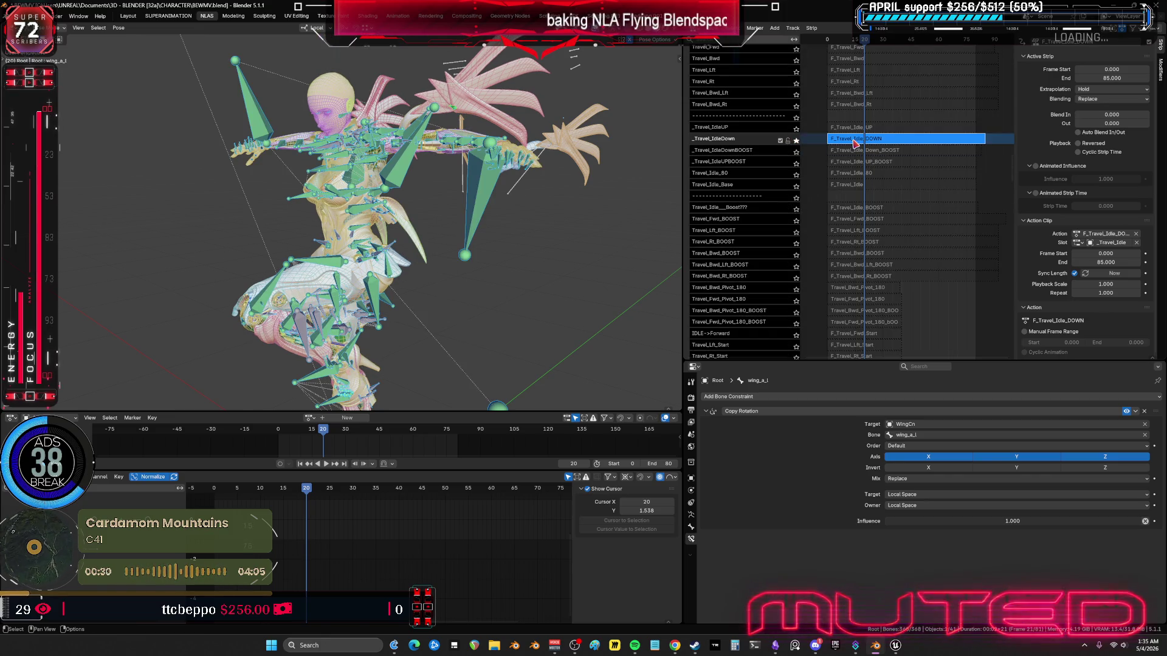
key("Tab")
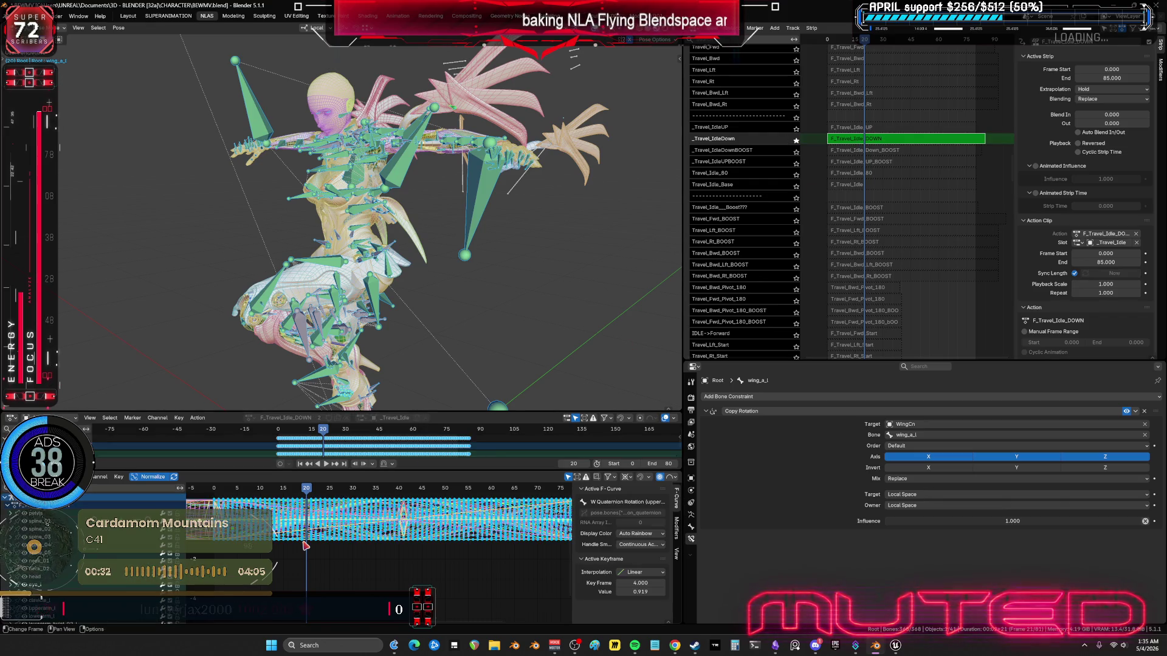
key("space")
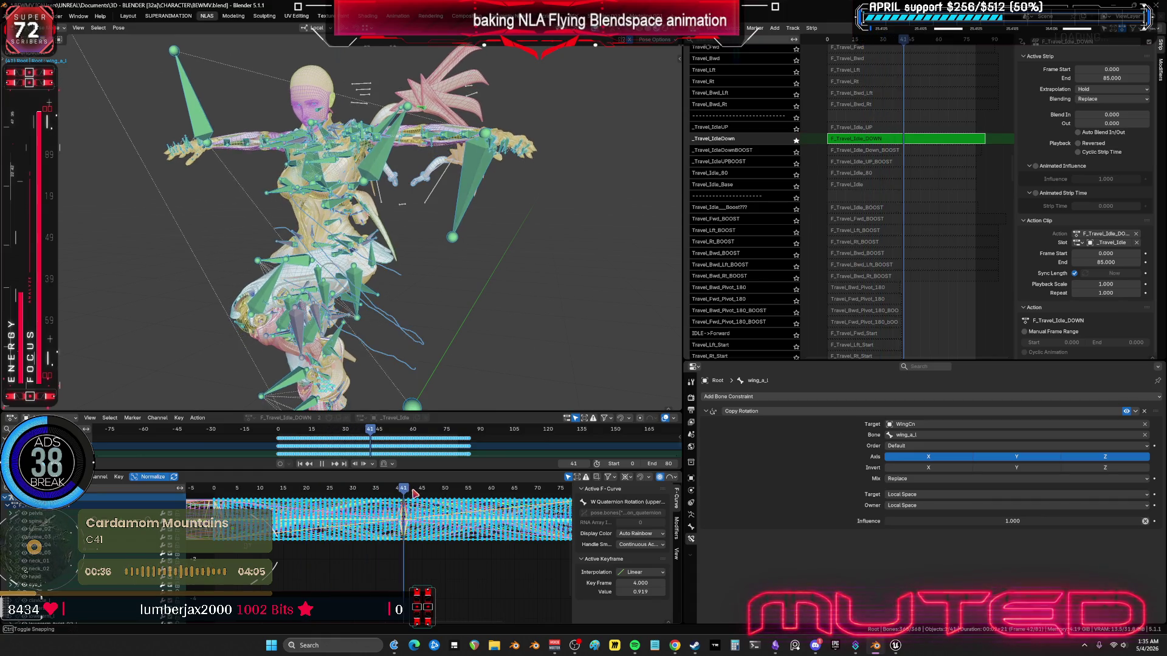
left_click_drag(410, 490, 214, 494)
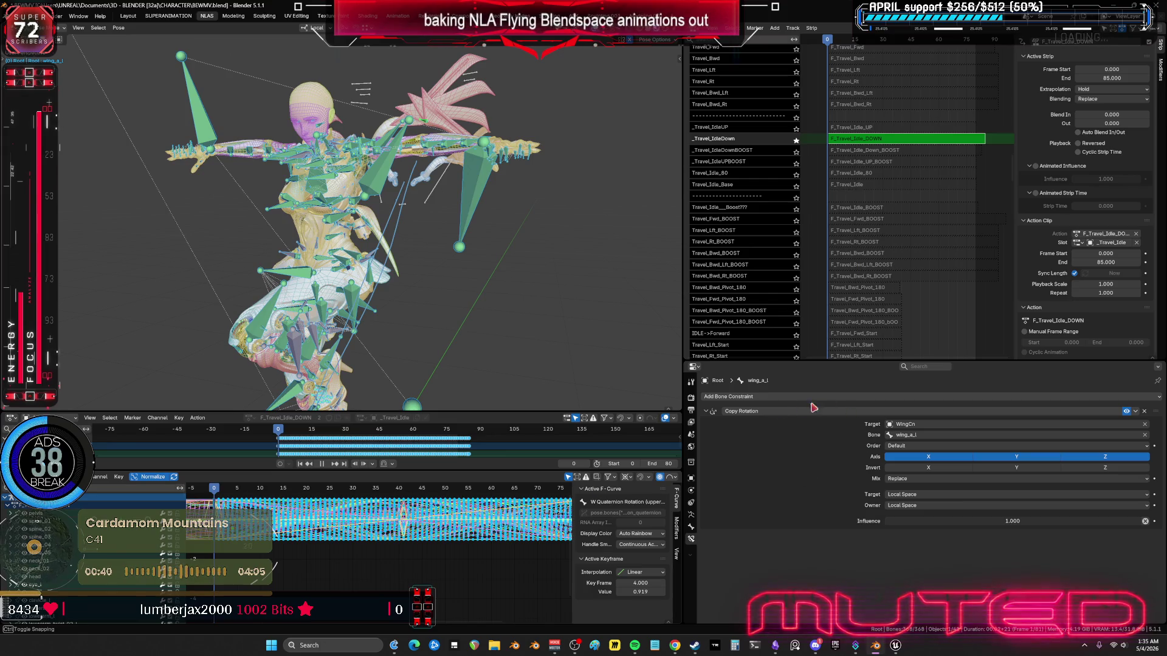
Step: Solo the boostarms collection in Armature Data's Bone Collections and orbit to the character's front
left_click(692, 382)
left_click(691, 397)
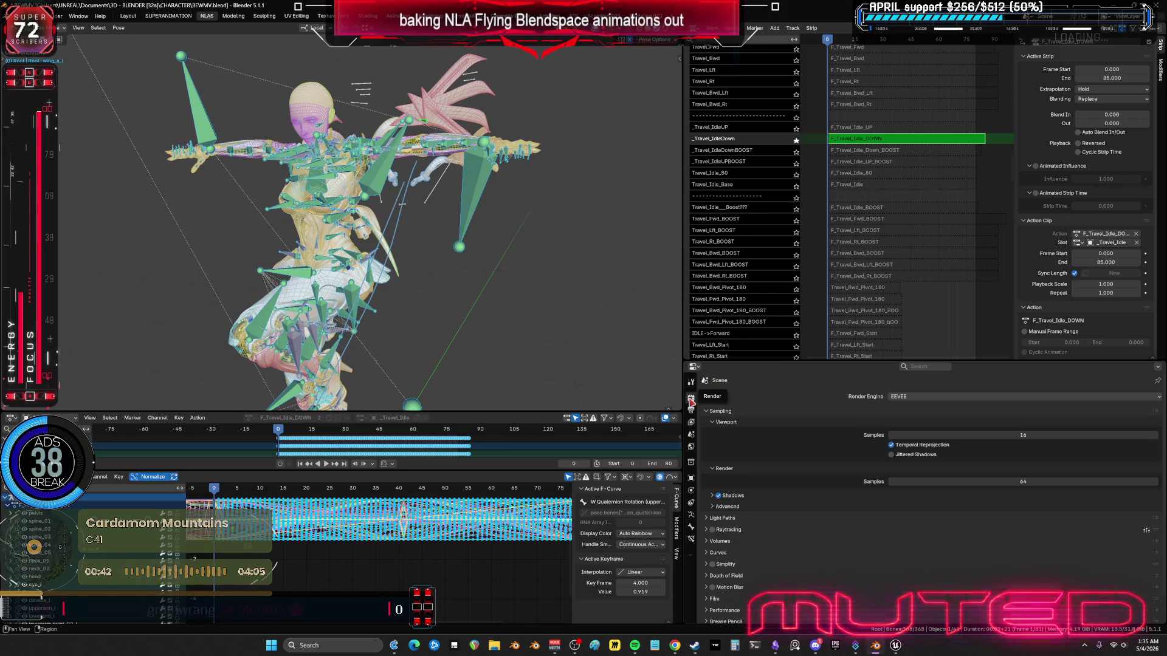
left_click(692, 535)
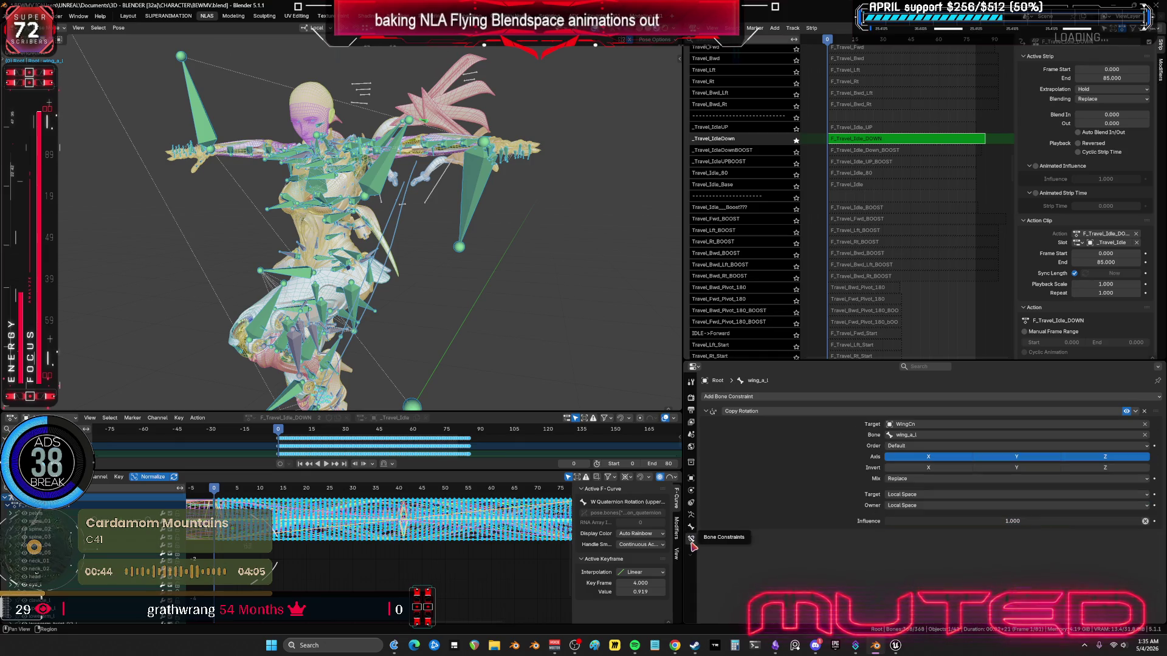
left_click(691, 517)
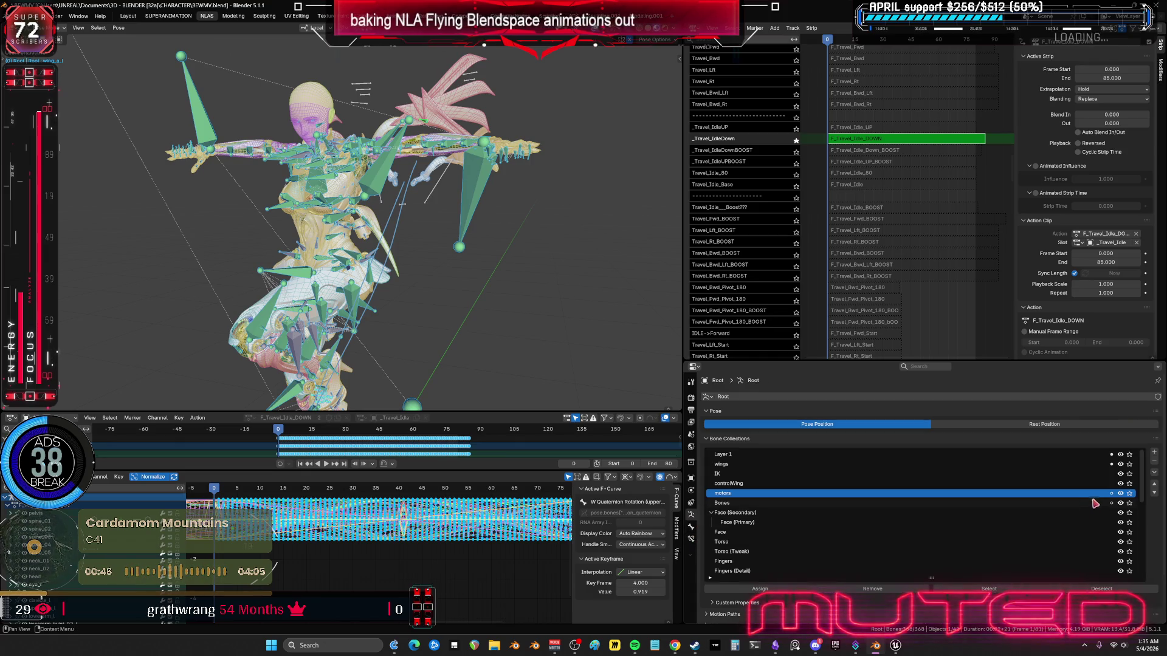
scroll(1108, 511, "down", 5)
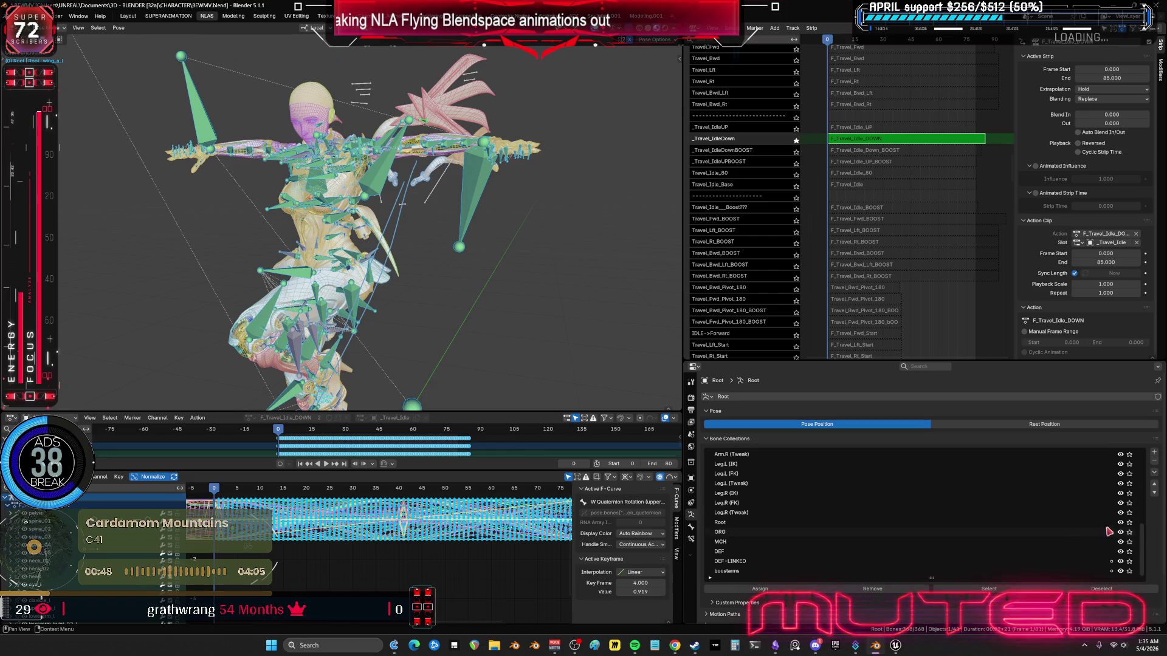
left_click(1129, 572)
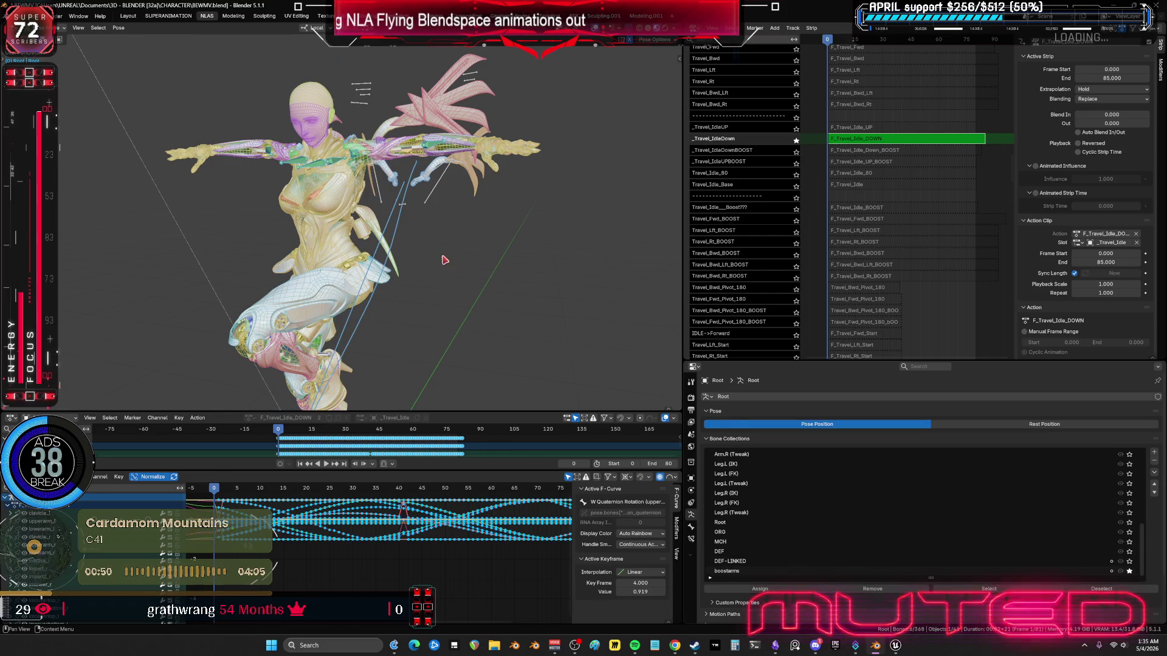
middle_click_drag(444, 260, 392, 232)
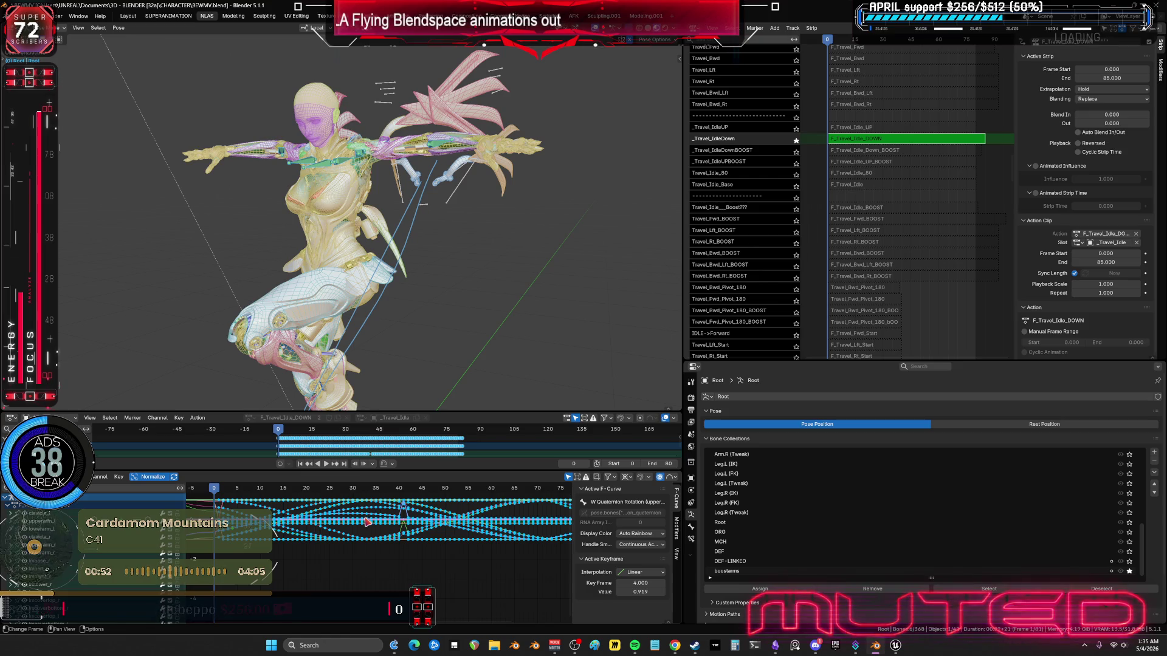
Step: In the maximized Graph Editor, shift keys by -2 frames and delete the column at frame -2
key("ctrl+space")
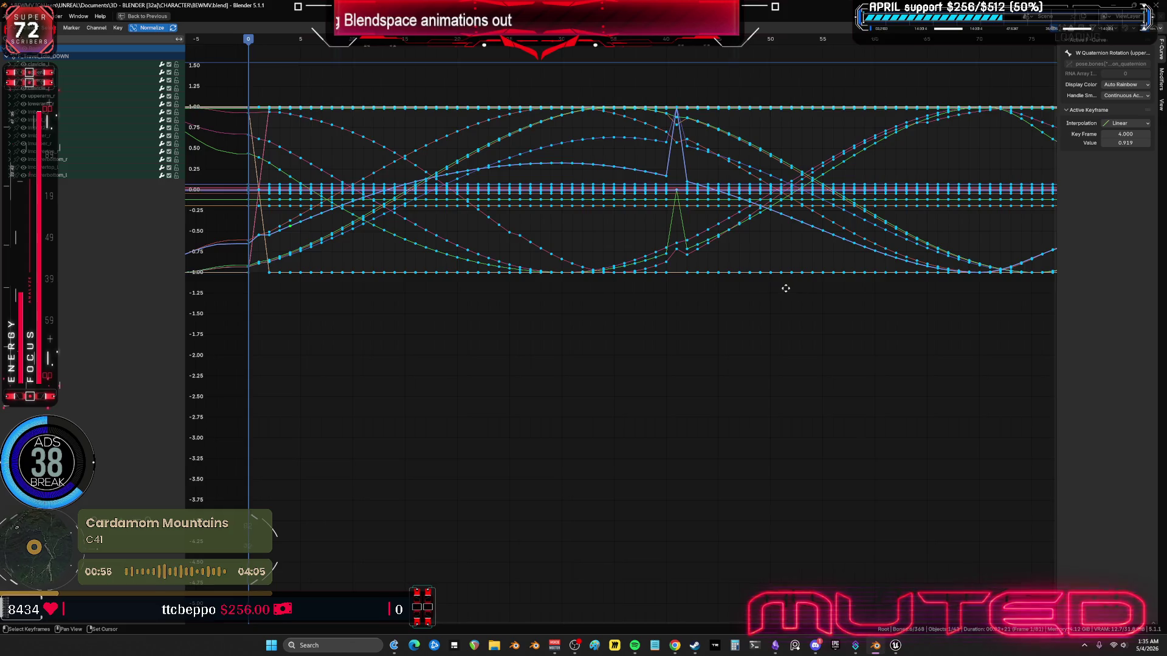
mouse_move(785, 288)
middle_mouse_down()
mouse_move(308, 339)
mouse_move(739, 361)
mouse_move(574, 314)
middle_mouse_up()
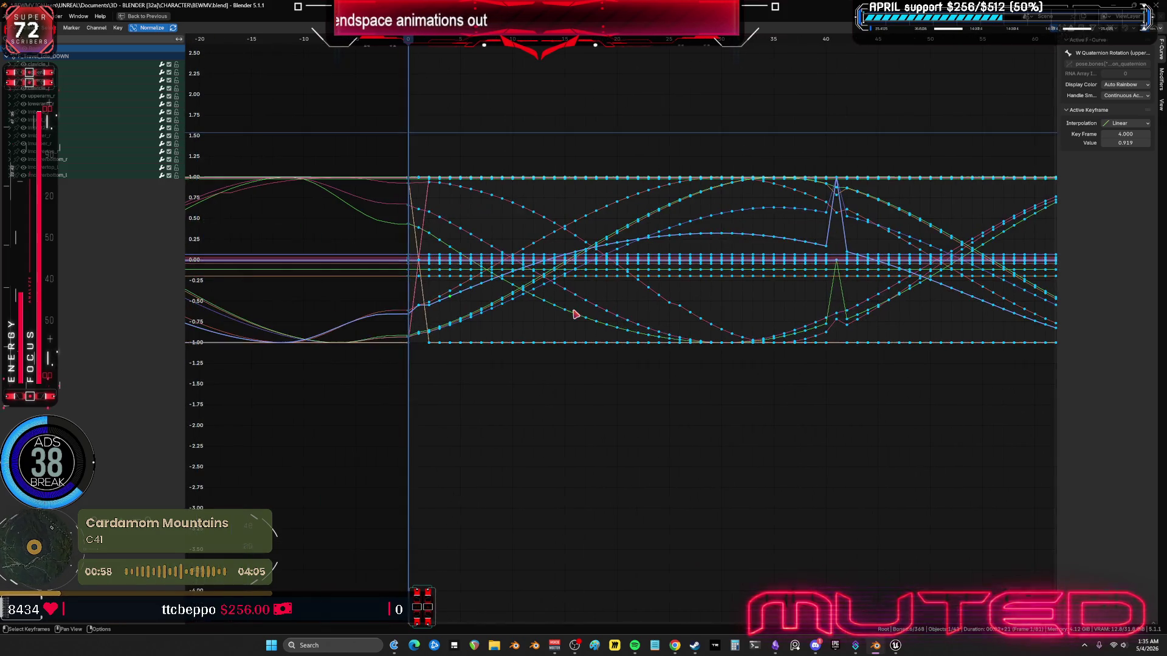
type("gx-2")
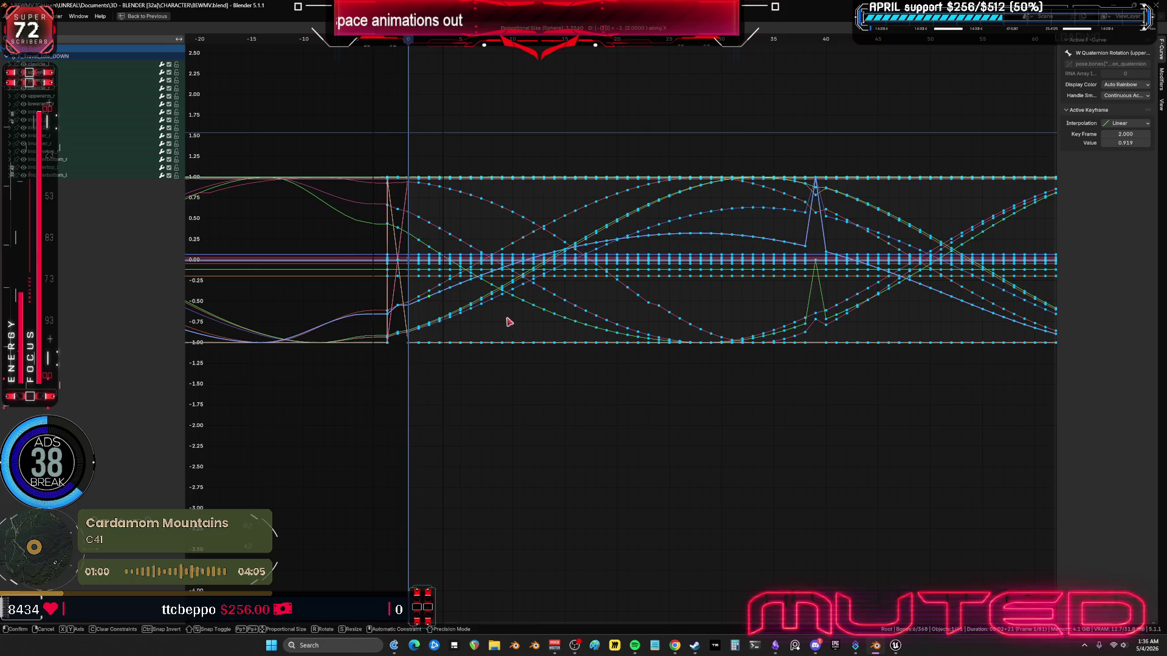
key("Return")
left_click_drag(364, 156, 403, 372)
key("Delete")
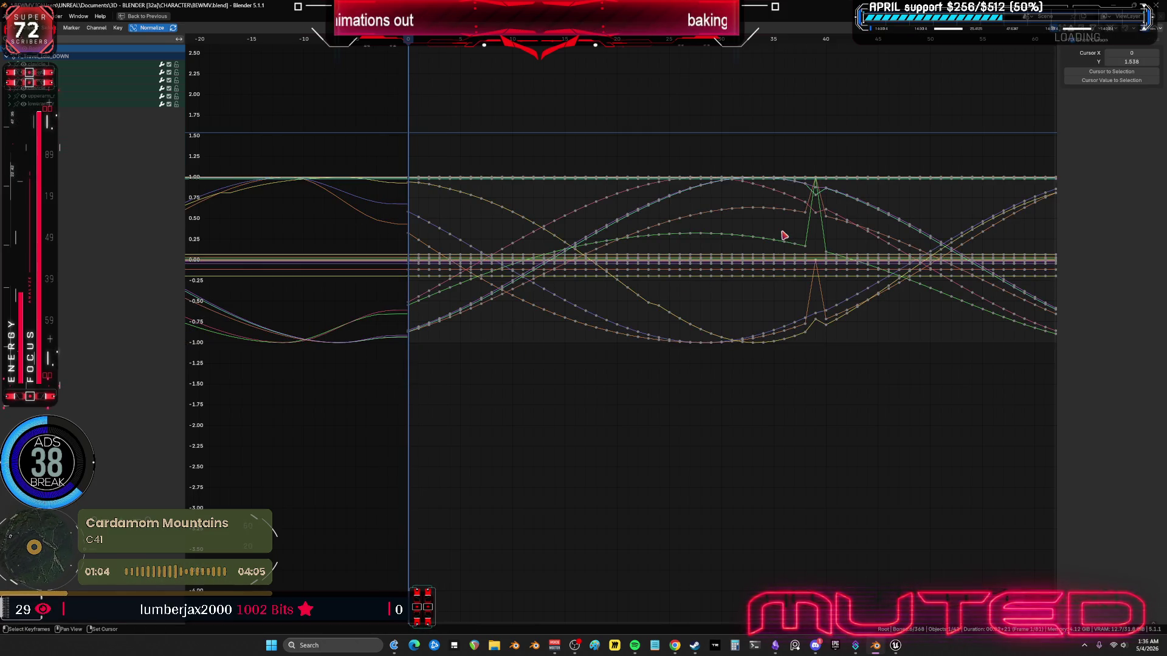
Step: Frame the curves from -5 to 75, set the playhead to 80, and delete all frame-0 keys
mouse_move(784, 235)
middle_mouse_down()
mouse_move(717, 242)
mouse_move(982, 249)
middle_mouse_up()
scroll(853, 254, "down", 1)
mouse_move(854, 254)
middle_mouse_down()
mouse_move(398, 282)
mouse_move(512, 275)
middle_mouse_up()
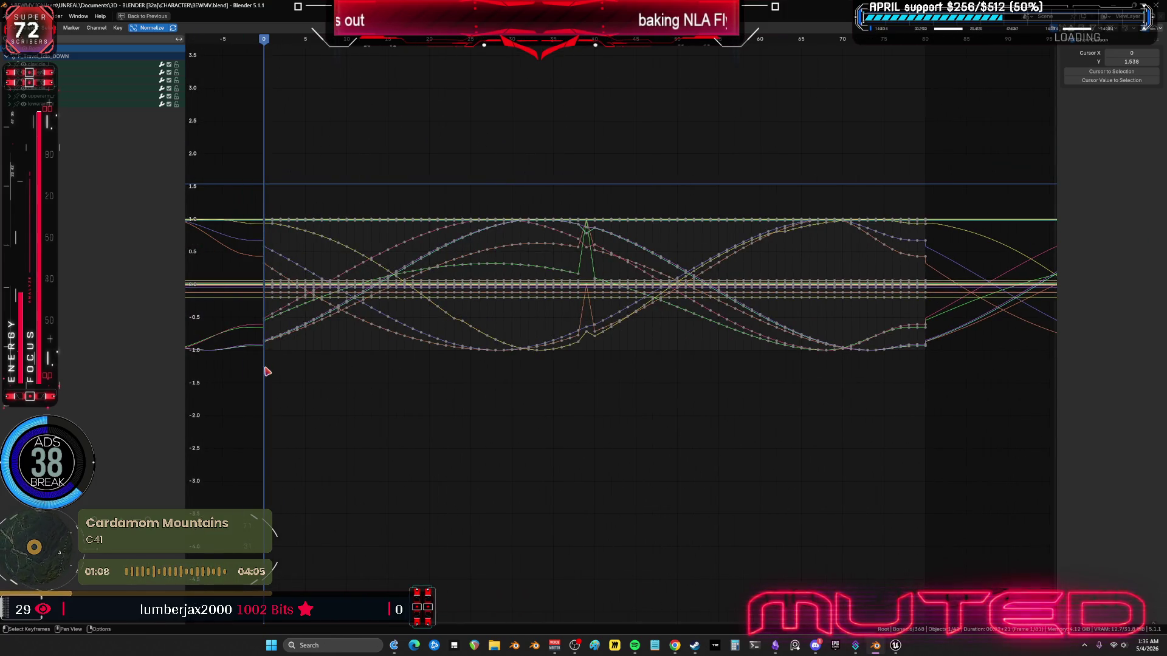
left_click_drag(262, 207, 271, 372)
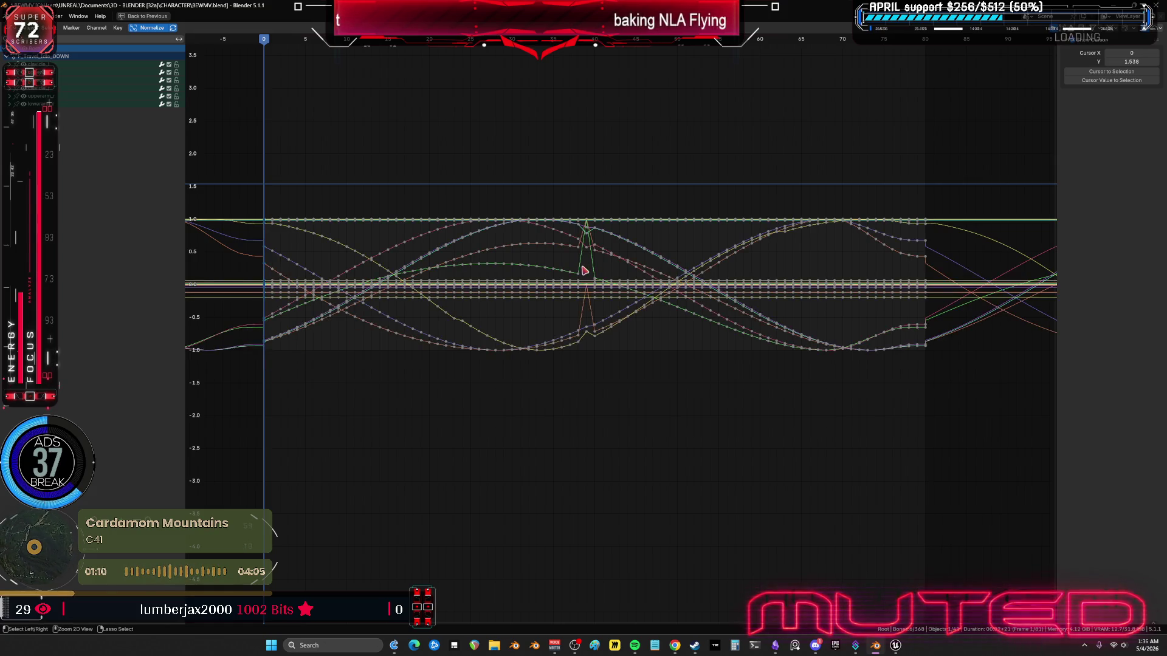
left_click(926, 40)
key("Delete")
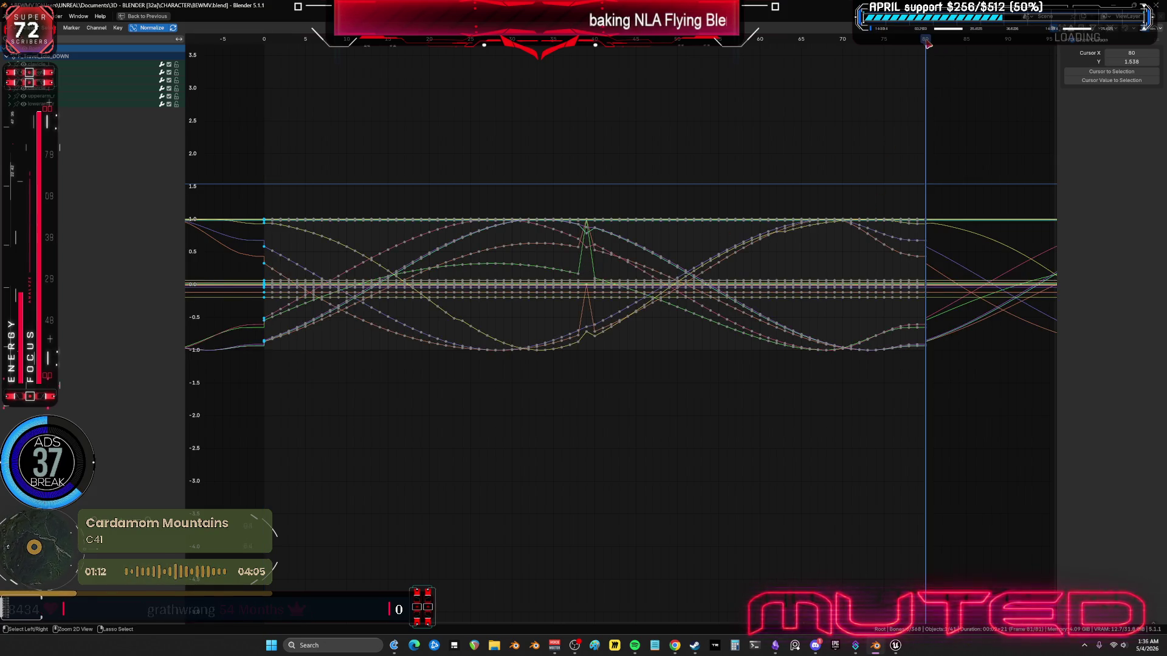
scroll(646, 269, "up", 5)
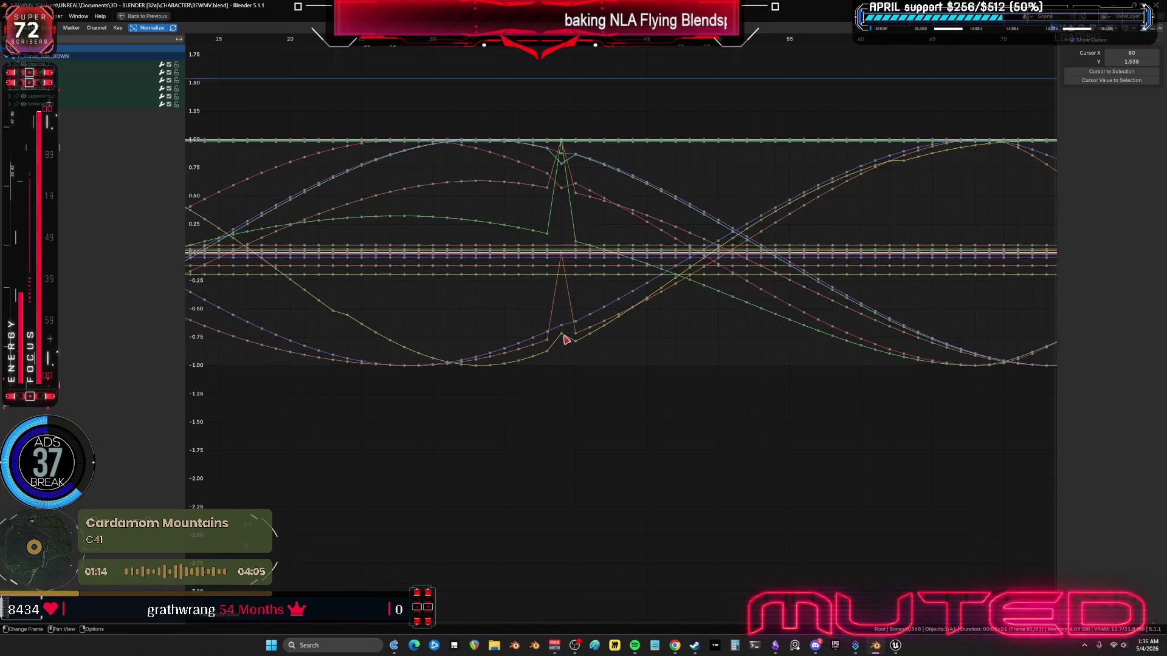
Step: Inspect the Quaternion Rotation curves and delete the spiking keyframes around frame 40
left_click(539, 229)
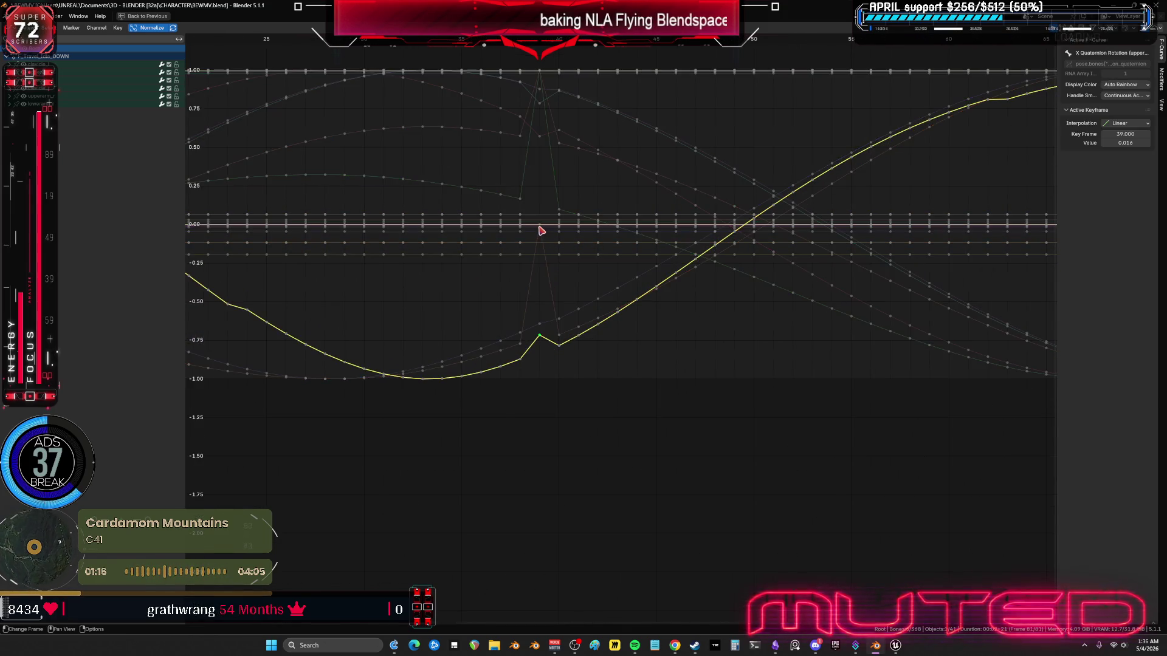
left_click(543, 138)
left_click(538, 62)
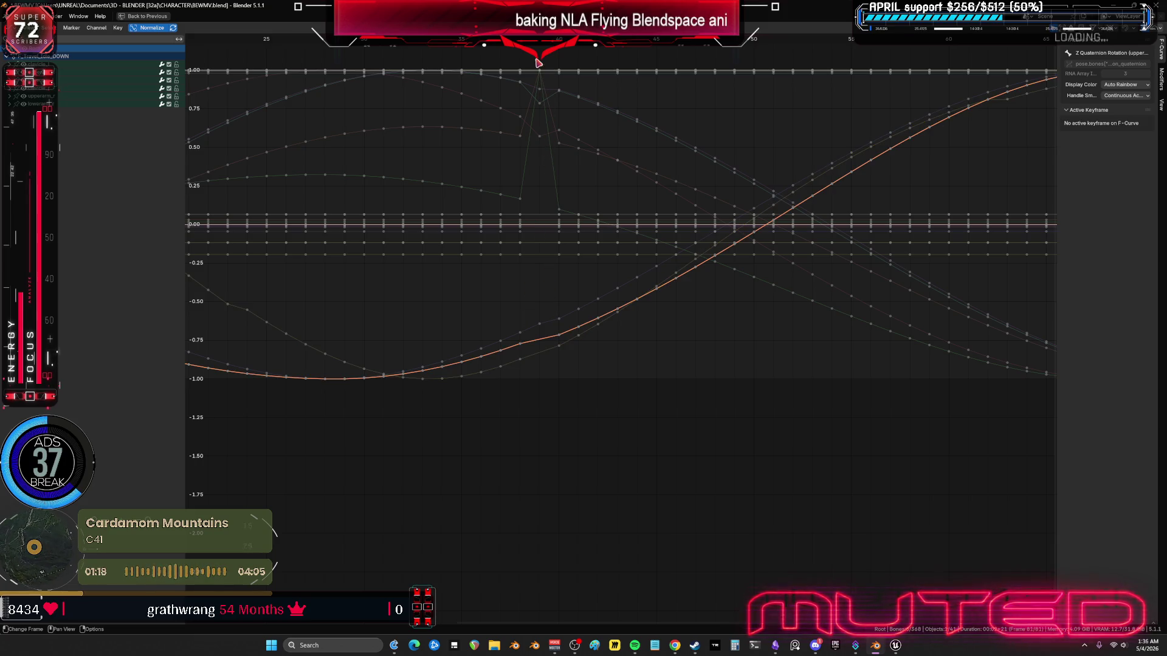
left_click(536, 59)
left_click(536, 58)
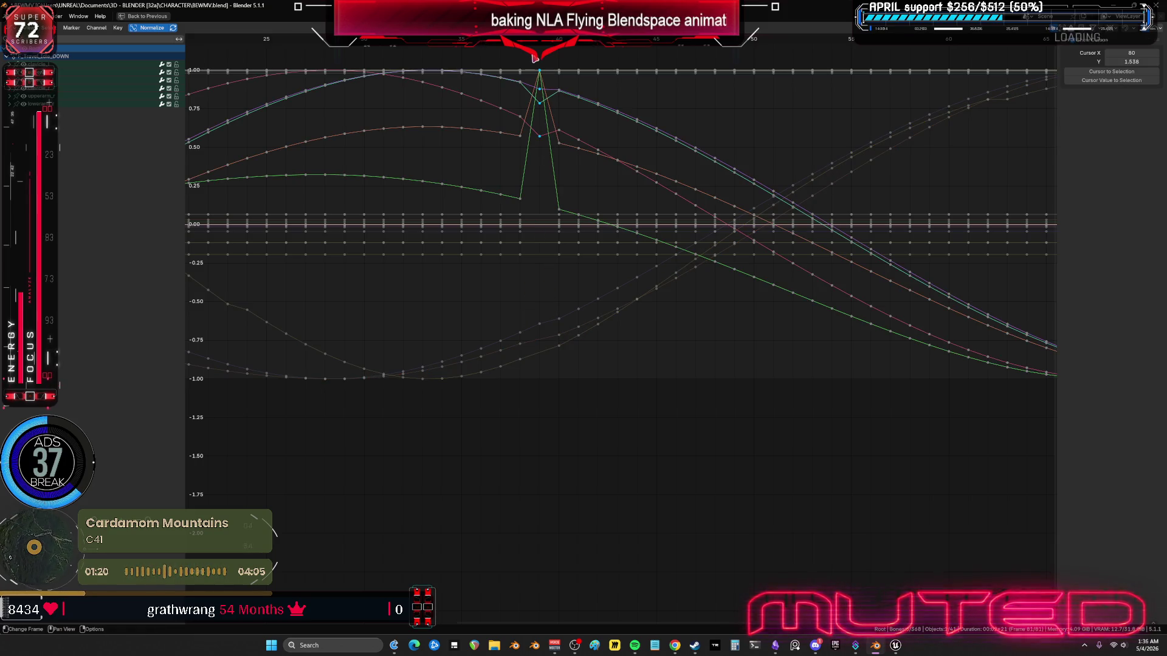
left_click(547, 157)
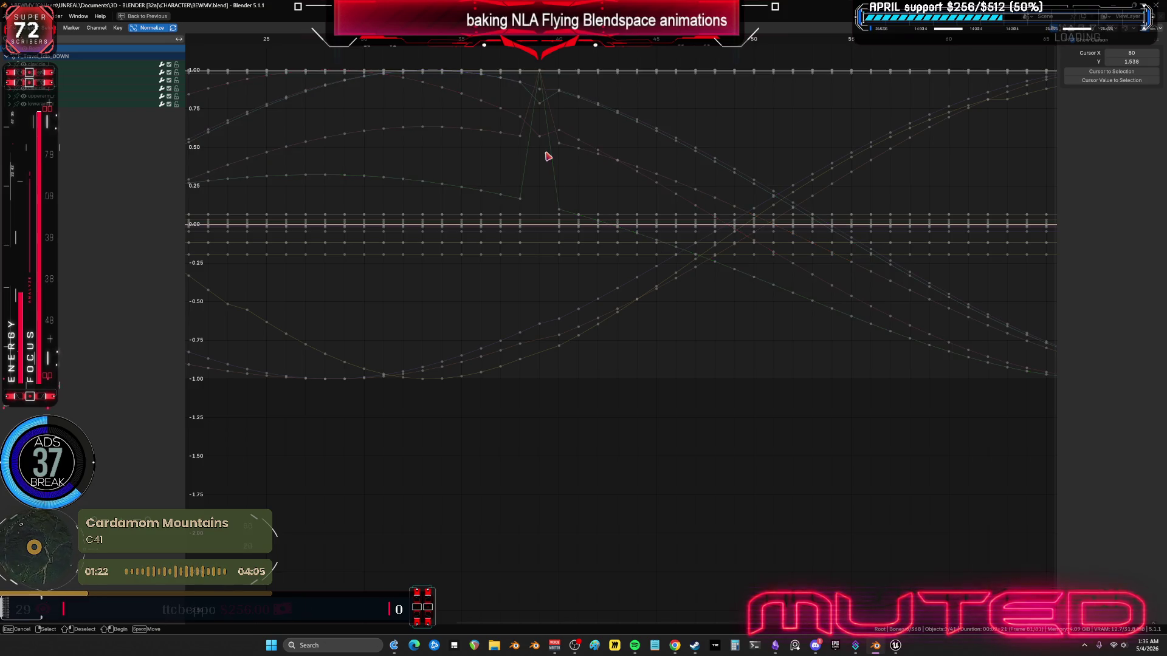
mouse_move(533, 56)
left_mouse_down()
mouse_move(550, 158)
mouse_move(559, 139)
left_mouse_up()
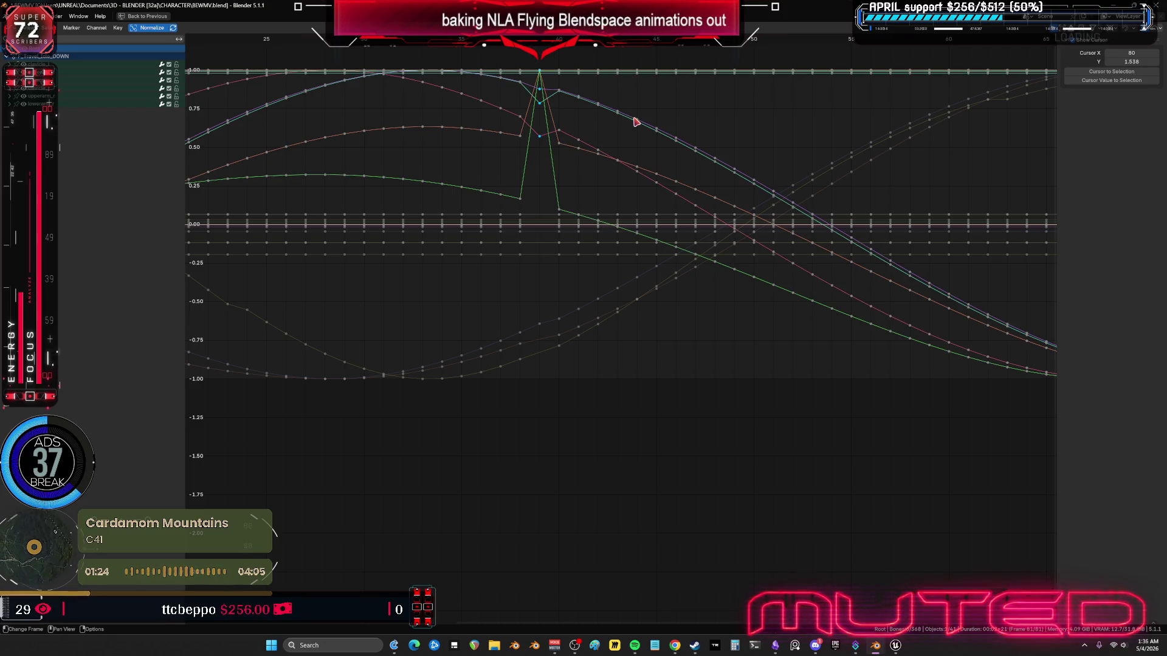
key("Delete")
key("Home")
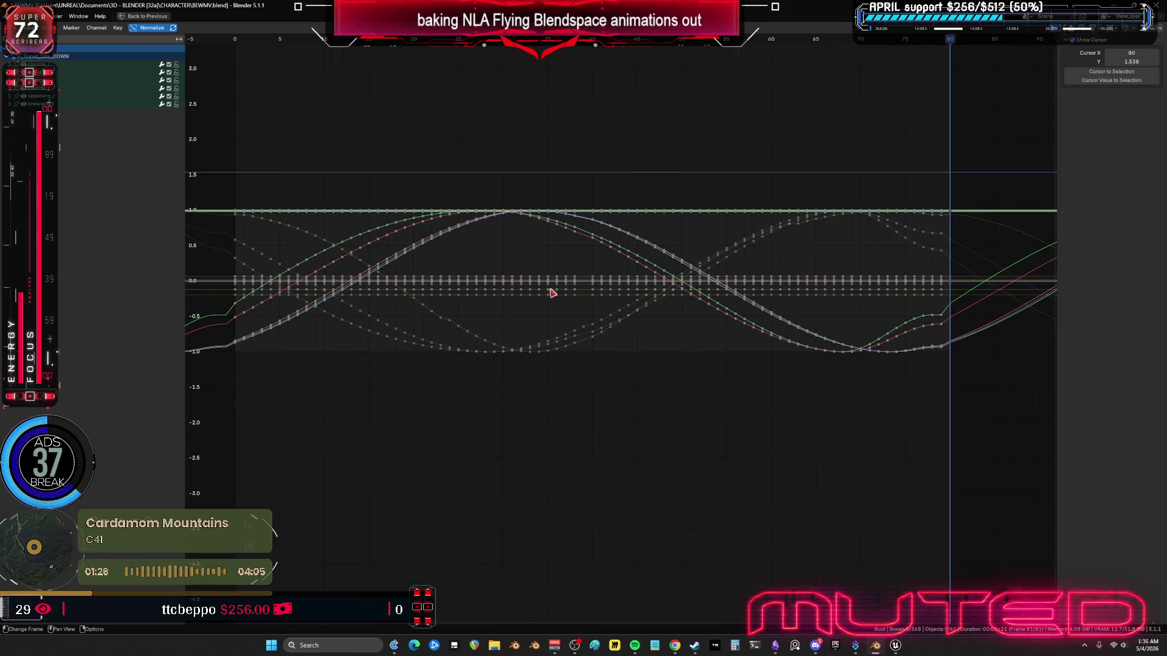
Step: Zoom in near frame 80 and delete the extra keyframes just before it
middle_click_drag(546, 314, 570, 308)
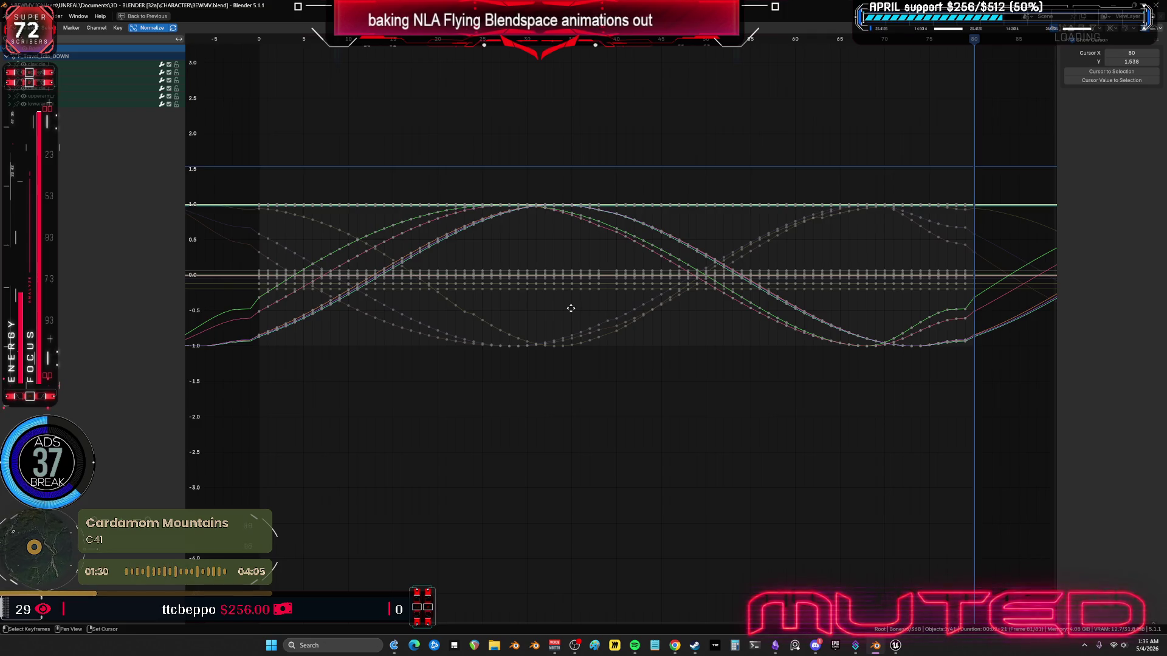
mouse_move(570, 308)
middle_mouse_down()
mouse_move(289, 299)
mouse_move(696, 325)
mouse_move(489, 310)
middle_mouse_up()
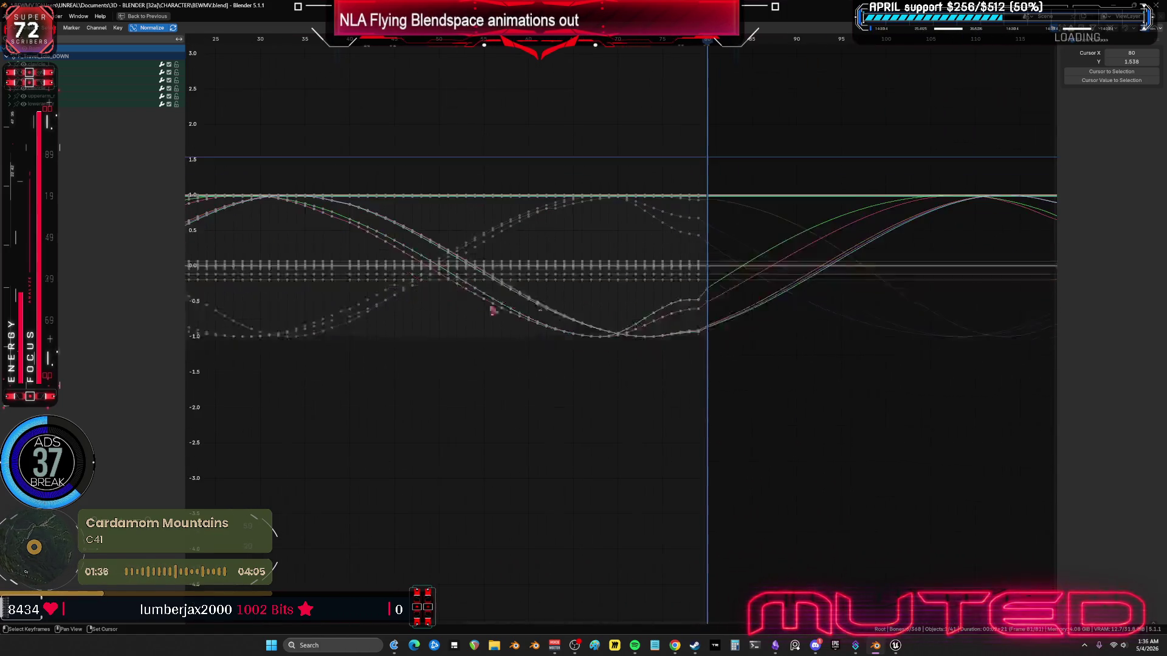
scroll(626, 313, "up", 2)
middle_click_drag(766, 316, 589, 360)
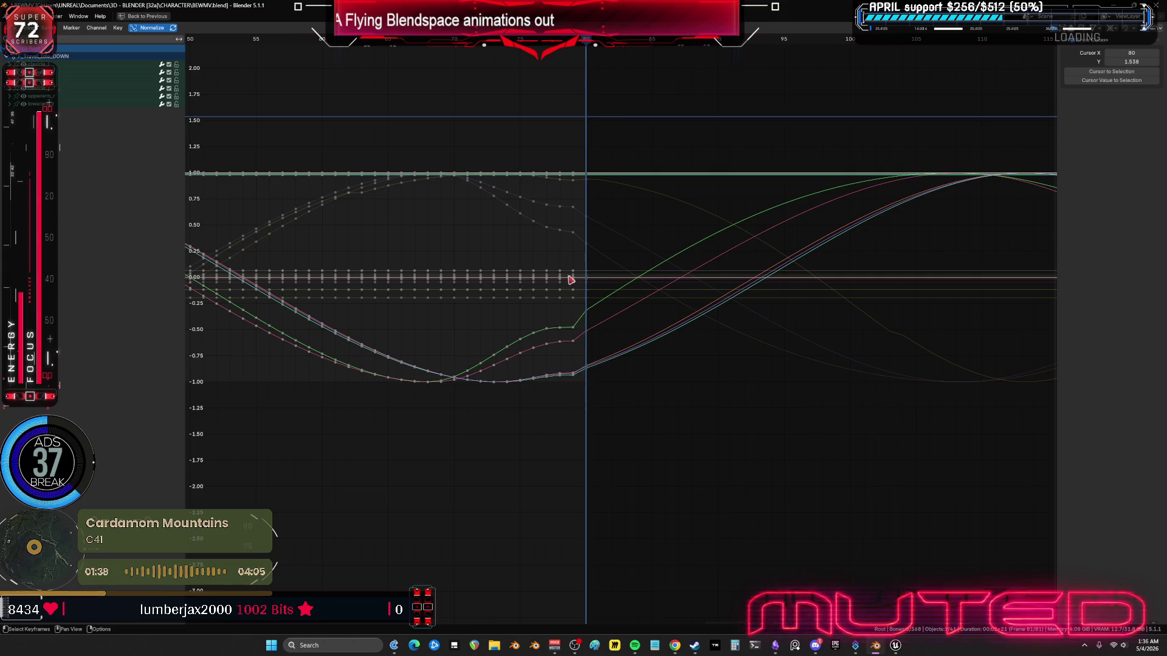
left_click_drag(580, 398, 562, 133)
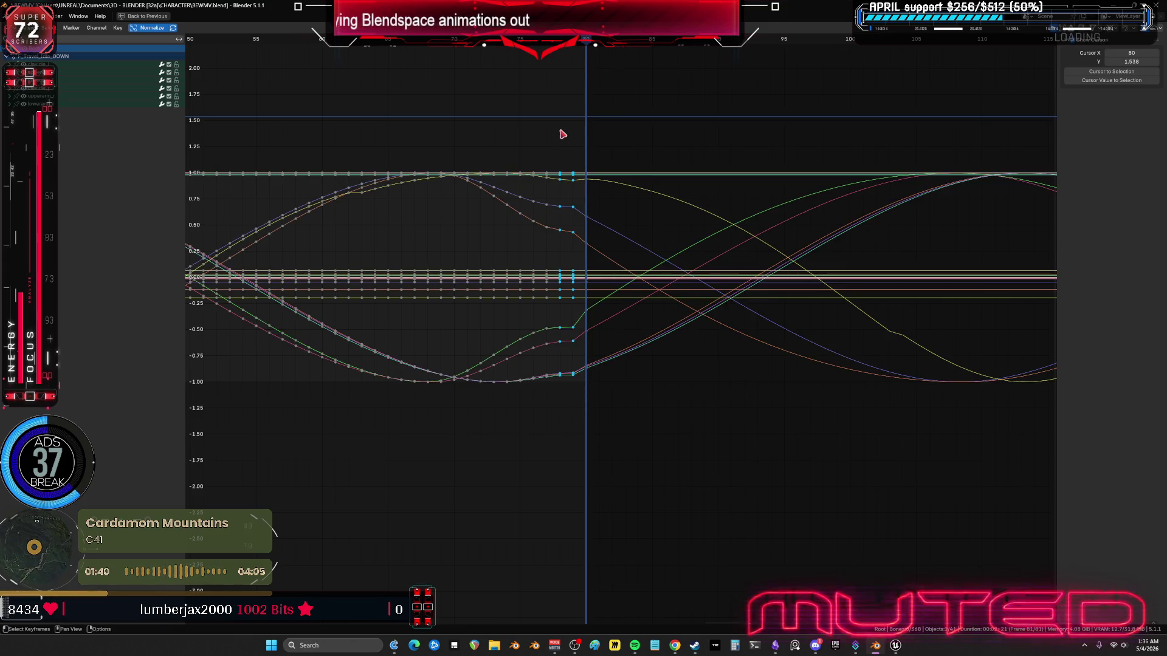
key("Delete")
Step: Play the flying animation in a maximized 3D view, orbiting from the character's face to a low torso side view
key("ctrl+space")
key("space")
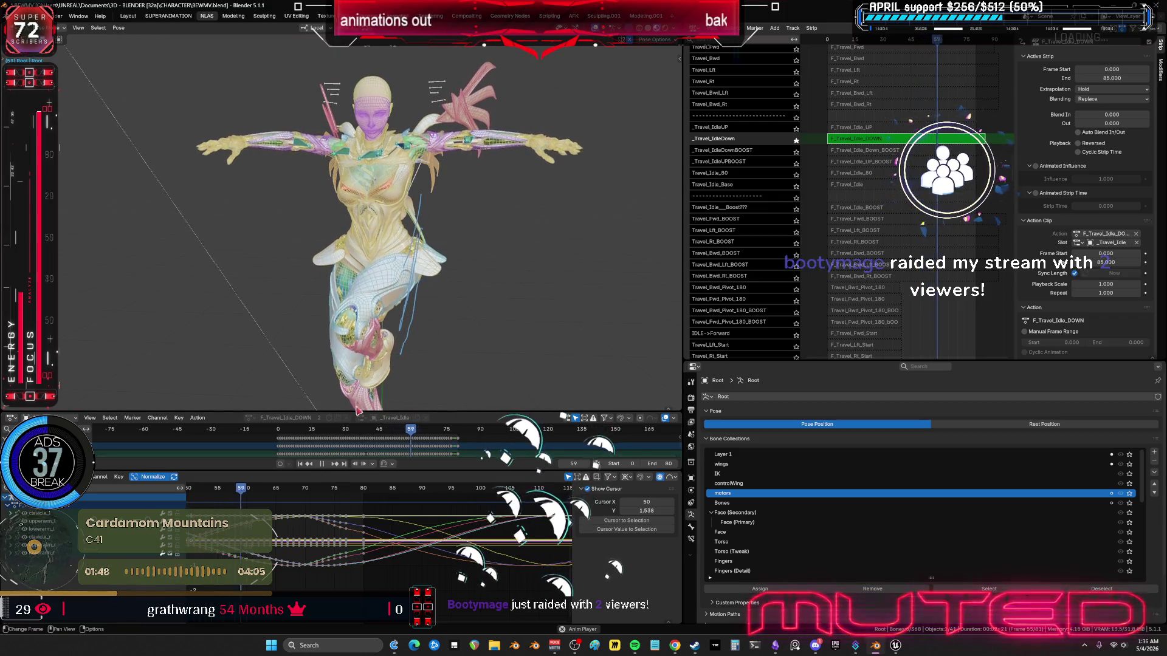
scroll(434, 154, "up", 5)
key("ctrl+space")
mouse_move(434, 154)
middle_mouse_down()
mouse_move(562, 489)
mouse_move(629, 299)
mouse_move(709, 362)
mouse_move(626, 389)
mouse_move(591, 378)
mouse_move(437, 396)
mouse_move(361, 383)
middle_mouse_up()
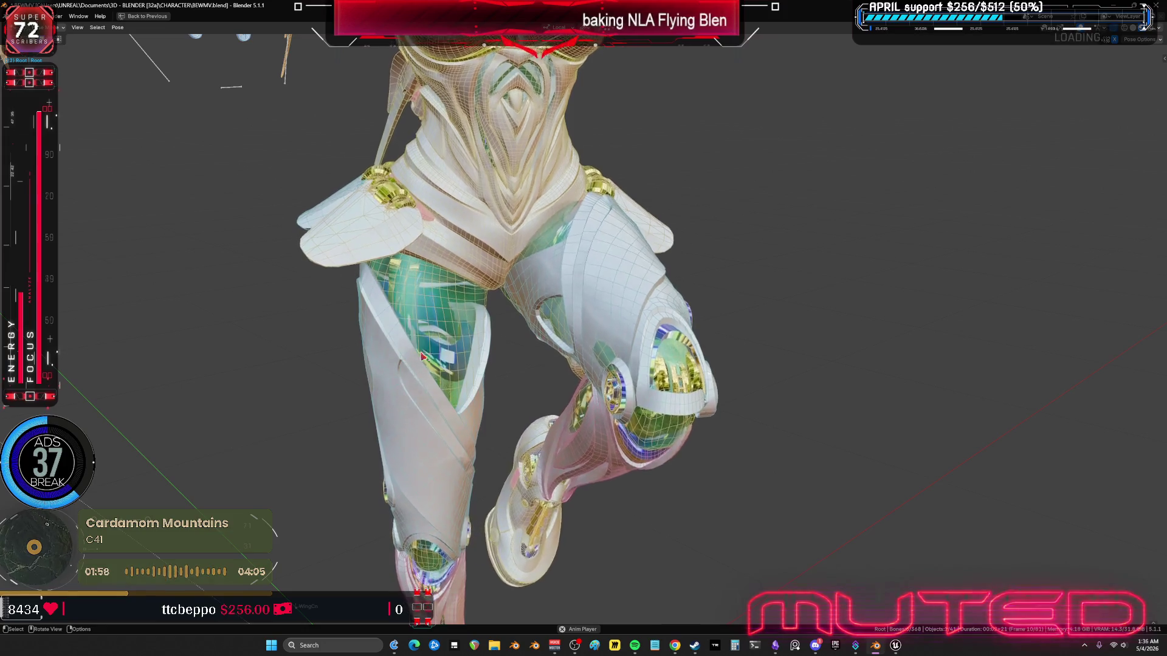
middle_click_drag(423, 356, 661, 422)
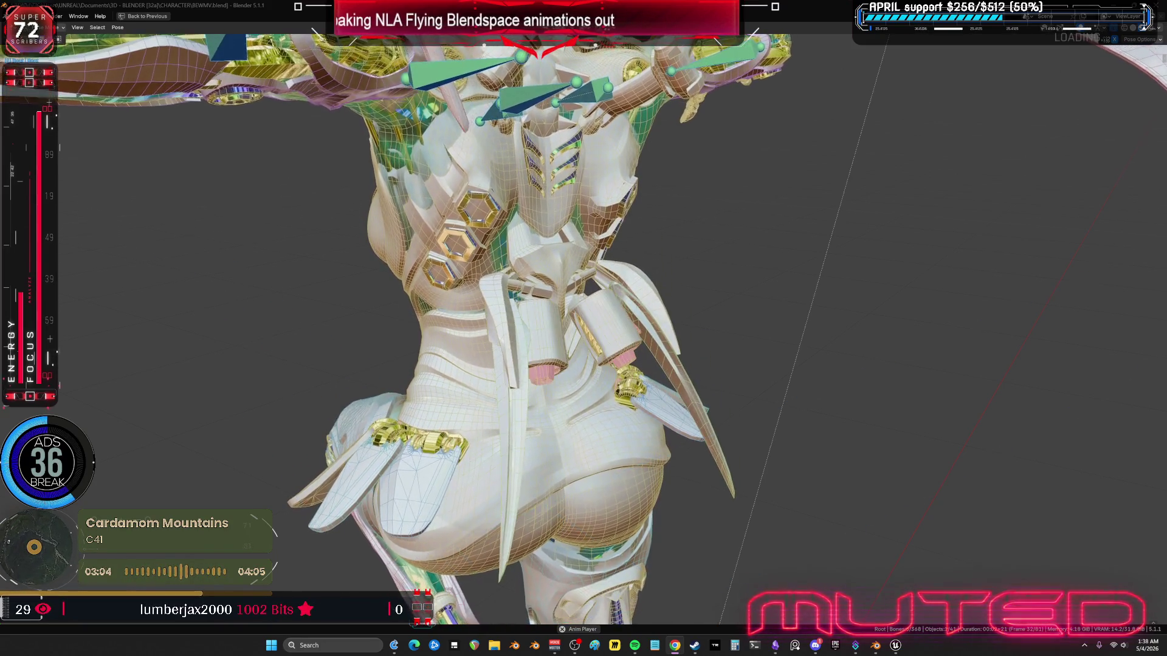
Step: In Unreal, play the test level: run forward, vault the low box, jump, then stop the preview
left_click(896, 648)
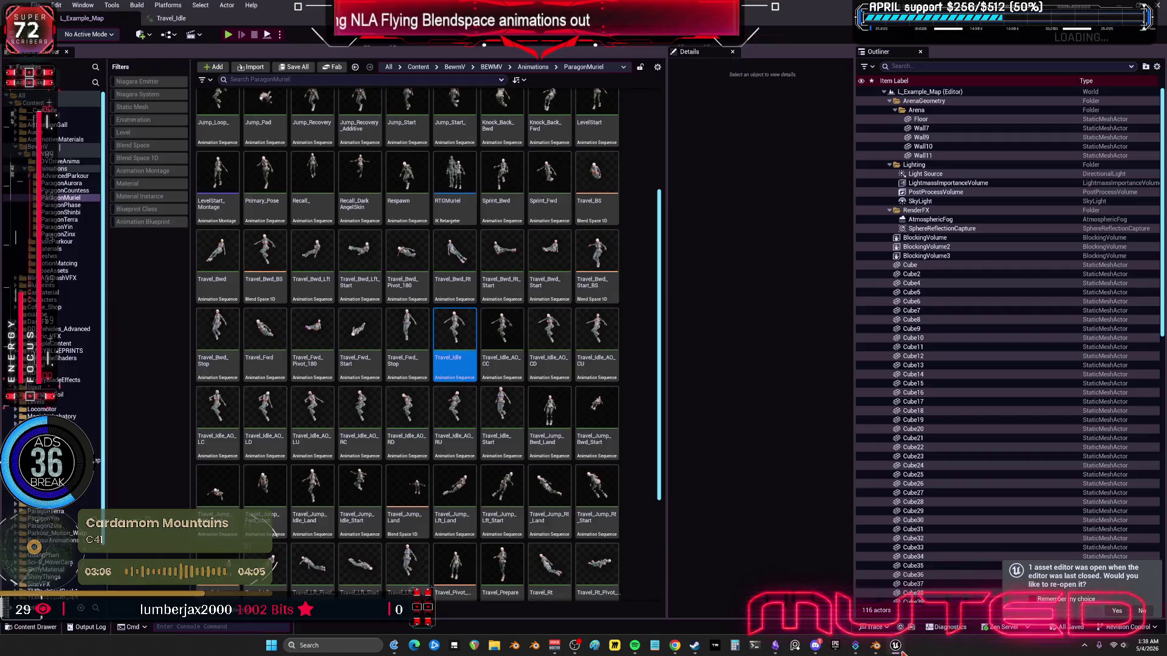
left_click(229, 35)
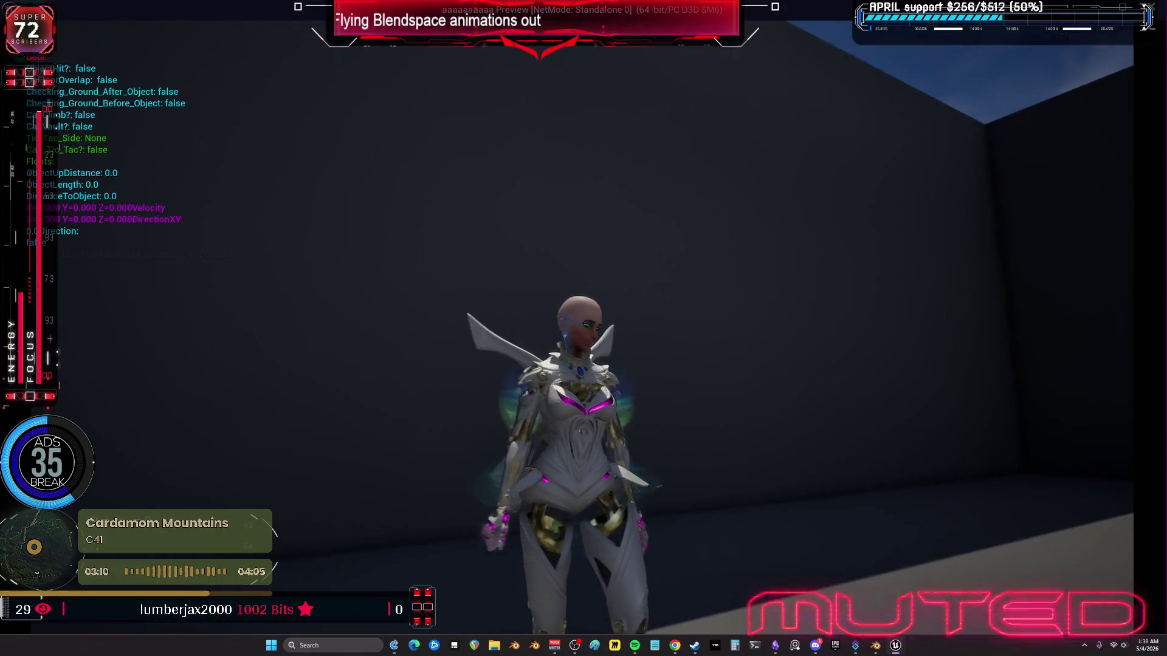
key("w")
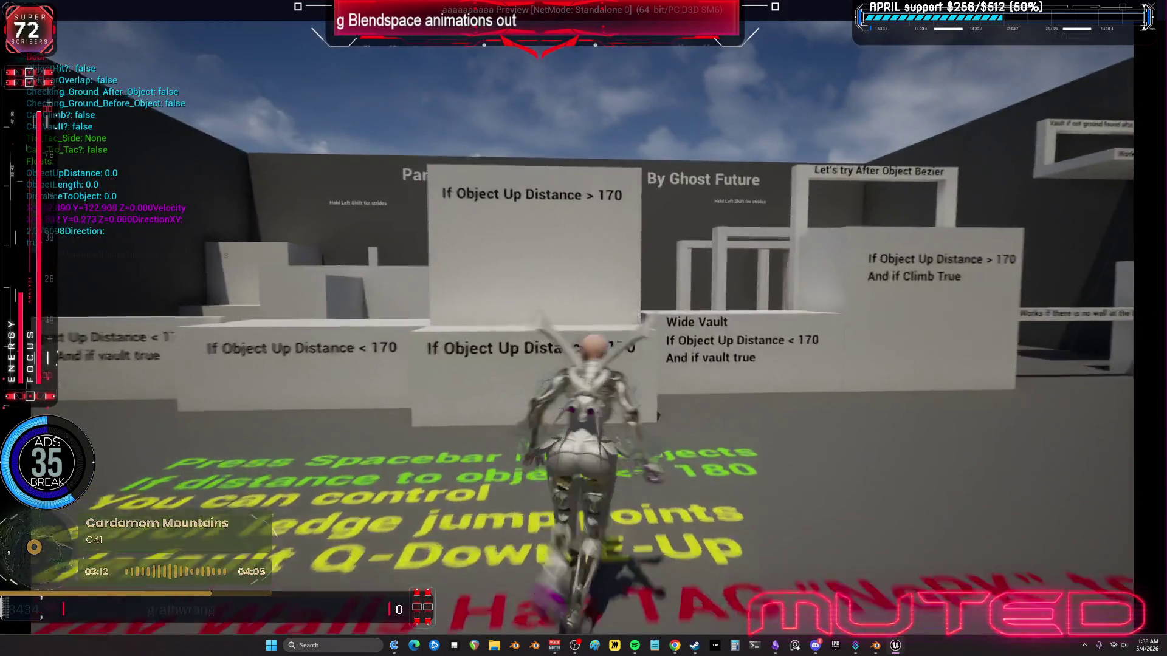
key("space")
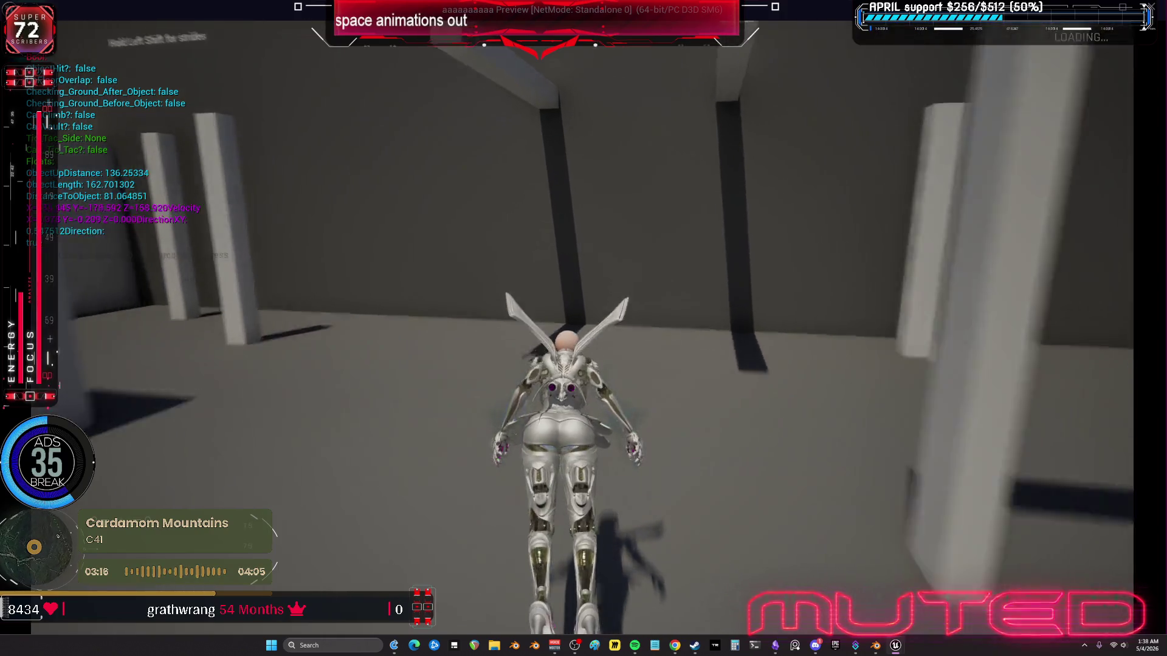
key("space")
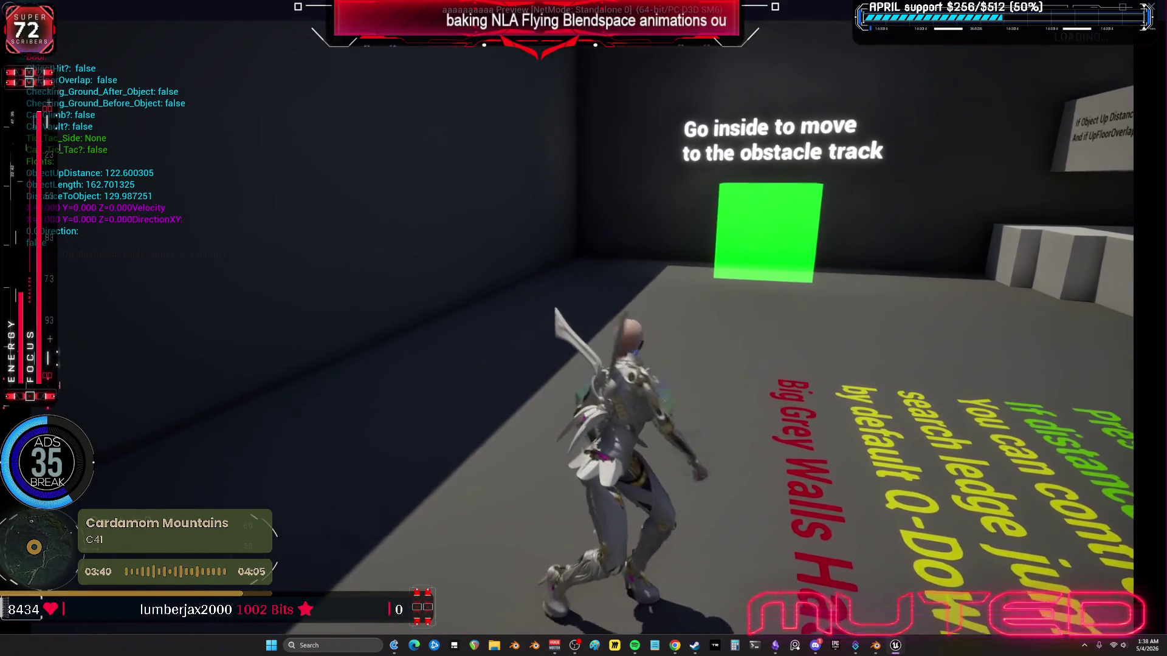
key("Escape")
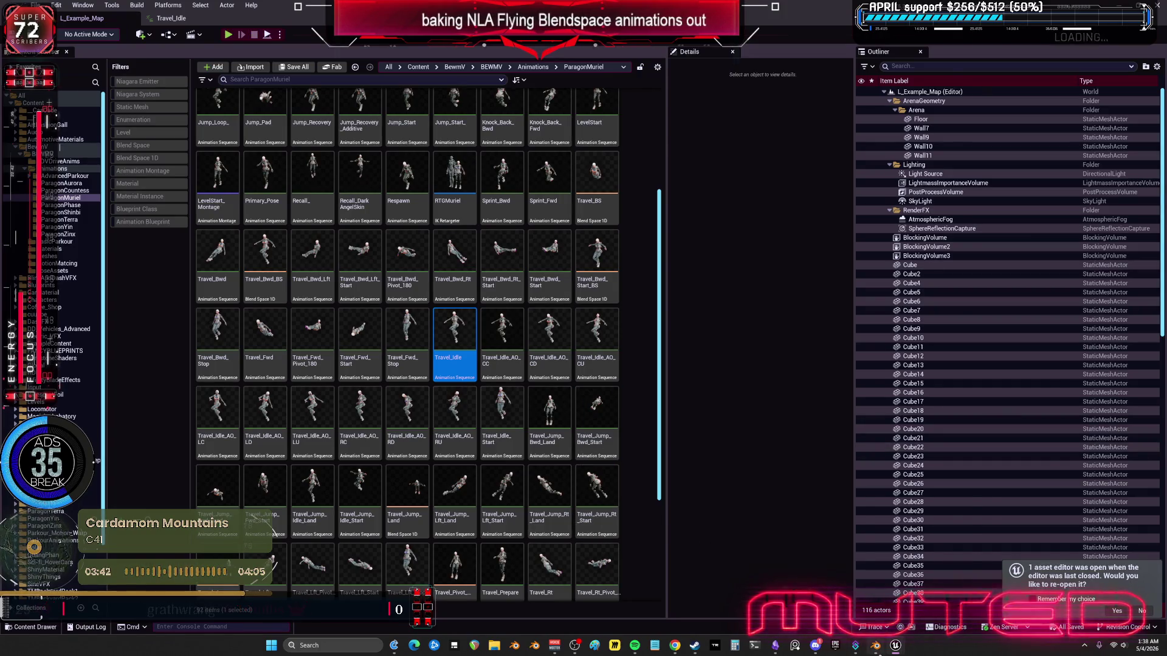
Step: Return from Unreal to Blender's full-window 3D view of the winged character
left_click(875, 645)
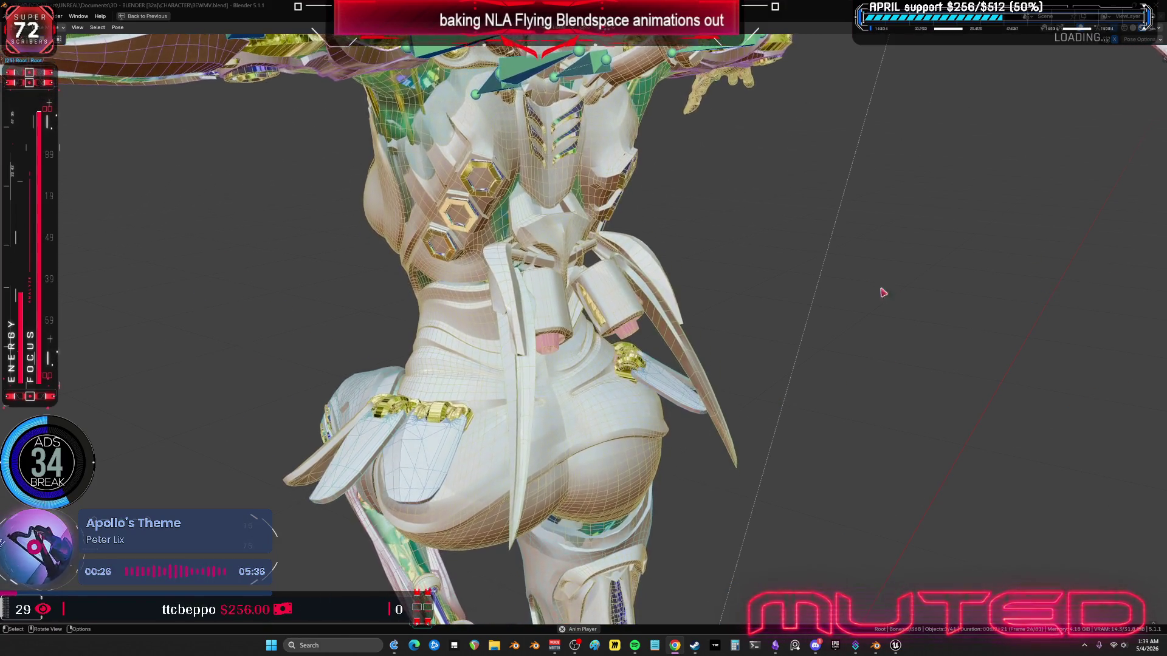
Step: Orbit from the rear hip view round to a front view of the whole character
middle_click_drag(883, 293, 730, 235)
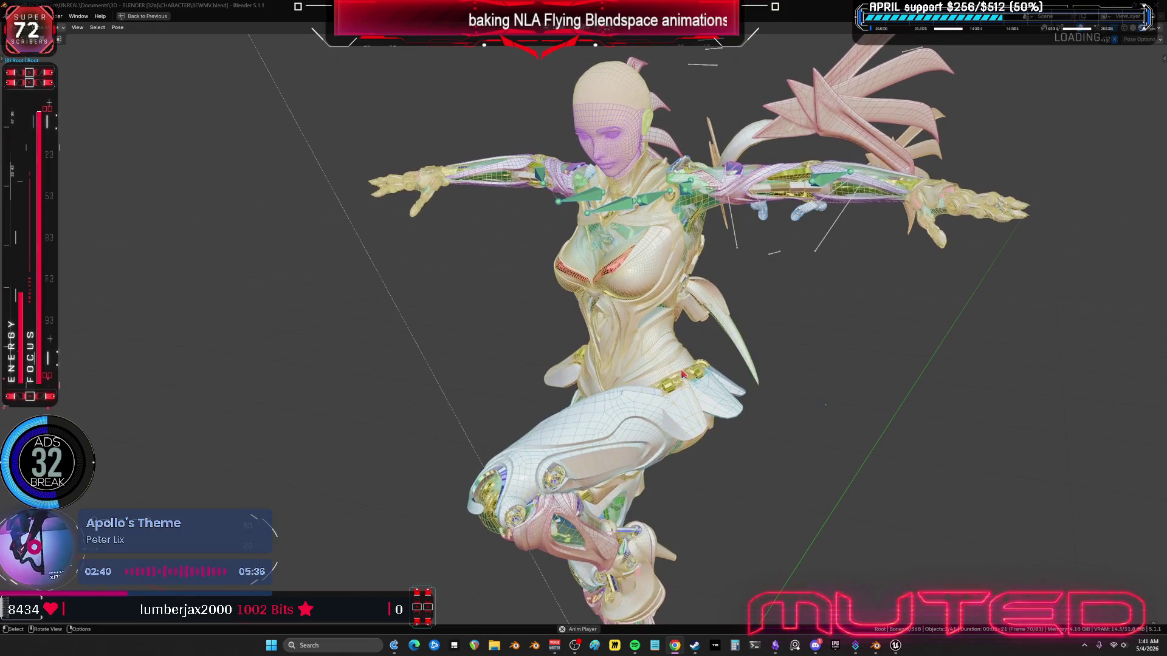
Step: Restore the full layout and turn on viewport overlays to show the bones, orbiting around the character
key("ctrl+space")
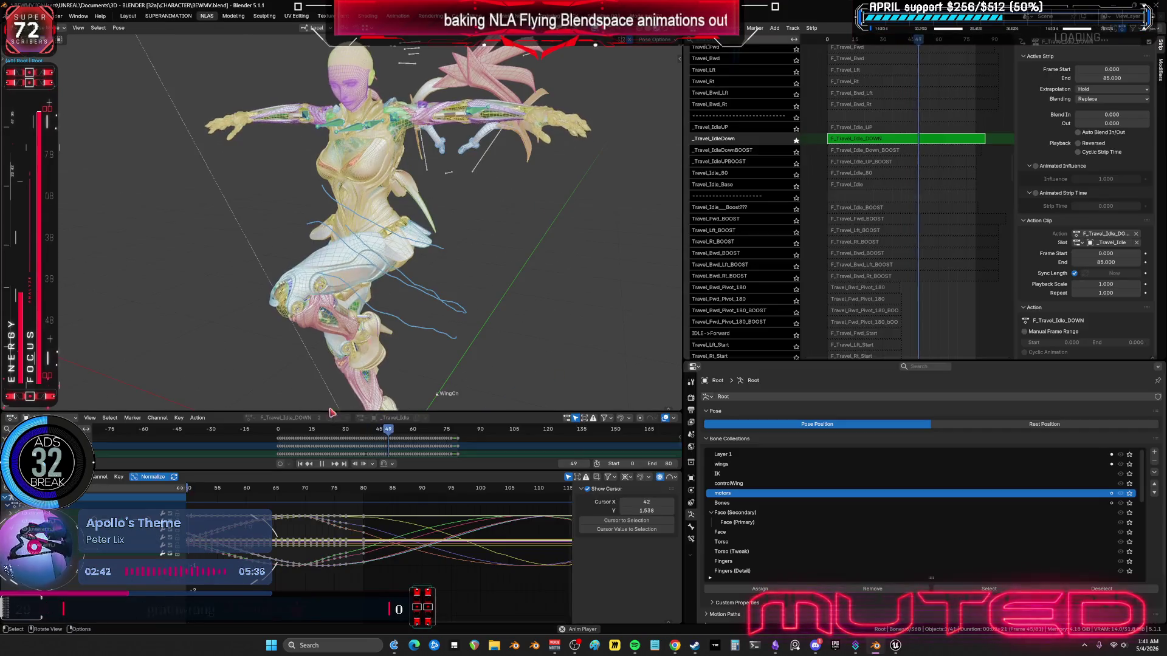
middle_click_drag(364, 237, 480, 234)
mouse_move(863, 61)
middle_mouse_down()
mouse_move(876, 189)
mouse_move(903, 206)
mouse_move(896, 155)
mouse_move(817, 122)
mouse_move(863, 91)
mouse_move(980, 158)
mouse_move(966, 128)
mouse_move(933, 114)
middle_mouse_up()
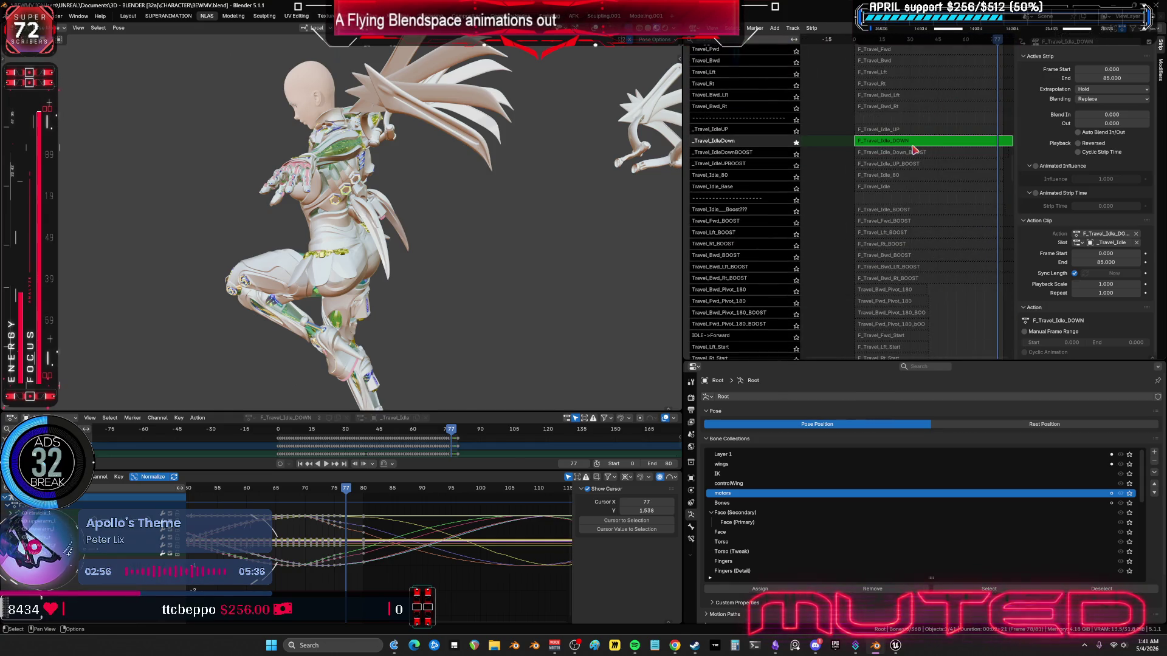
key("shift+alt+z")
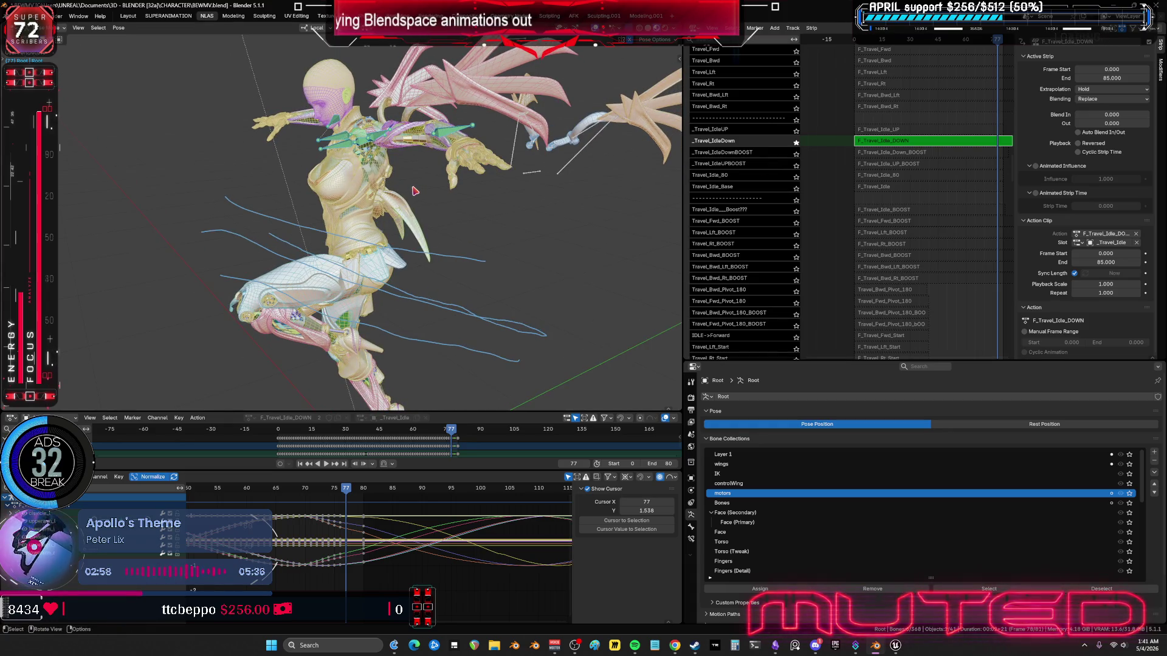
Step: Hide and reveal the selected bones, then hide and restore their keyframes and curves
key("h")
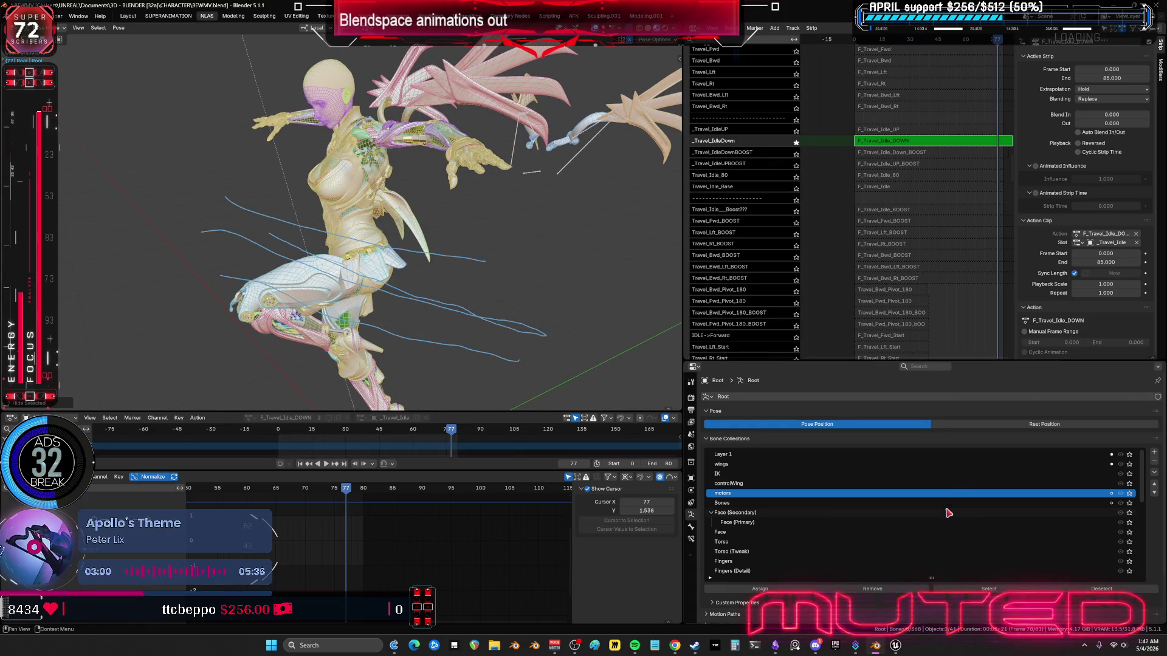
scroll(1129, 571, "down", 10)
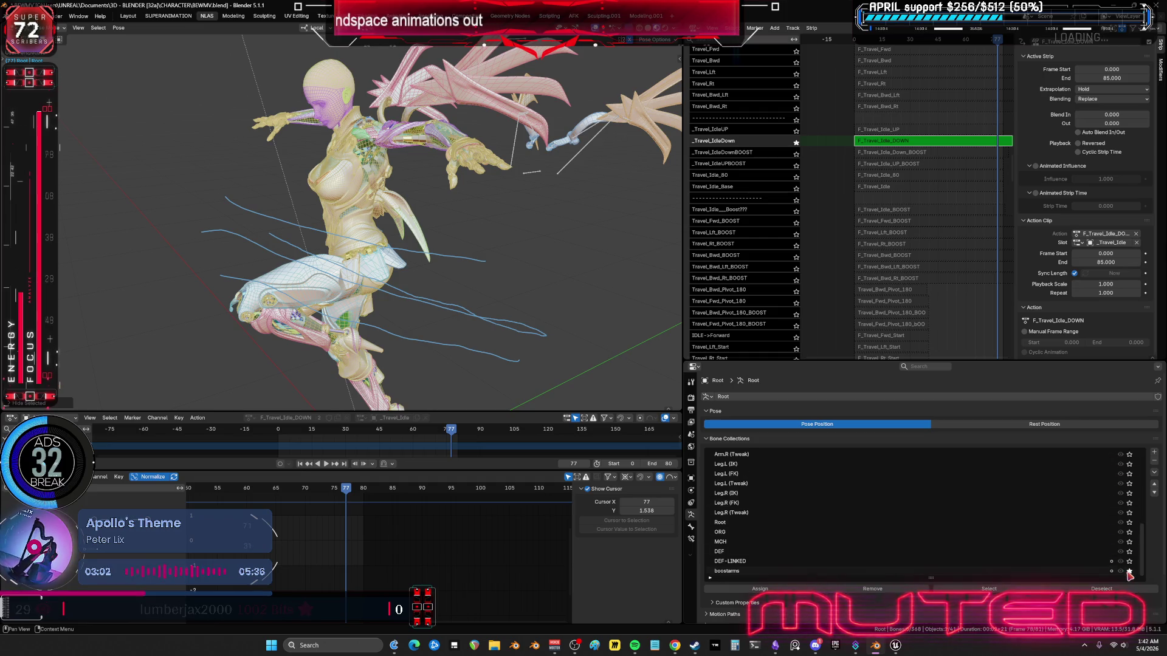
key("alt+h")
middle_click_drag(405, 317, 394, 296)
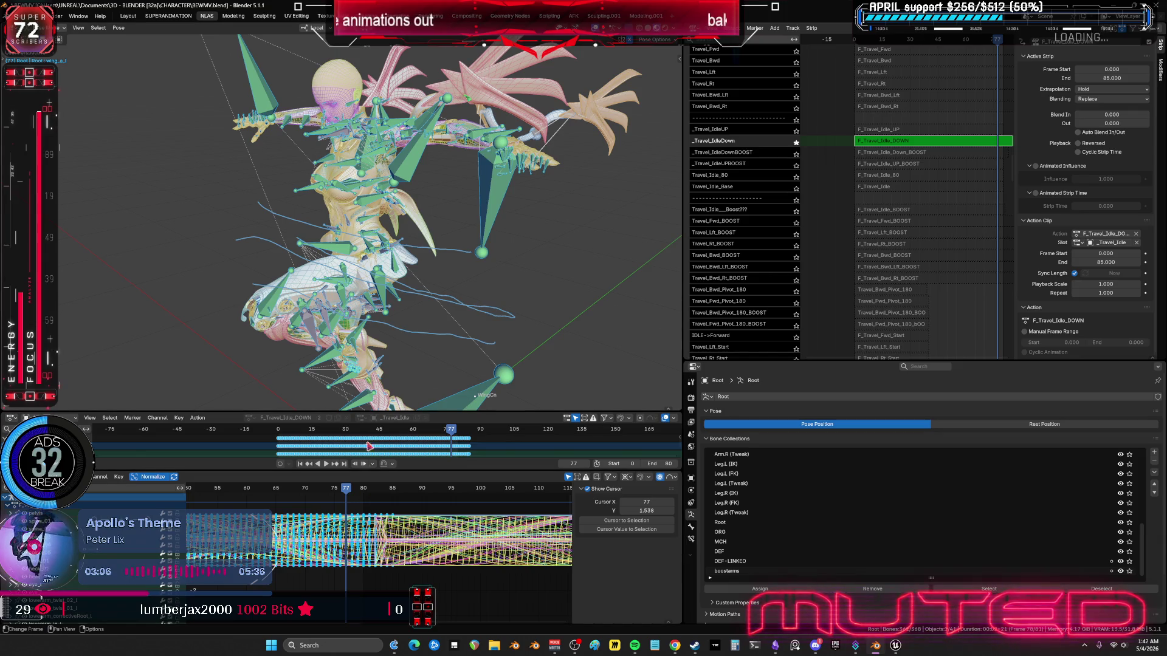
scroll(322, 547, "left", 4, "ctrl")
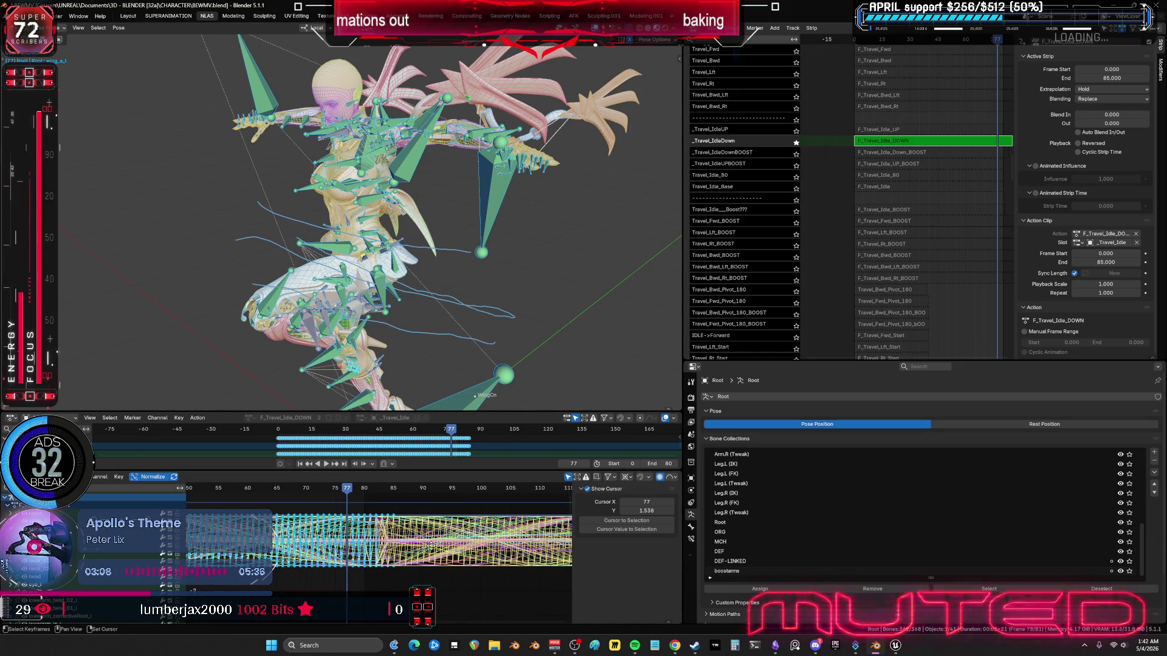
left_click(392, 555)
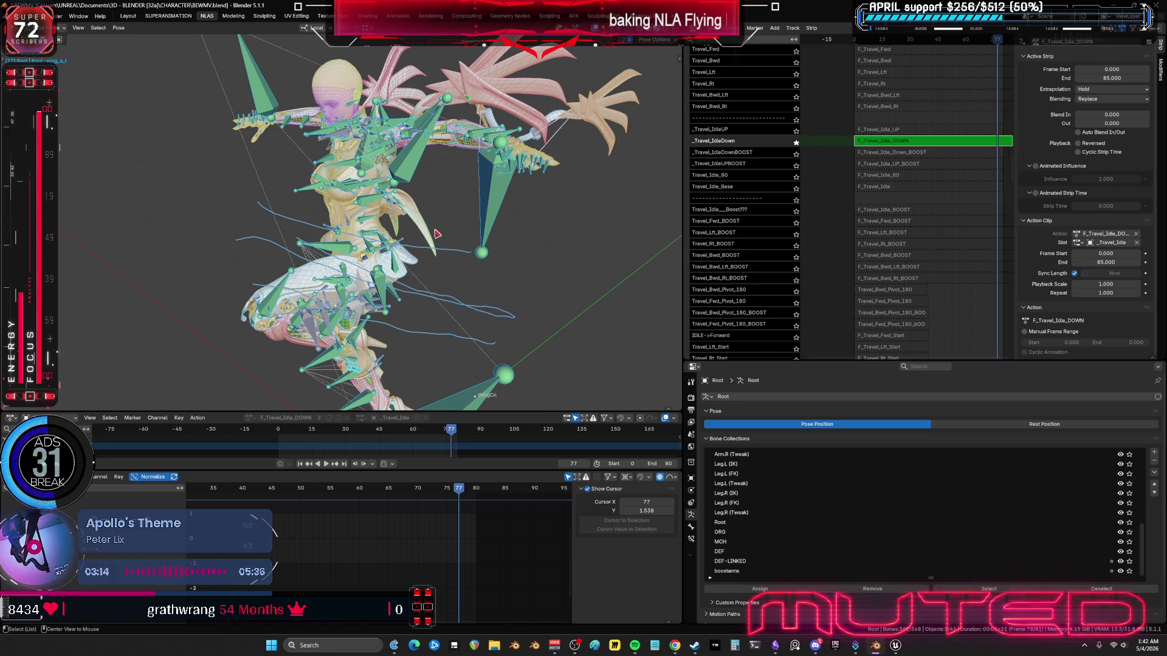
key("alt+h")
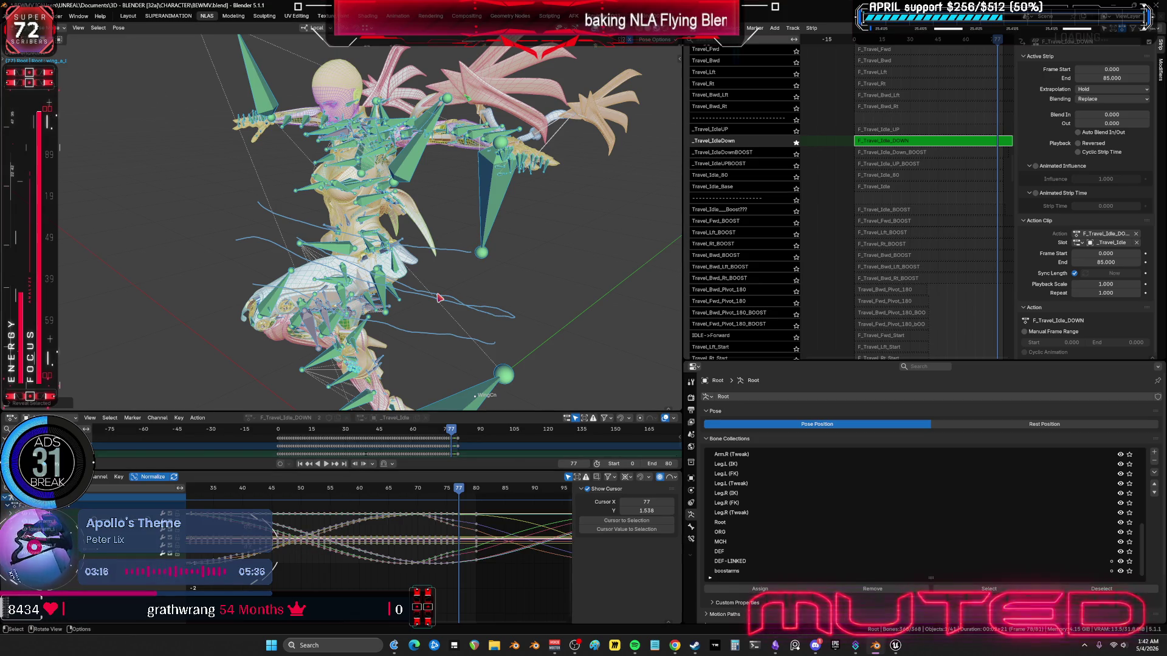
Step: Play the strip with overlays hidden, then stop, return to frame 0 and exit tweak mode
left_click(326, 463)
middle_click_drag(356, 340, 371, 273)
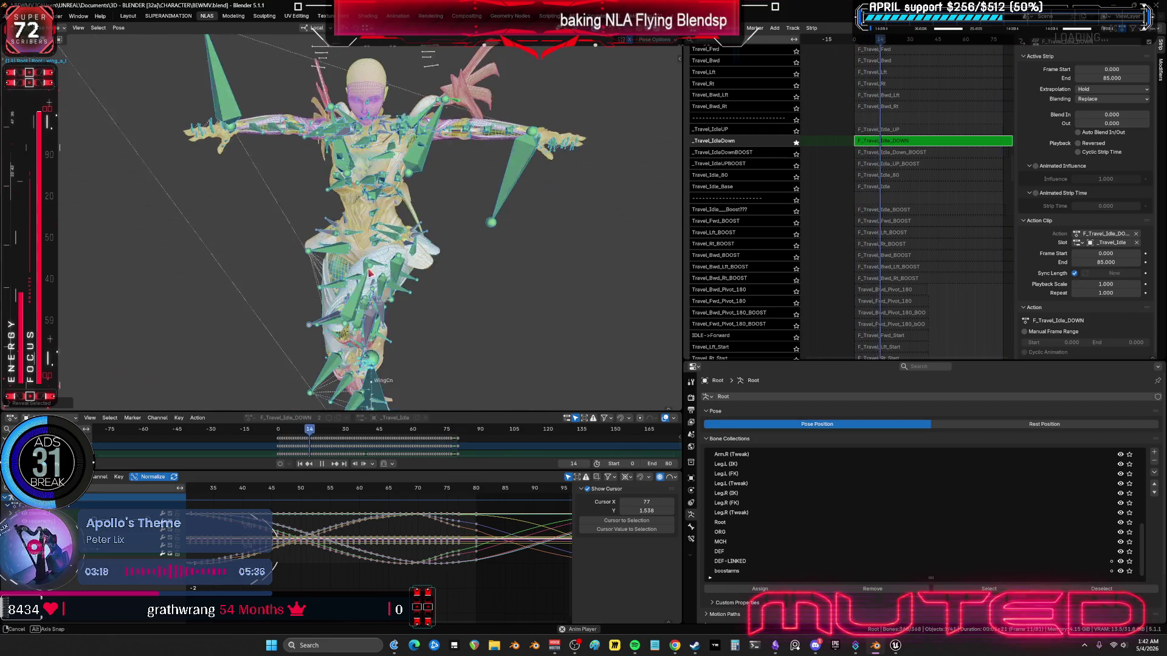
key("shift+alt+z")
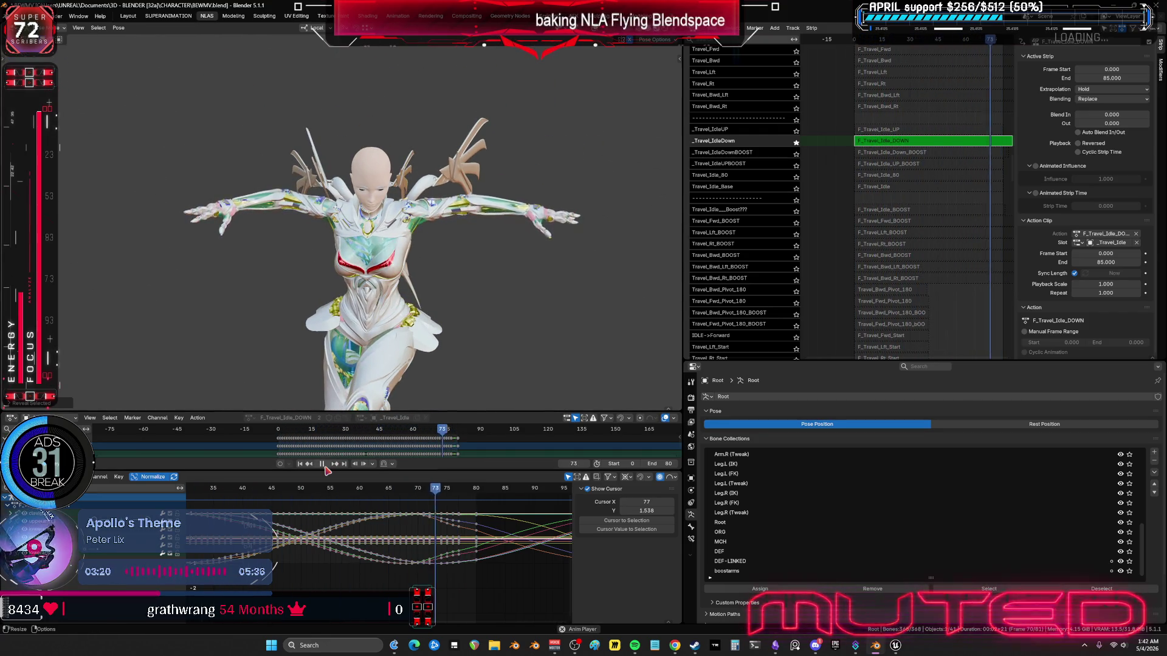
left_click(322, 464)
scroll(355, 523, "up", 6, "ctrl")
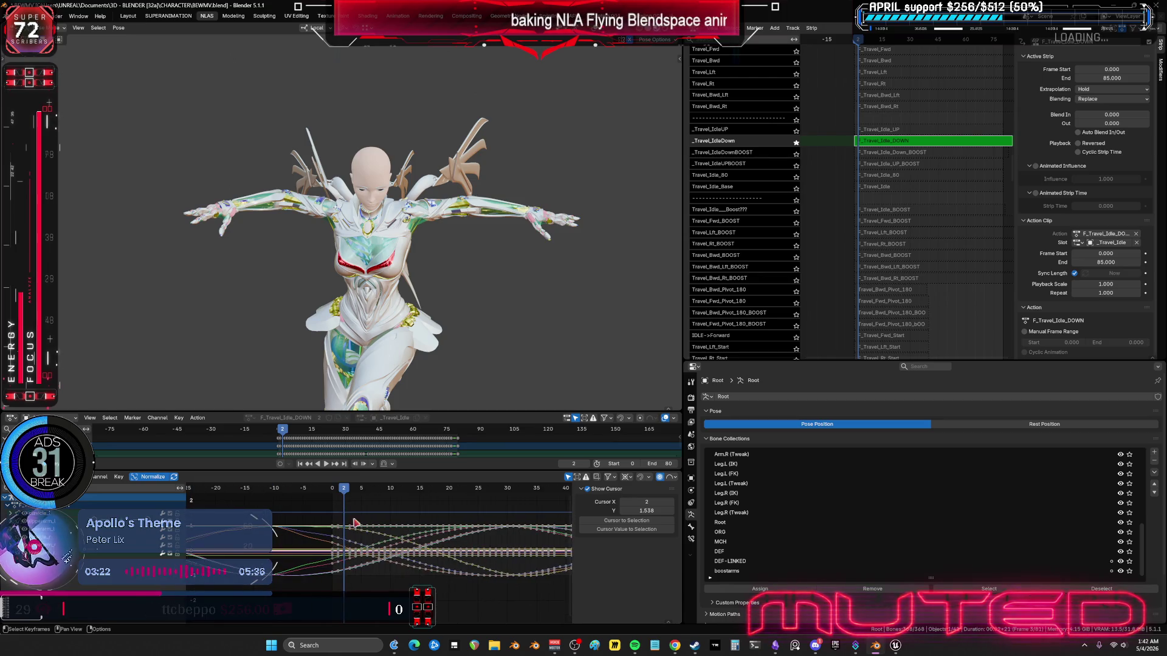
key("shift+Left")
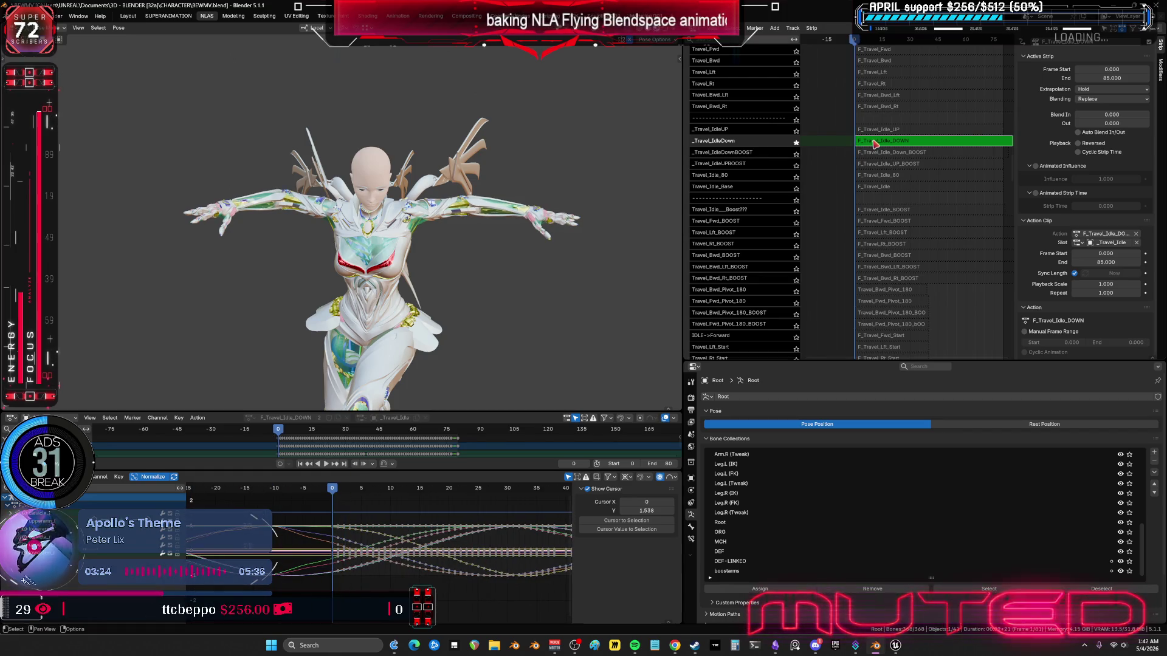
key("Tab")
Step: Scroll the NLA track list to the top and mute the E_EnginesOpened track
mouse_move(891, 125)
middle_mouse_down()
mouse_move(896, 142)
mouse_move(920, 114)
middle_mouse_up()
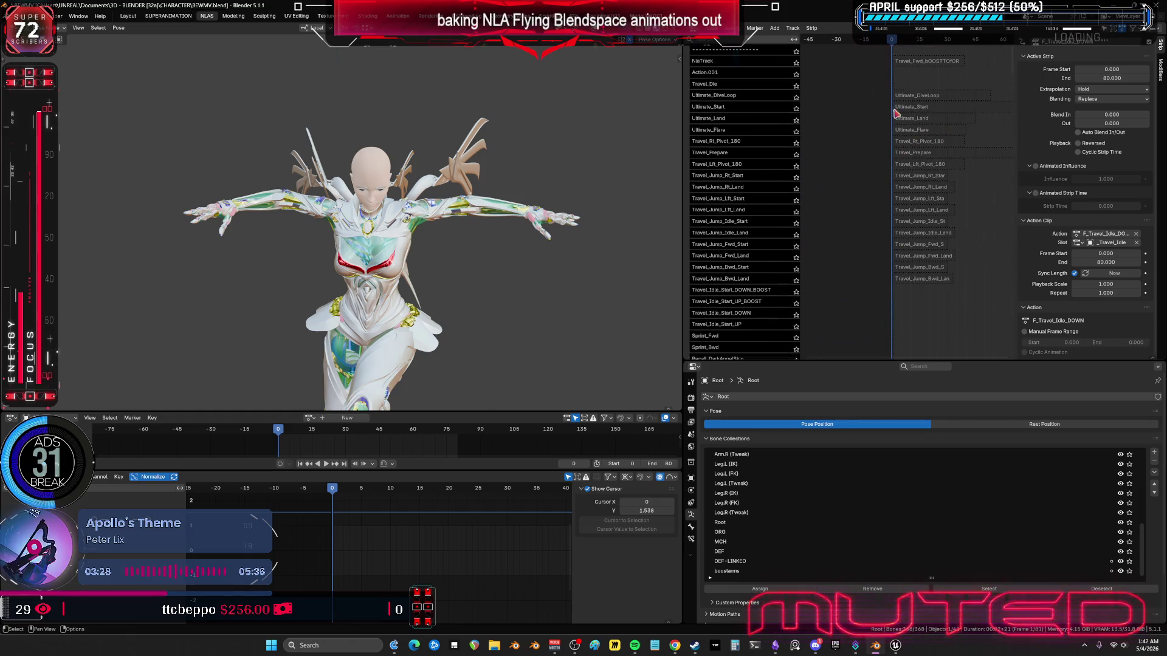
scroll(887, 116, "up", 6)
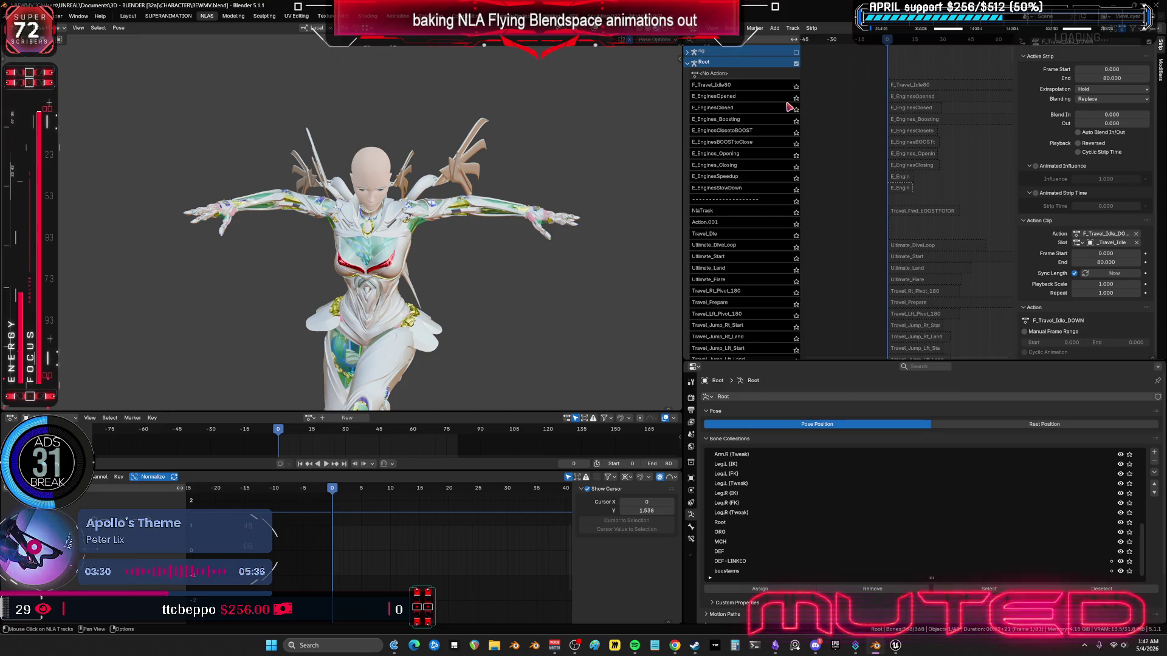
middle_click_drag(835, 287, 860, 286)
scroll(859, 286, "down", 10)
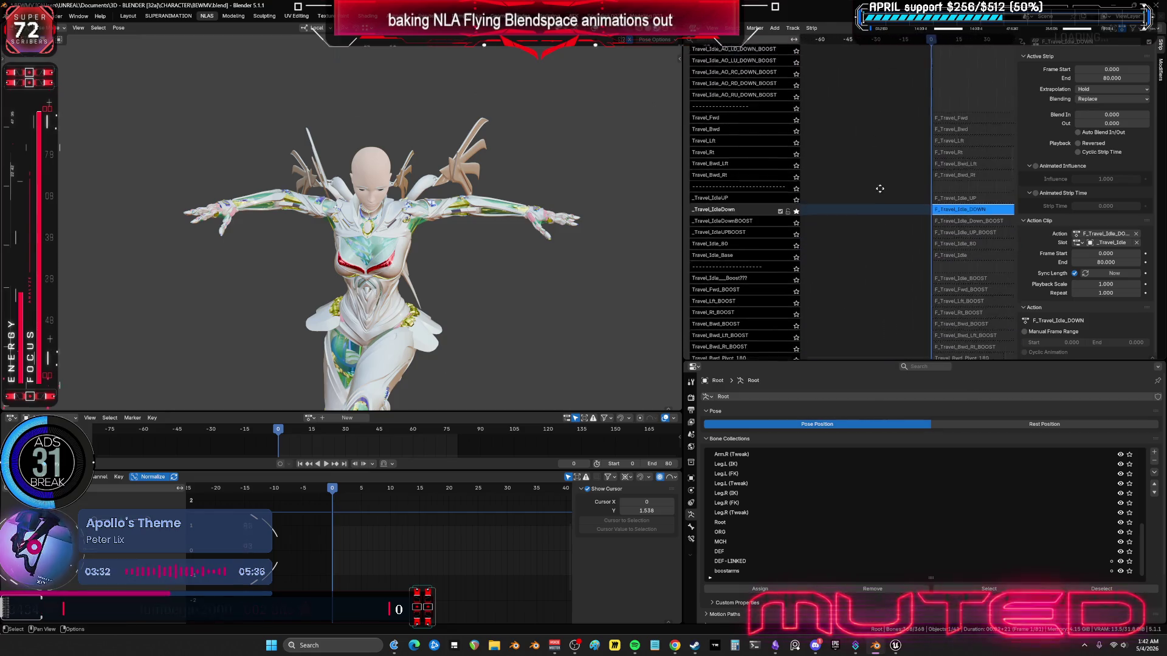
scroll(905, 135, "up", 10)
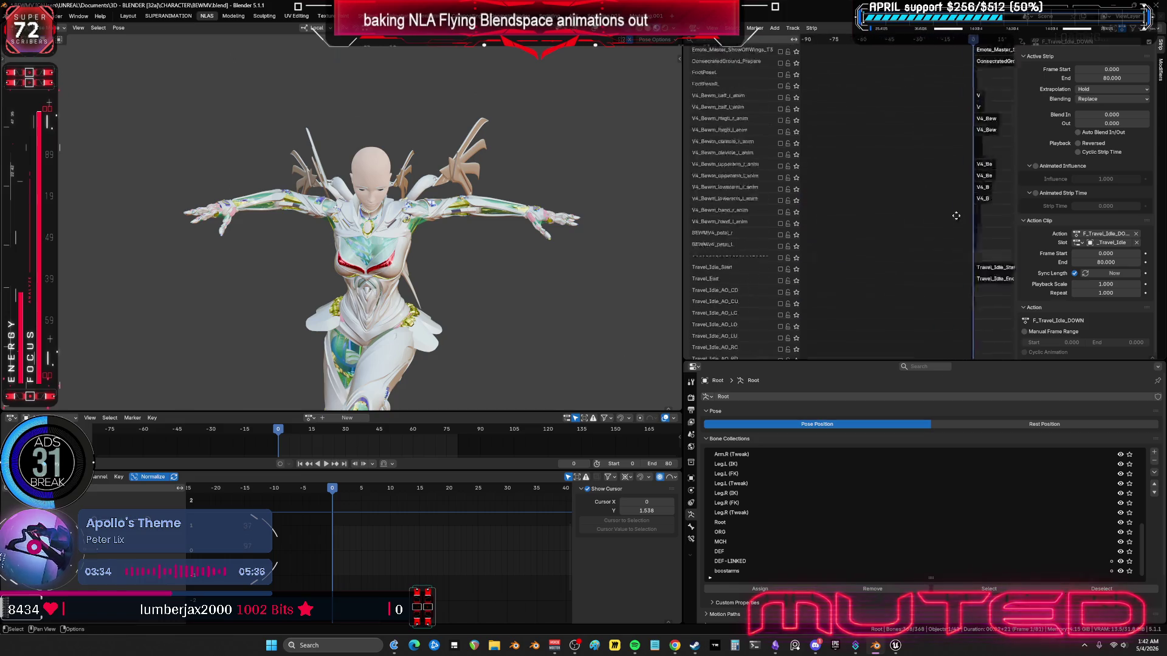
middle_click_drag(626, 152, 409, 253)
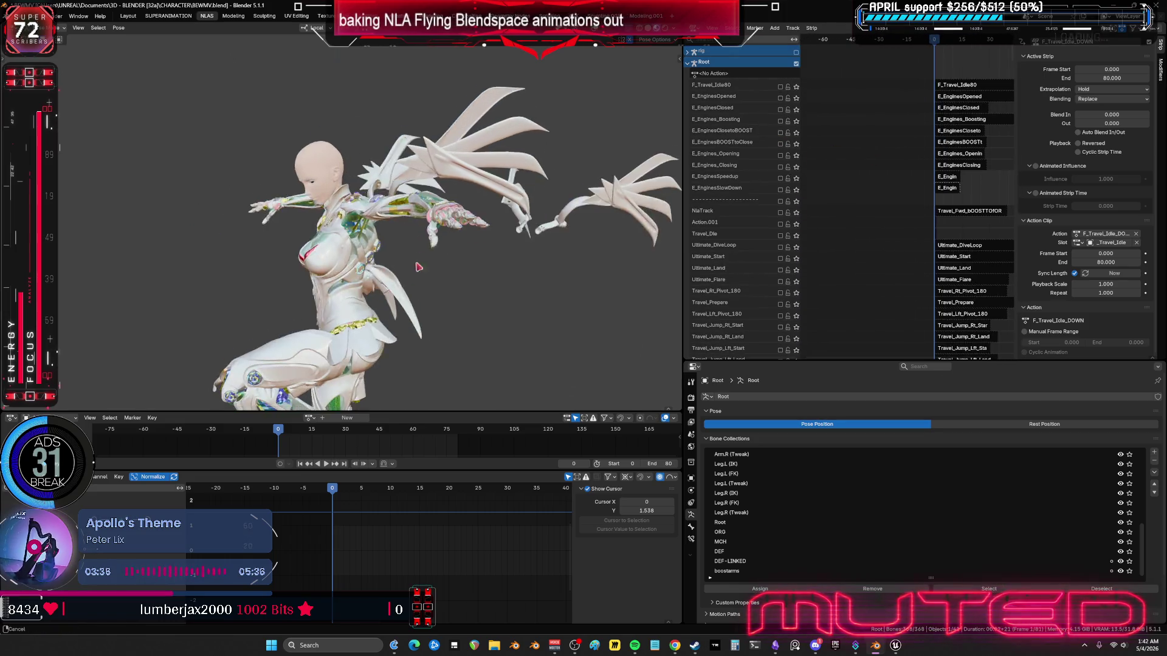
scroll(493, 249, "up", 5)
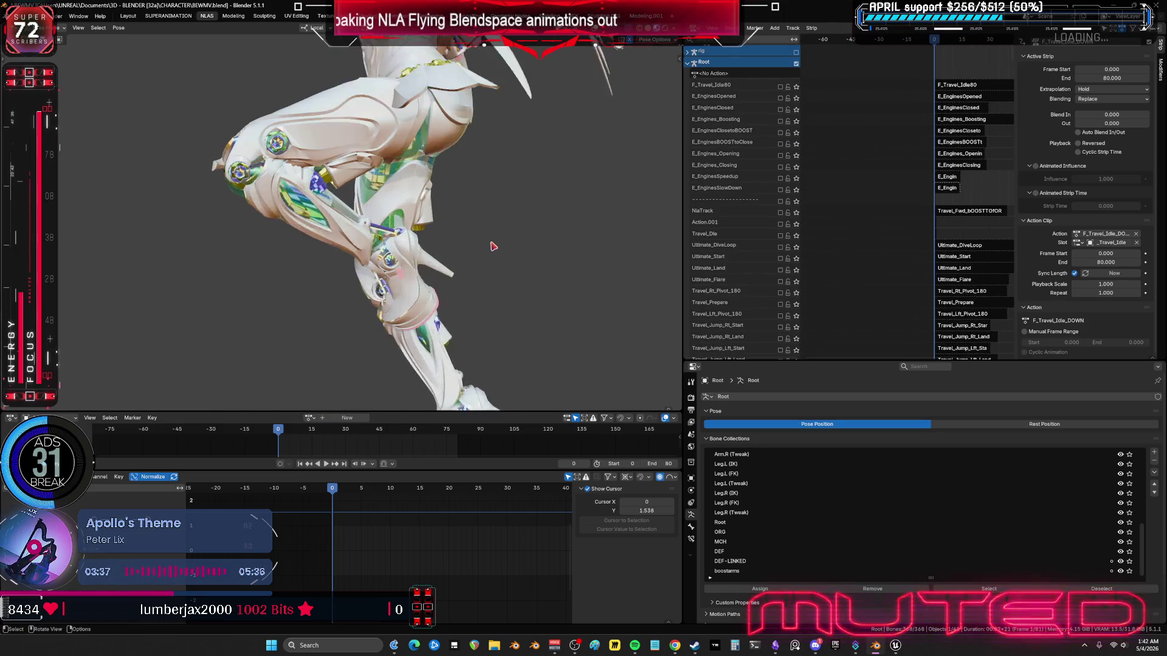
left_click(780, 98)
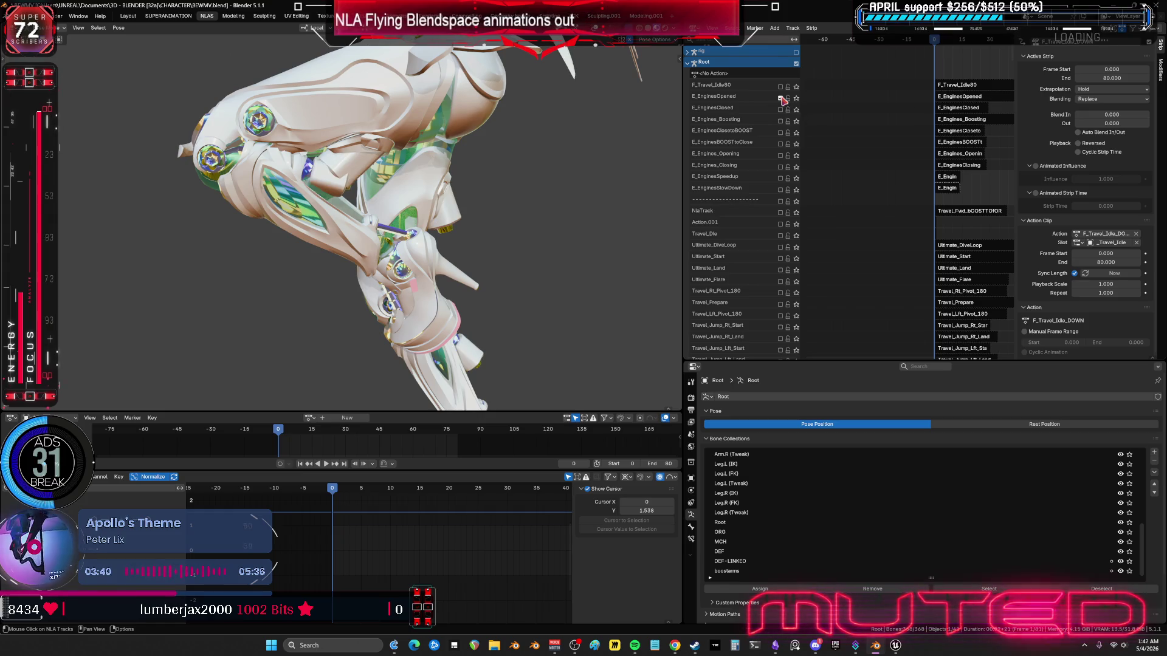
Step: Drag in the Unreal Engine editor while heading to the ParagonMuriel animations folder
mouse_move(997, 182)
middle_mouse_down()
mouse_move(904, 185)
mouse_move(974, 206)
middle_mouse_up()
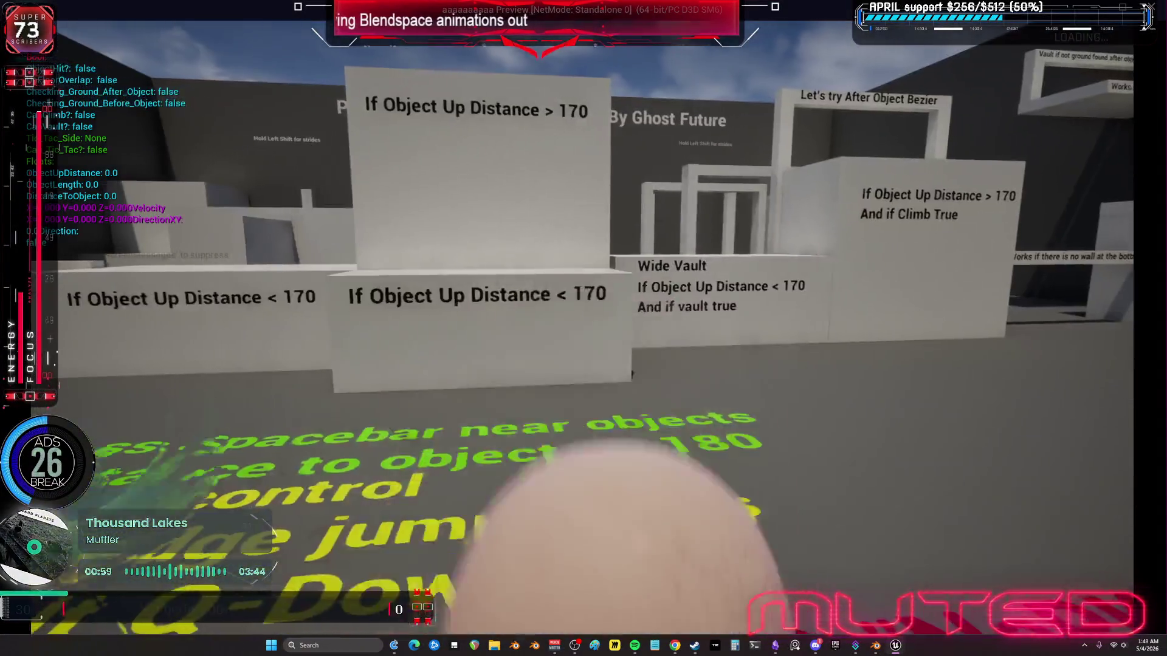
Step: Launch the character up twice, run and vault a course wall, then take off and fly across
key("space")
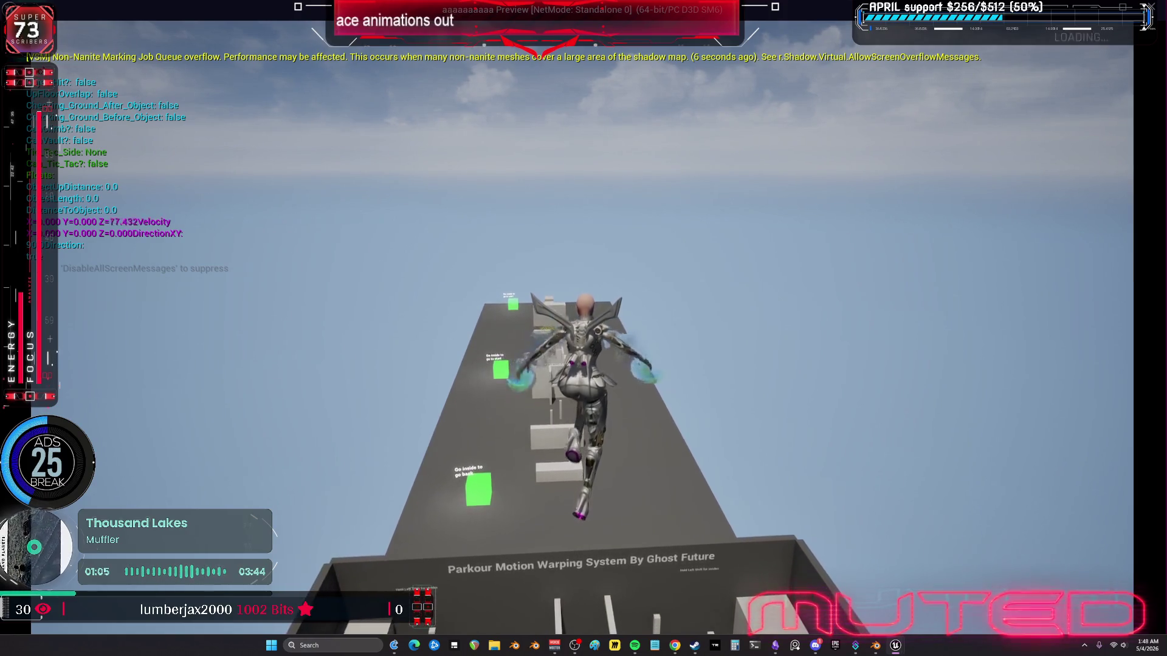
key("space")
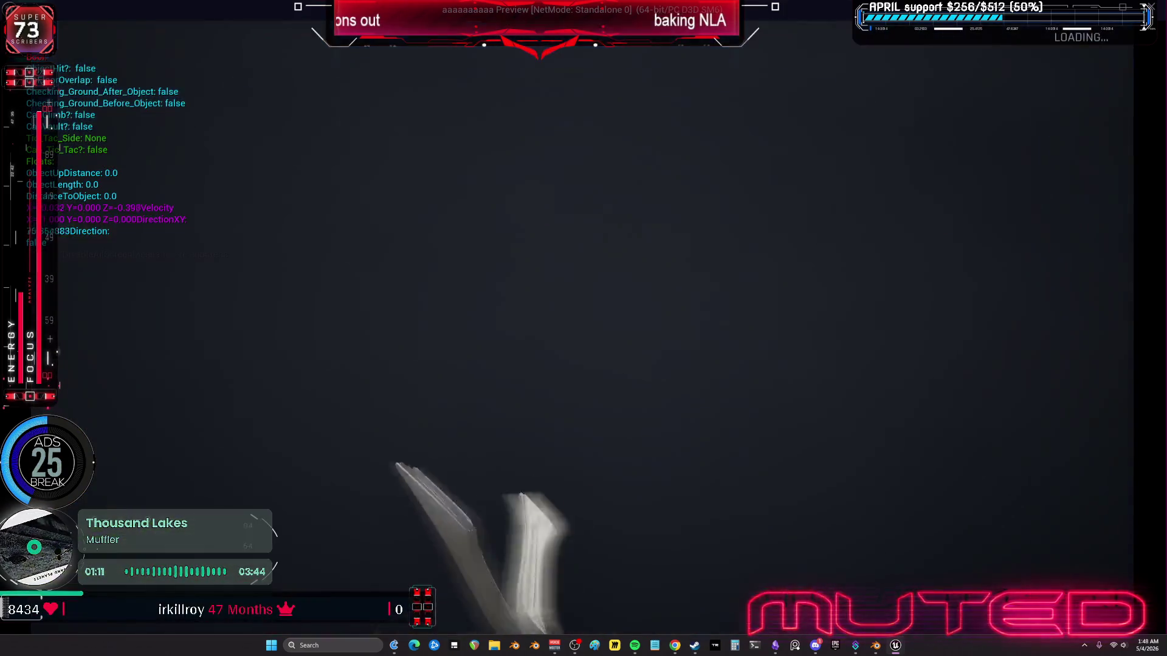
key("w")
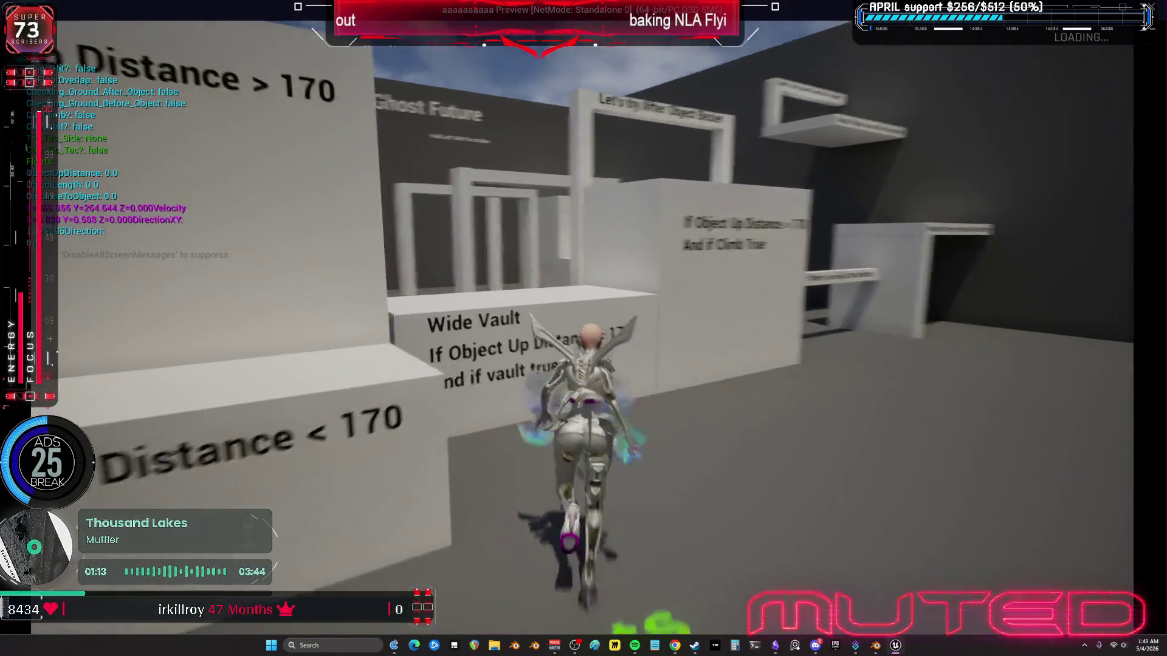
key("space")
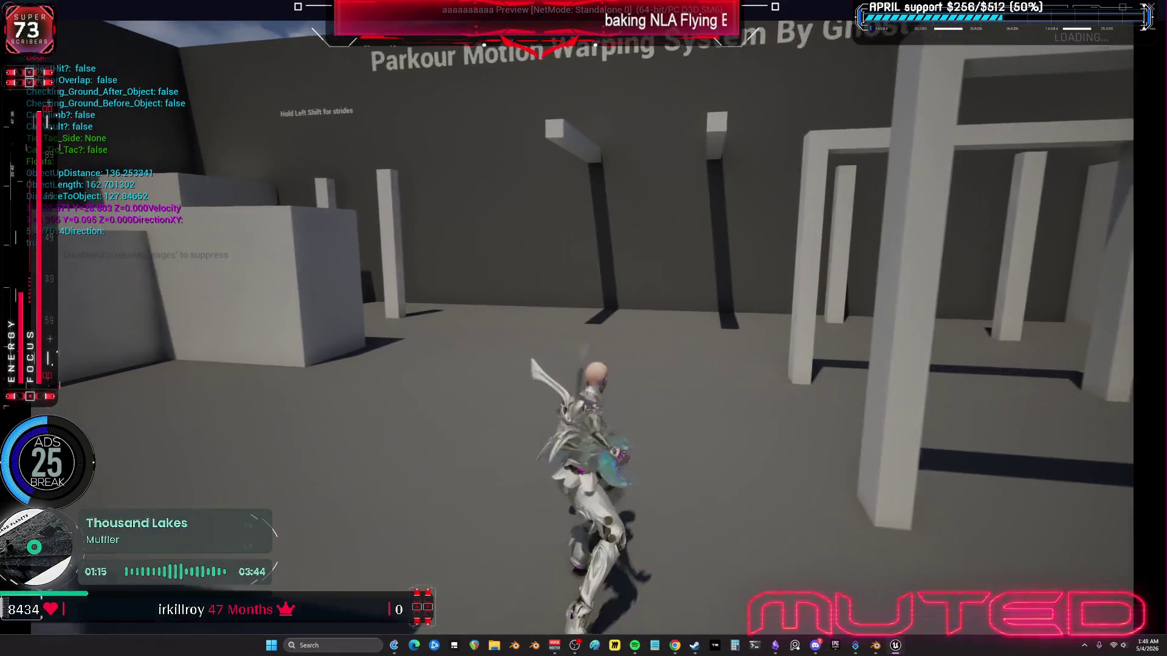
key("space")
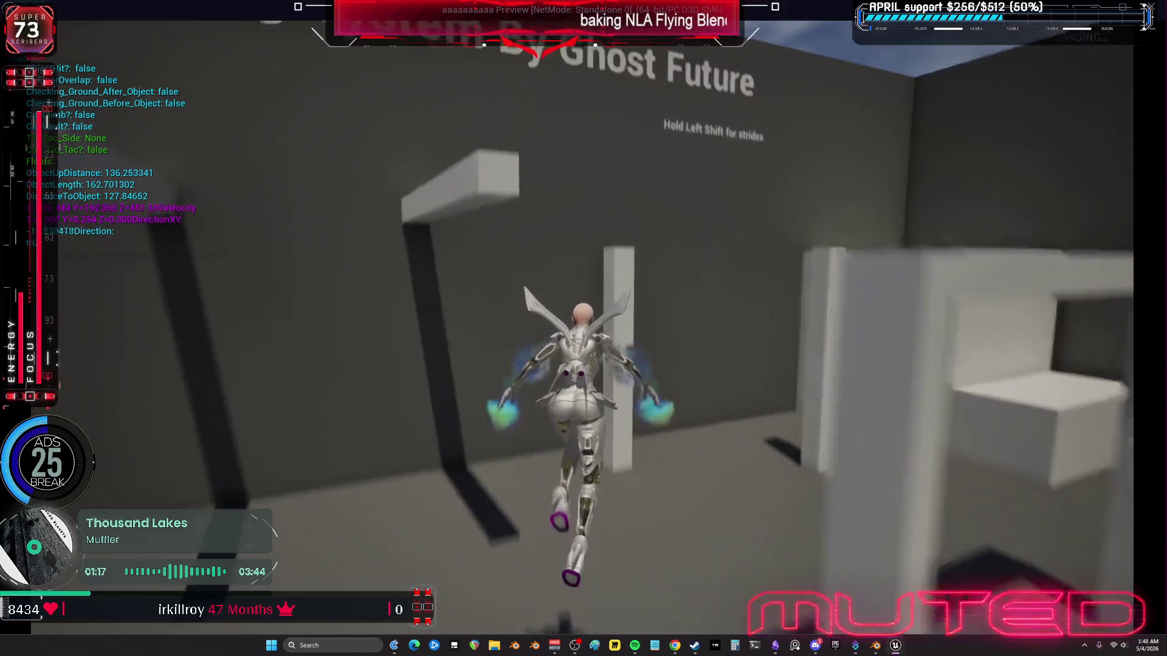
key("w")
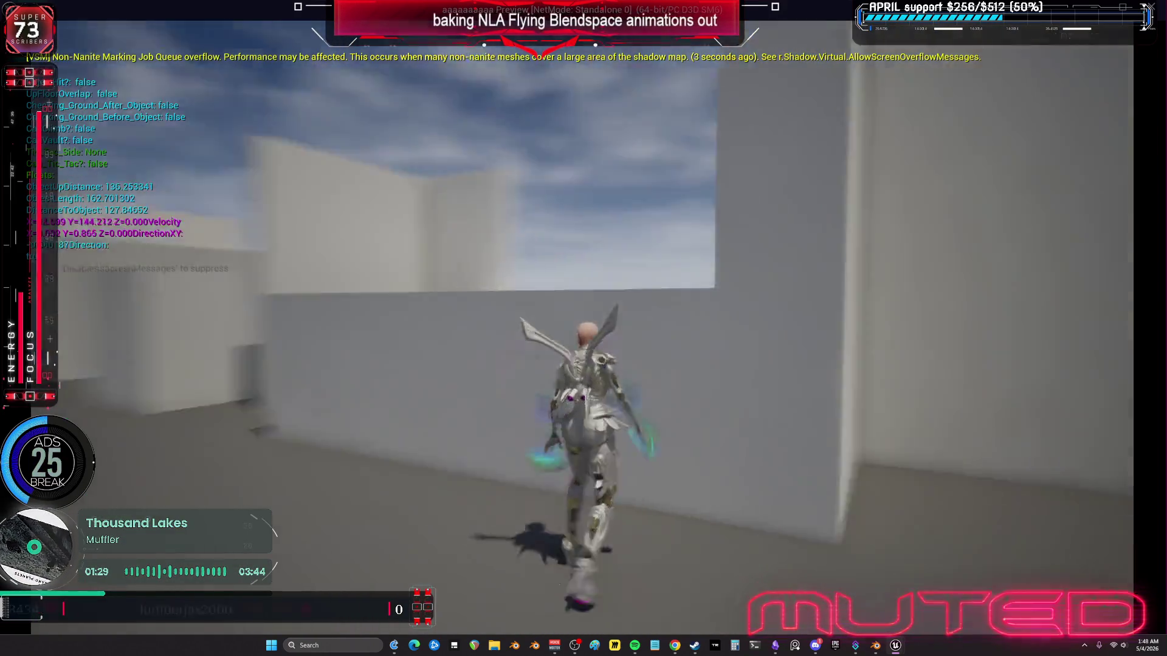
Step: Close Unreal's game preview and return to Blender's NLA editor
key("Escape")
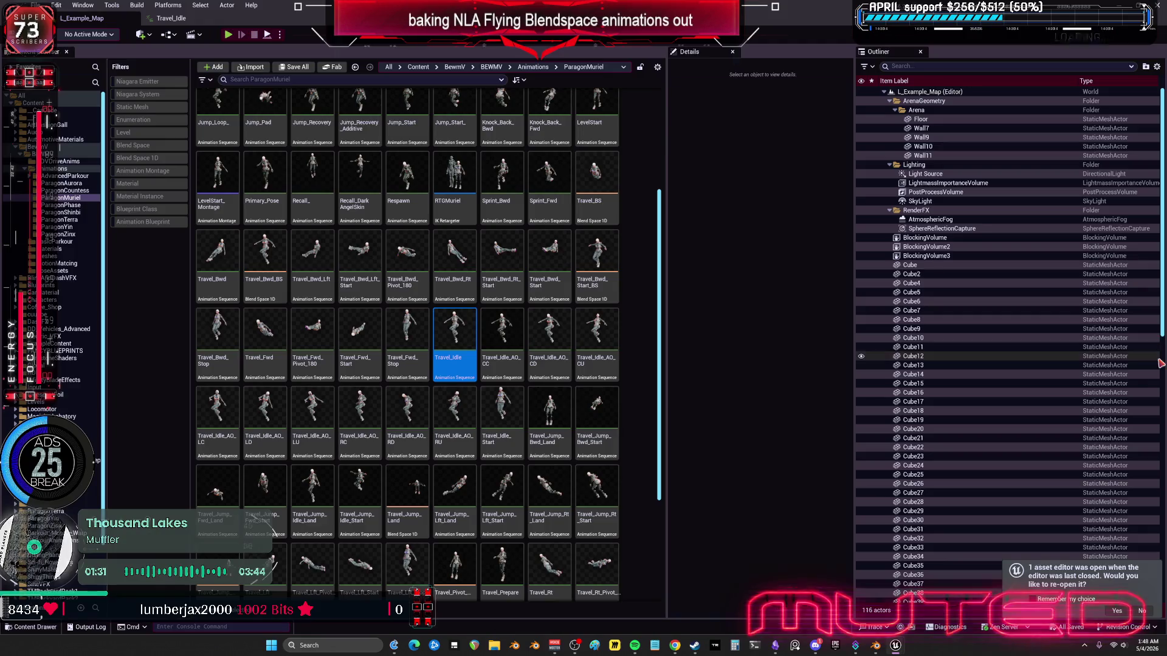
left_click(875, 647)
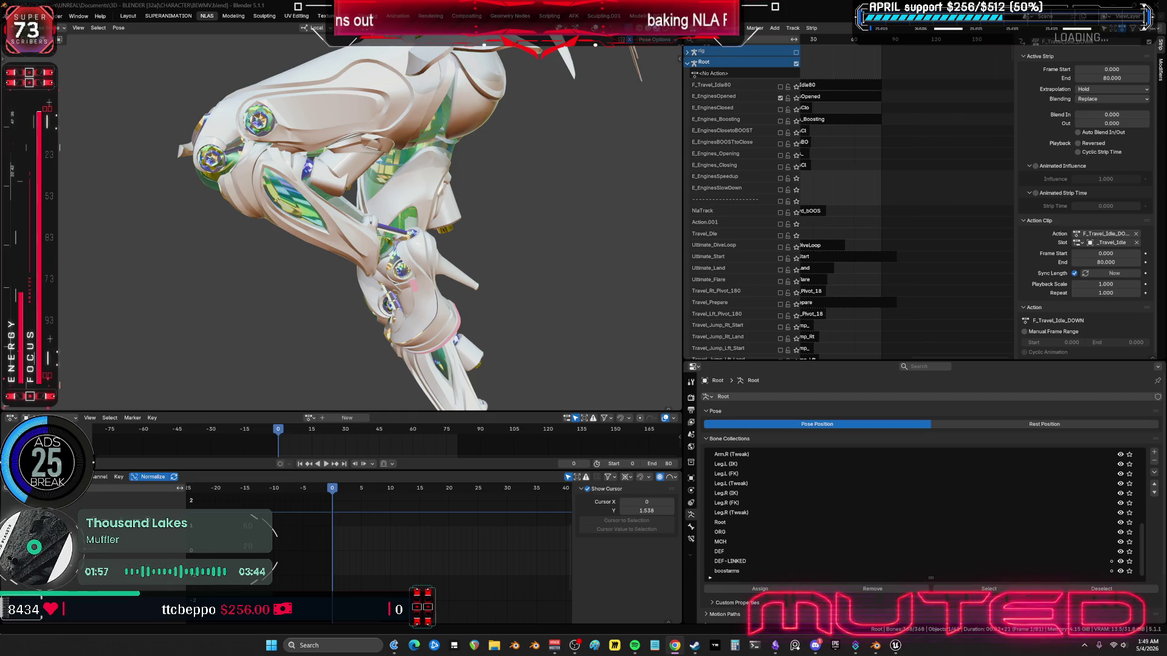
Step: Scroll the NLA list to the Travel_Idle tracks with F_Travel_Idle_DOWN and frame the whole character
scroll(847, 341, "down", 8)
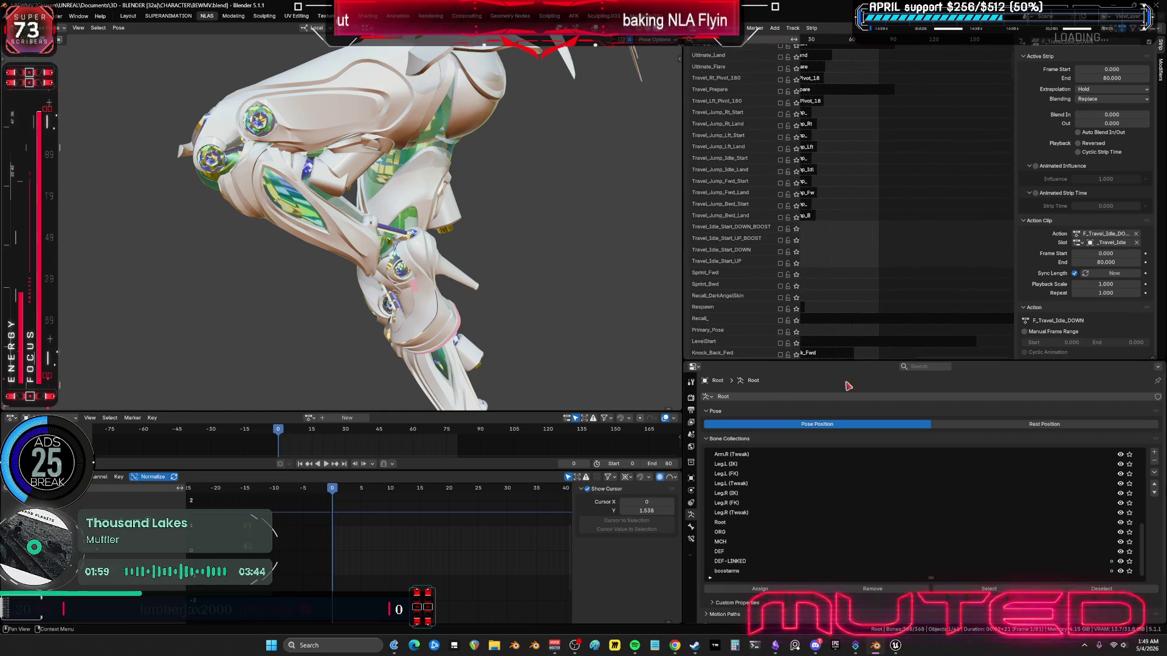
scroll(930, 227, "down", 10)
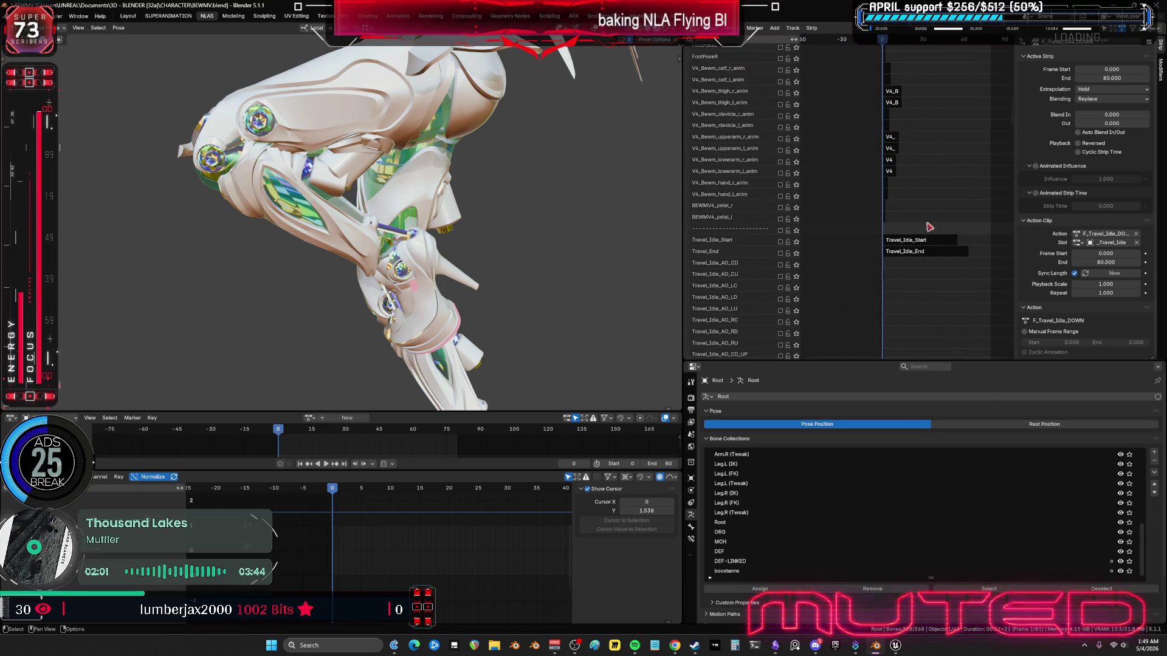
scroll(930, 227, "up", 3)
middle_click_drag(901, 234, 869, 234)
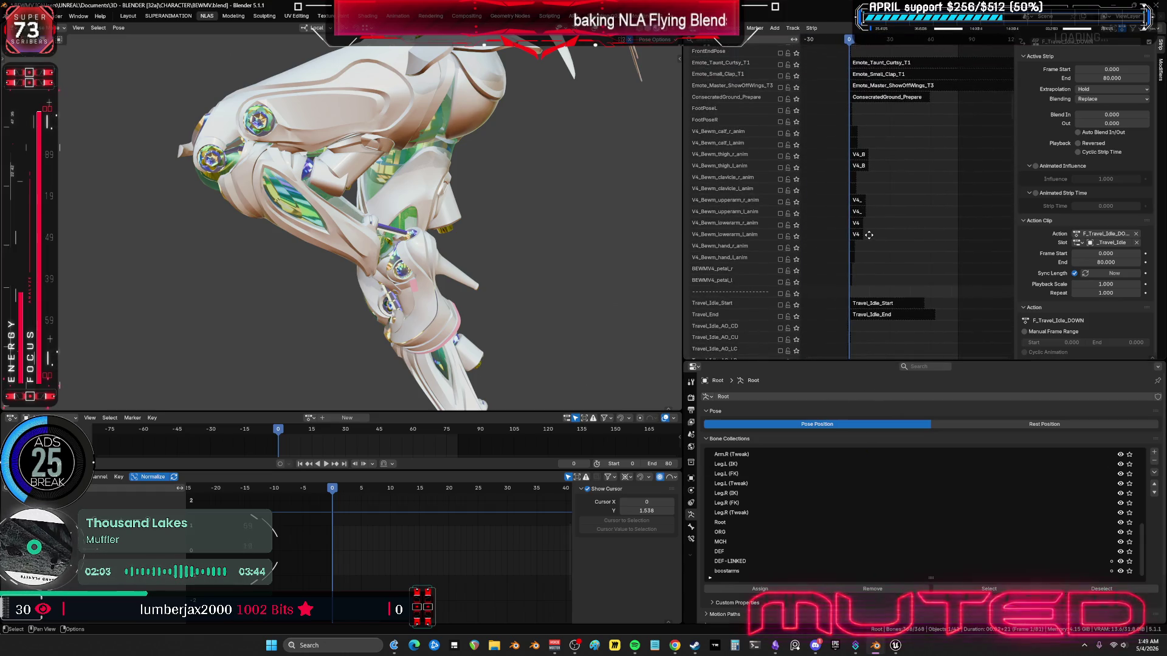
scroll(888, 182, "down", 10)
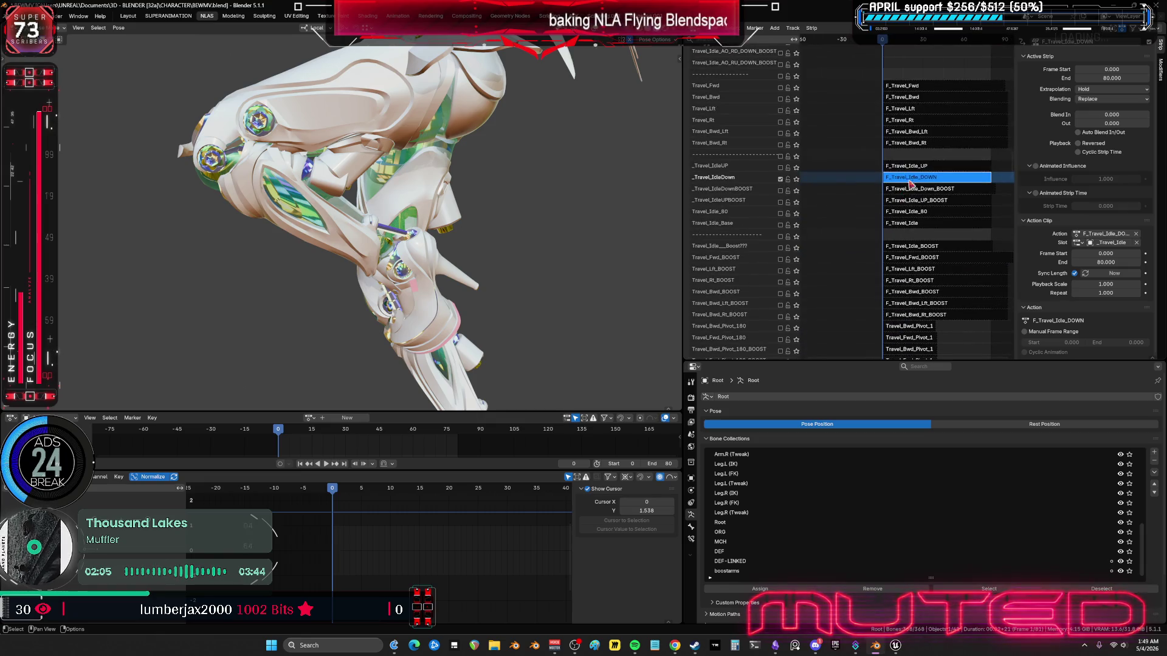
middle_click_drag(910, 183, 867, 188)
key("shift+c")
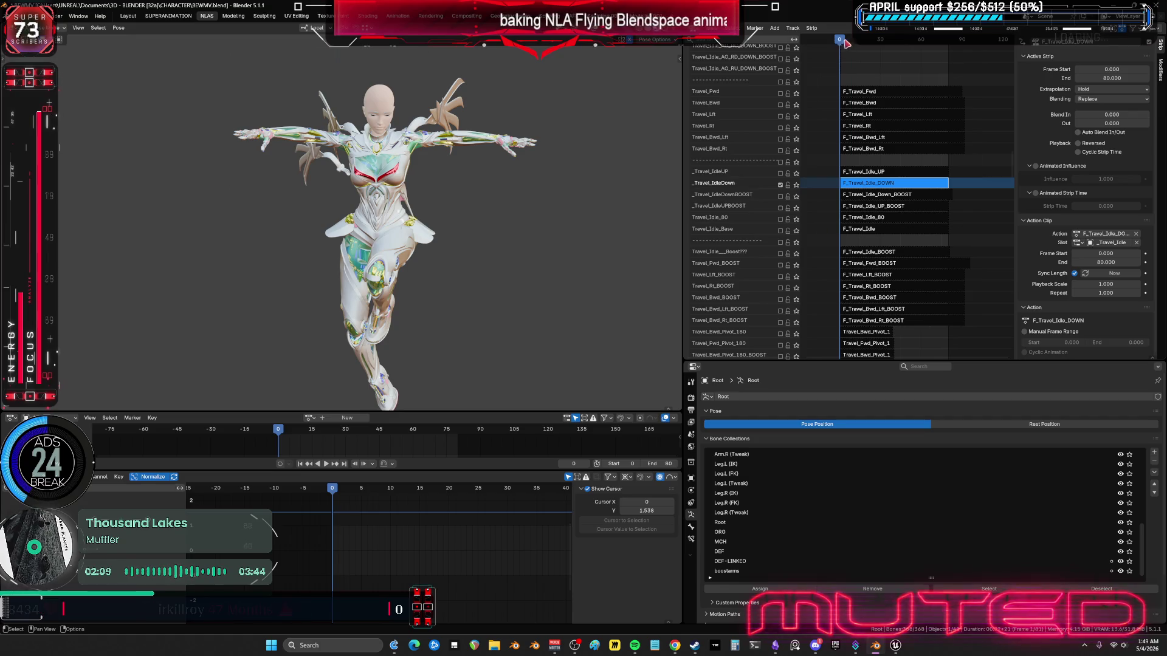
Step: Scrub the timeline, then enable the Travel_Idle_Base track
left_click_drag(846, 42, 946, 62)
key("Escape")
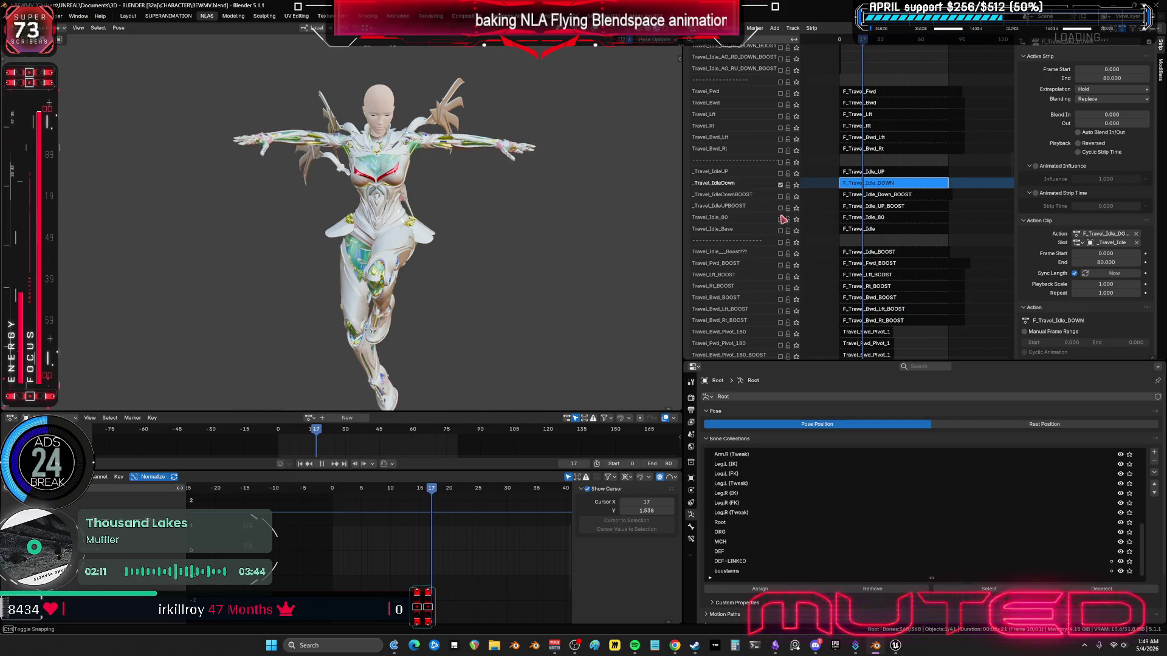
left_click(780, 231)
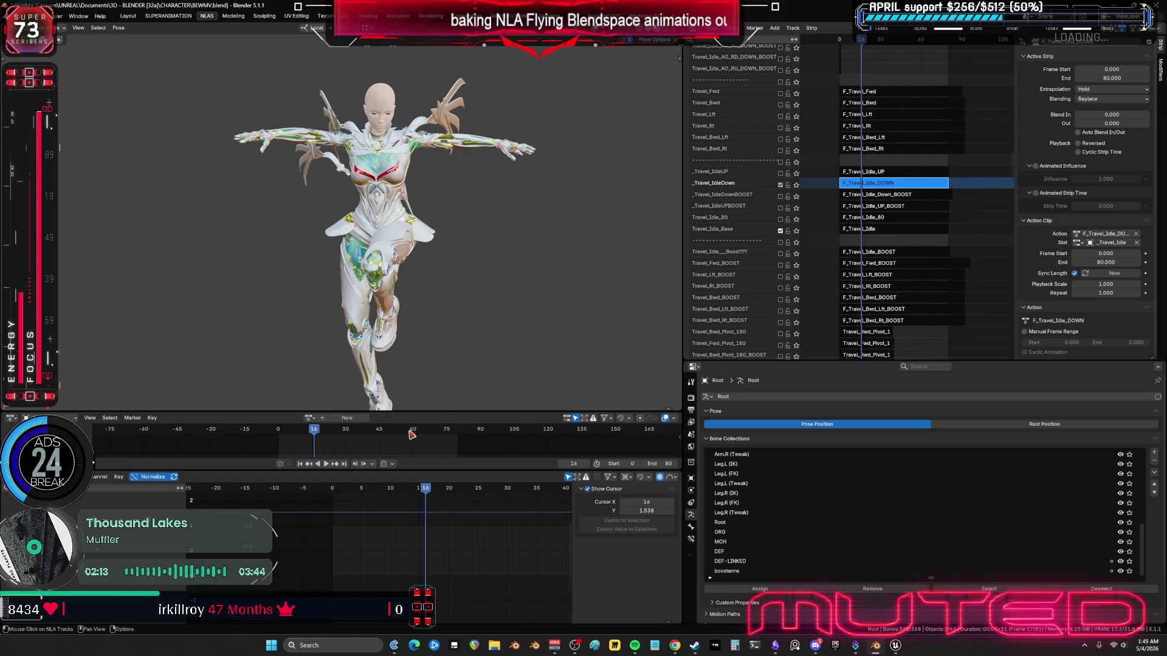
Step: Play, pause and restart the layered idle animation to review the flying pose
left_click(325, 463)
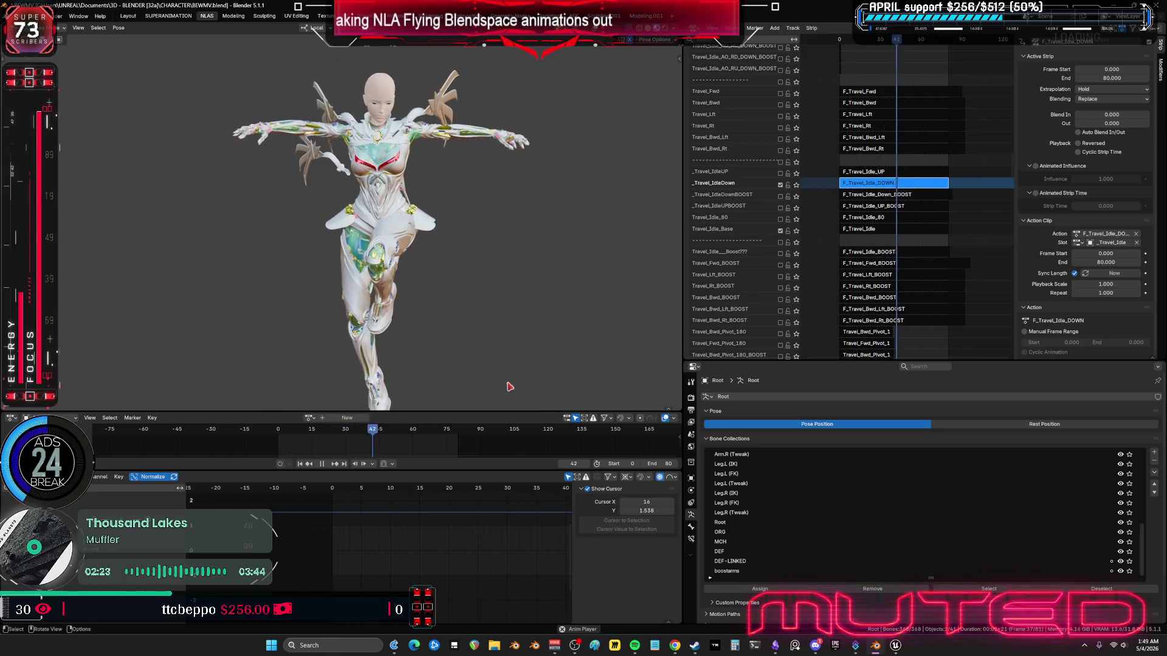
left_click(324, 466)
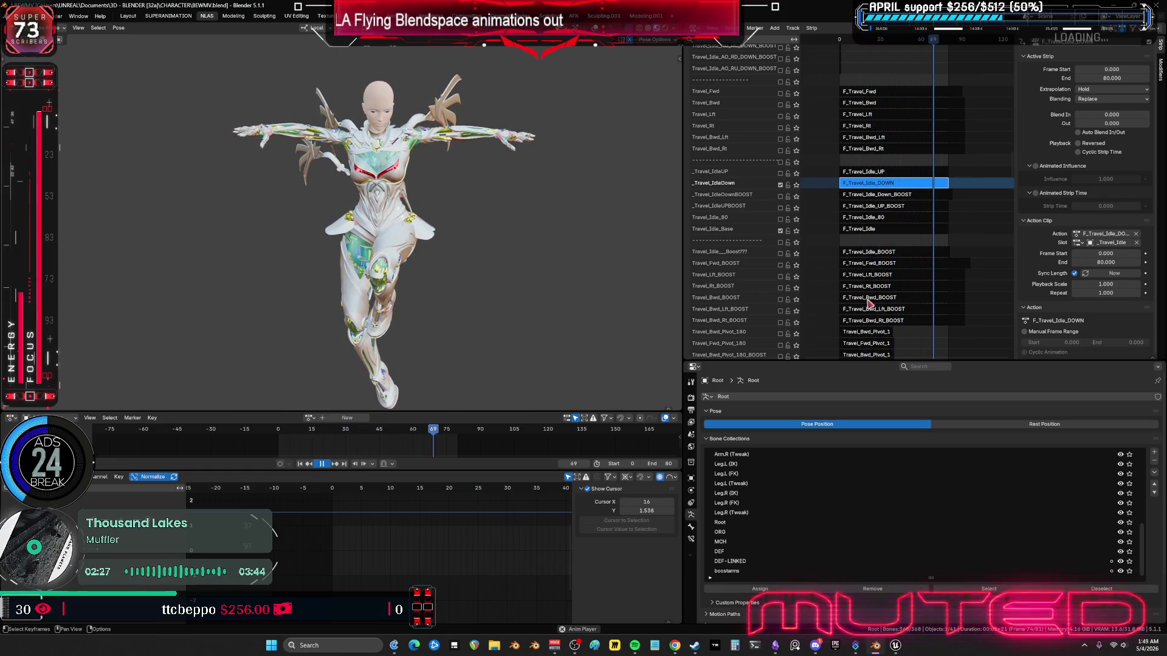
scroll(844, 137, "down", 15)
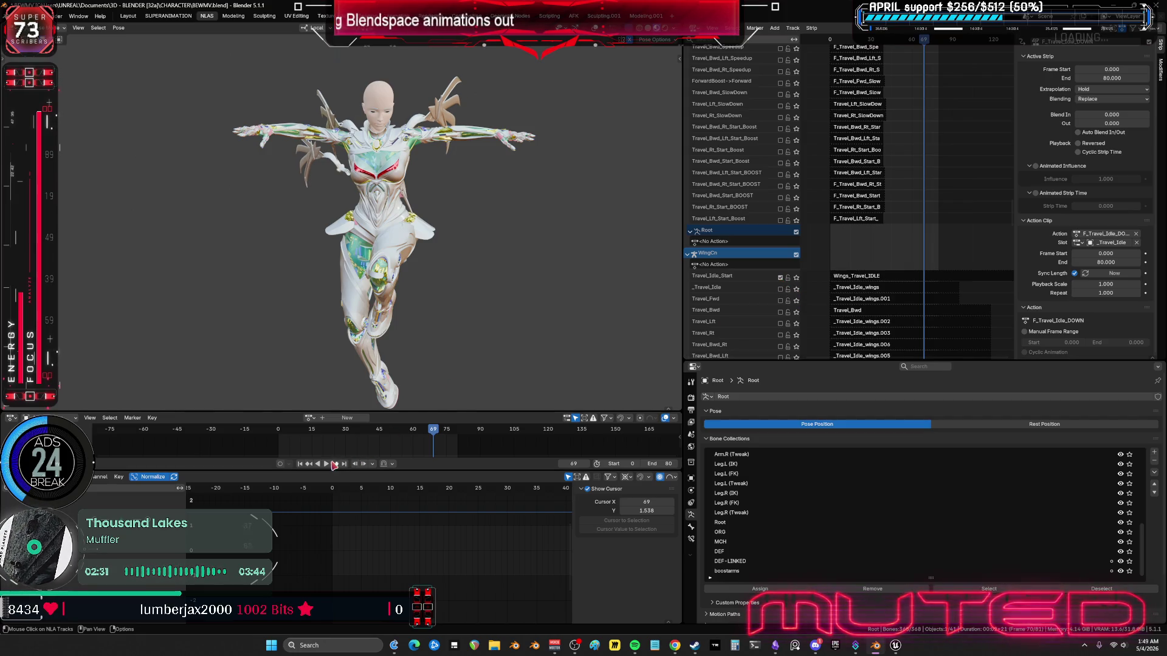
left_click(326, 464)
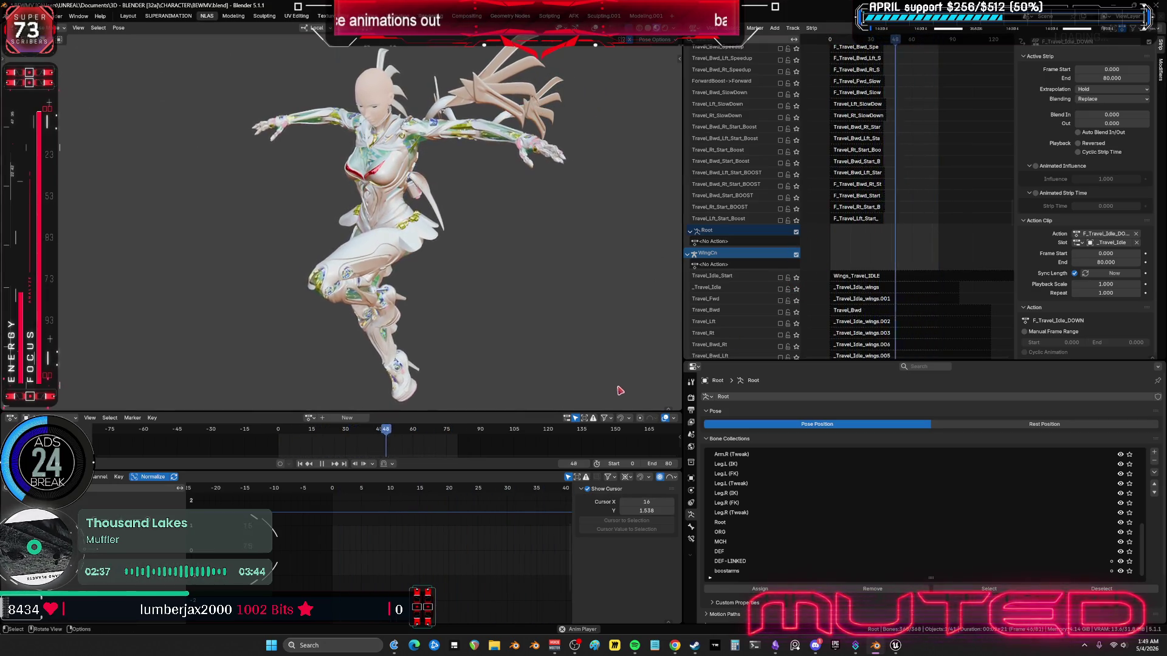
Step: Stop playback and enable the Travel_Idle_AO_CD_DOWN track, briefly soloing it
key("space")
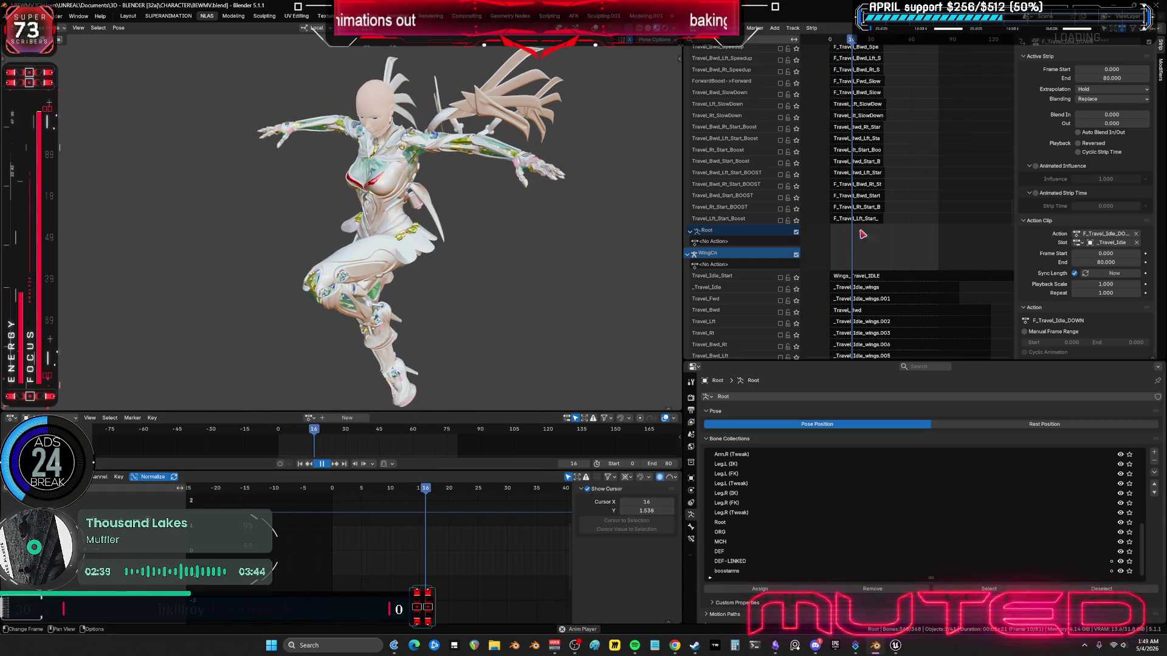
scroll(891, 151, "down", 4)
scroll(891, 150, "down", 10)
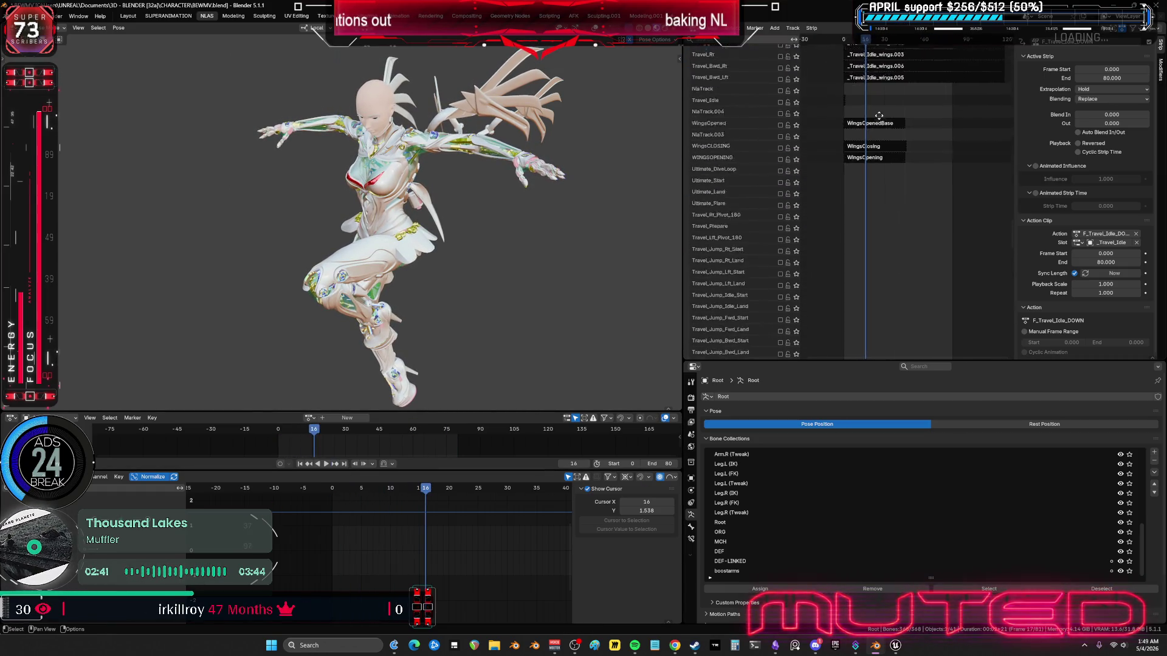
scroll(862, 116, "down", 6)
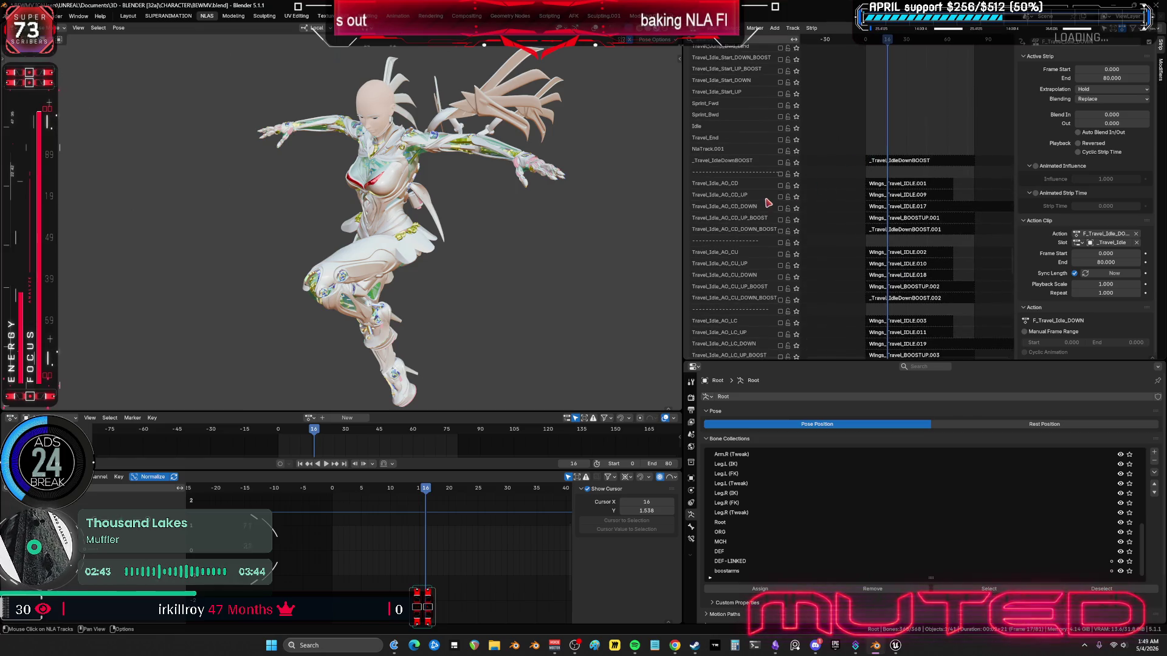
left_click(780, 208)
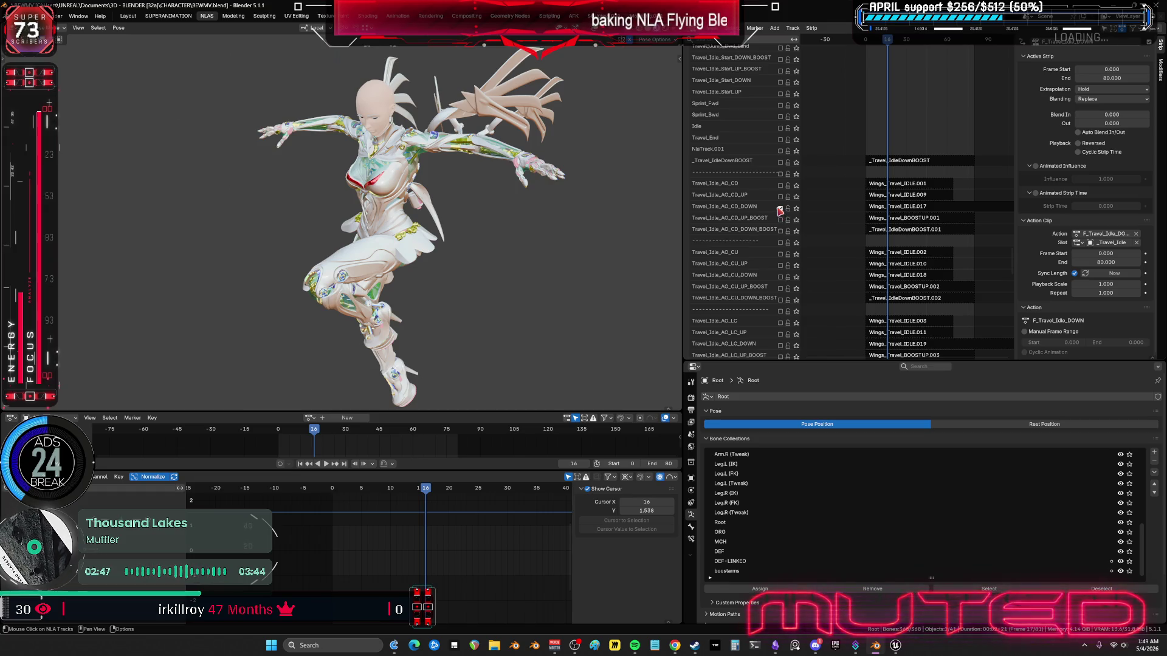
left_click(796, 209)
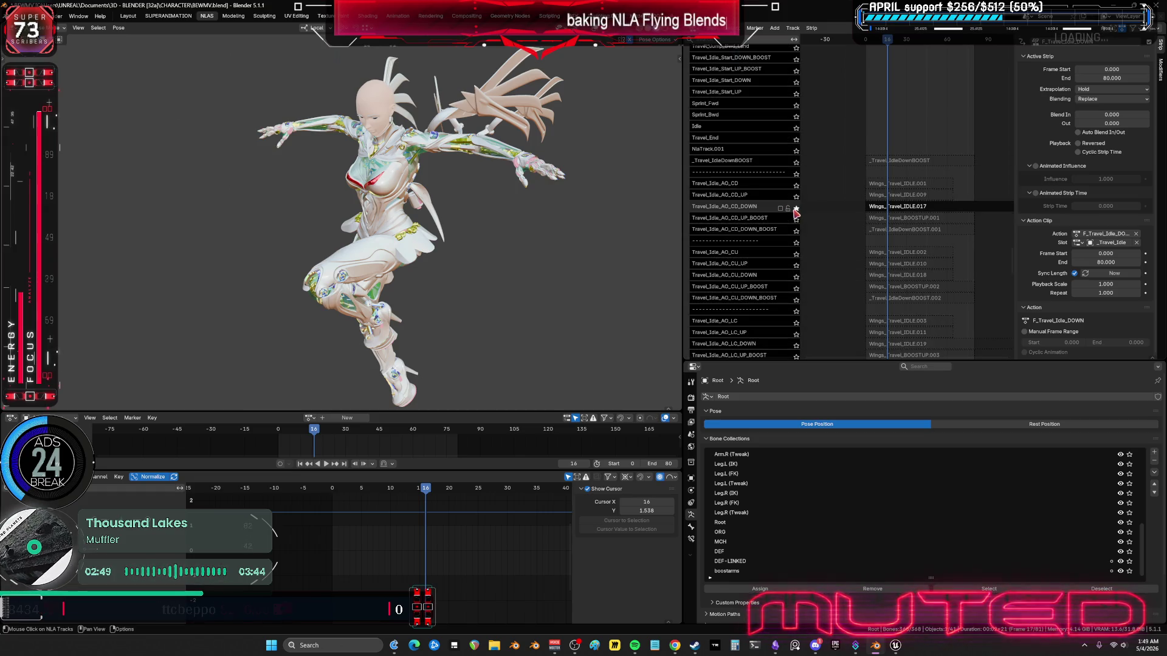
left_click(796, 209)
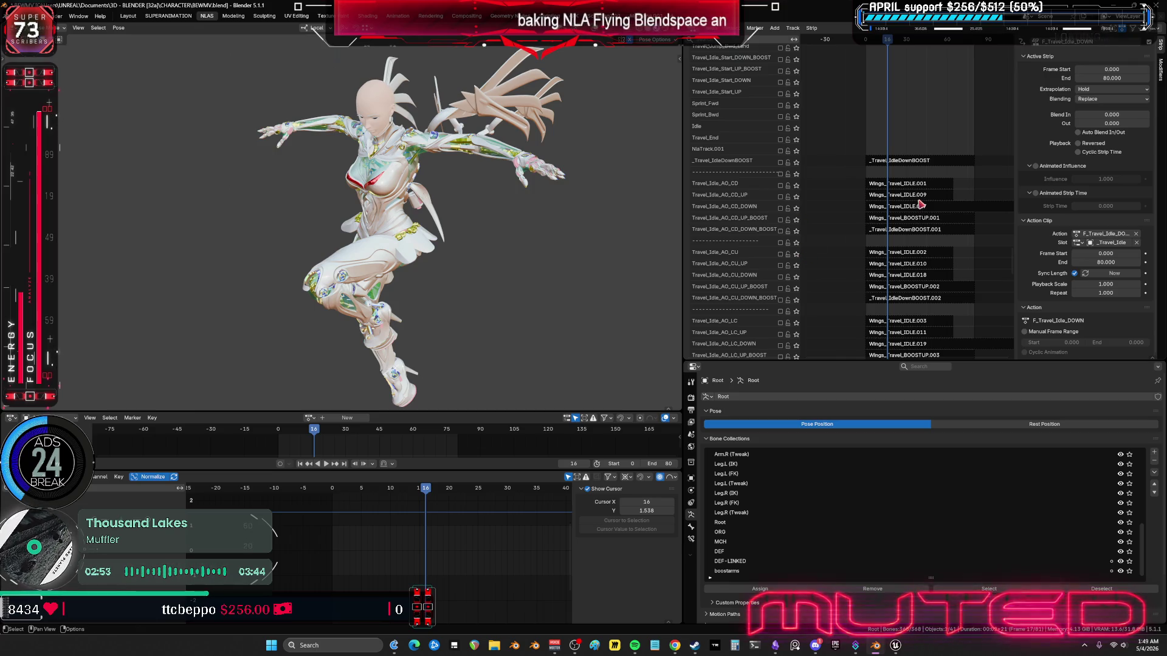
Step: Disable the Travel_Idle_Base track and move back up the NLA channel list
scroll(930, 130, "up", 10)
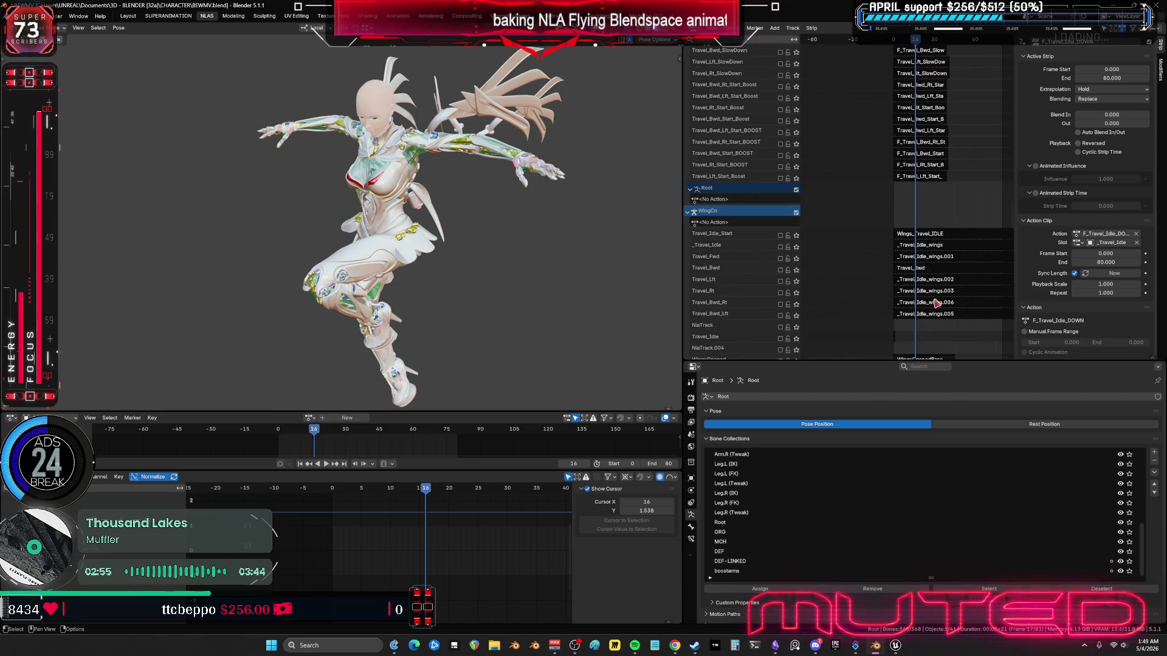
scroll(894, 106, "down", 8)
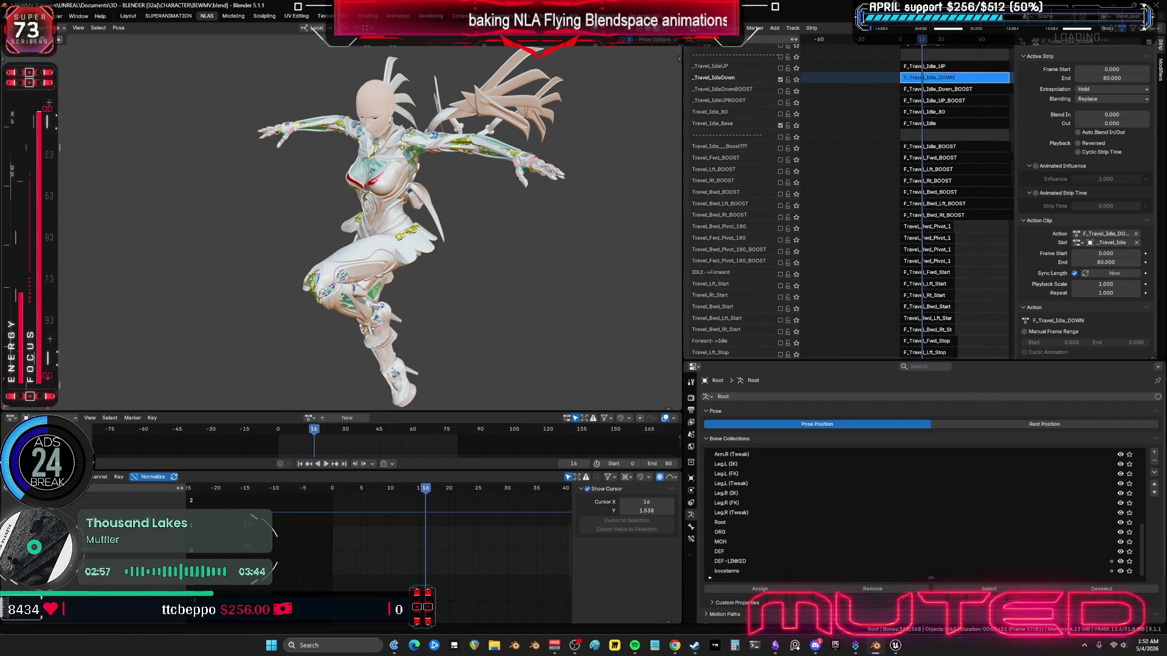
left_click(780, 212)
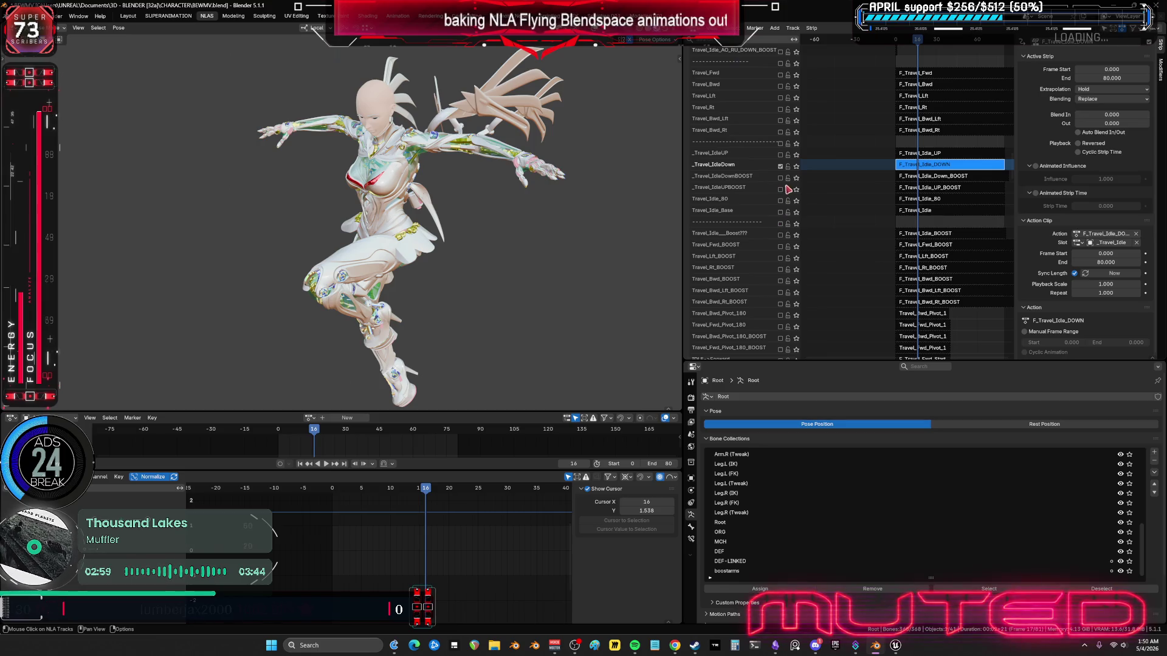
scroll(898, 294, "up", 10)
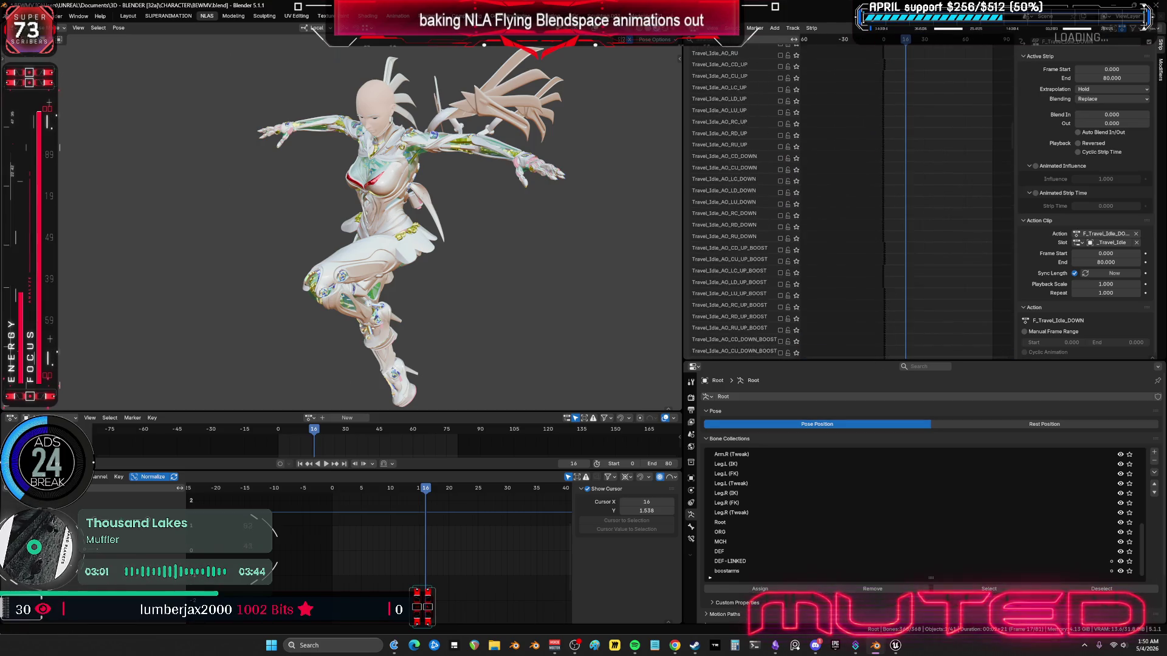
mouse_move(887, 199)
middle_mouse_down()
mouse_move(883, 294)
mouse_move(899, 152)
mouse_move(913, 199)
mouse_move(873, 164)
middle_mouse_up()
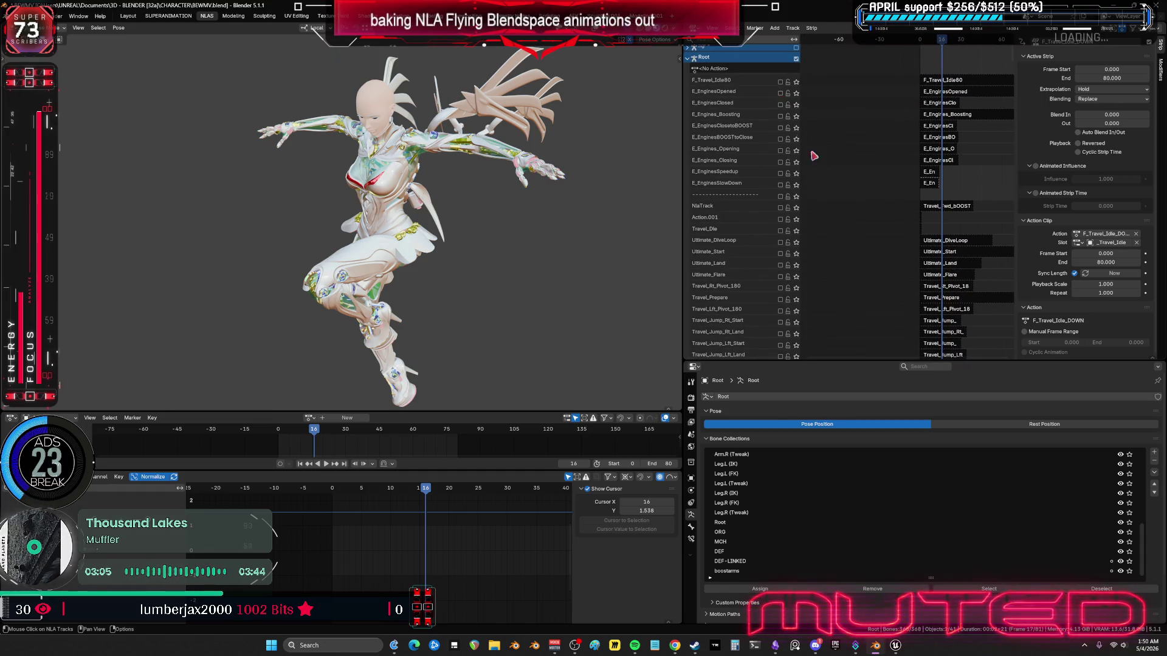
Step: Widen and zoom the NLA editor so the Travel_Idle_AO DOWN and BOOST strips read fully
mouse_move(886, 114)
middle_mouse_down()
mouse_move(851, 183)
mouse_move(836, 277)
middle_mouse_up()
scroll(876, 603, "down", 3)
left_click_drag(683, 251, 475, 261)
scroll(784, 219, "up", 4)
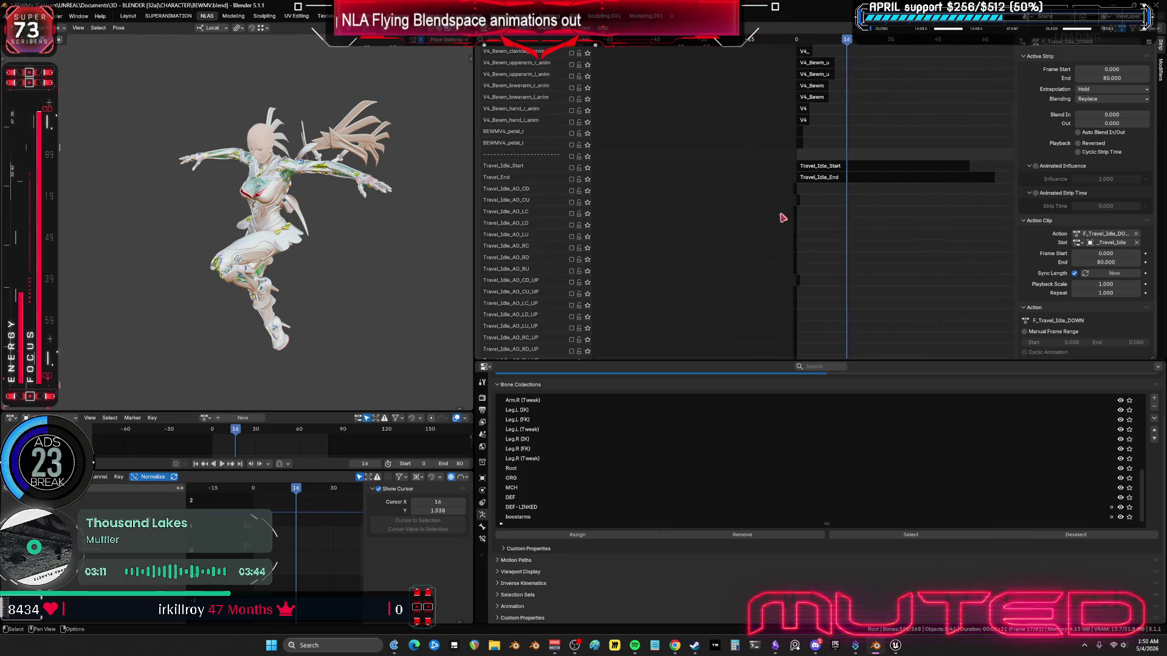
scroll(801, 222, "up", 8)
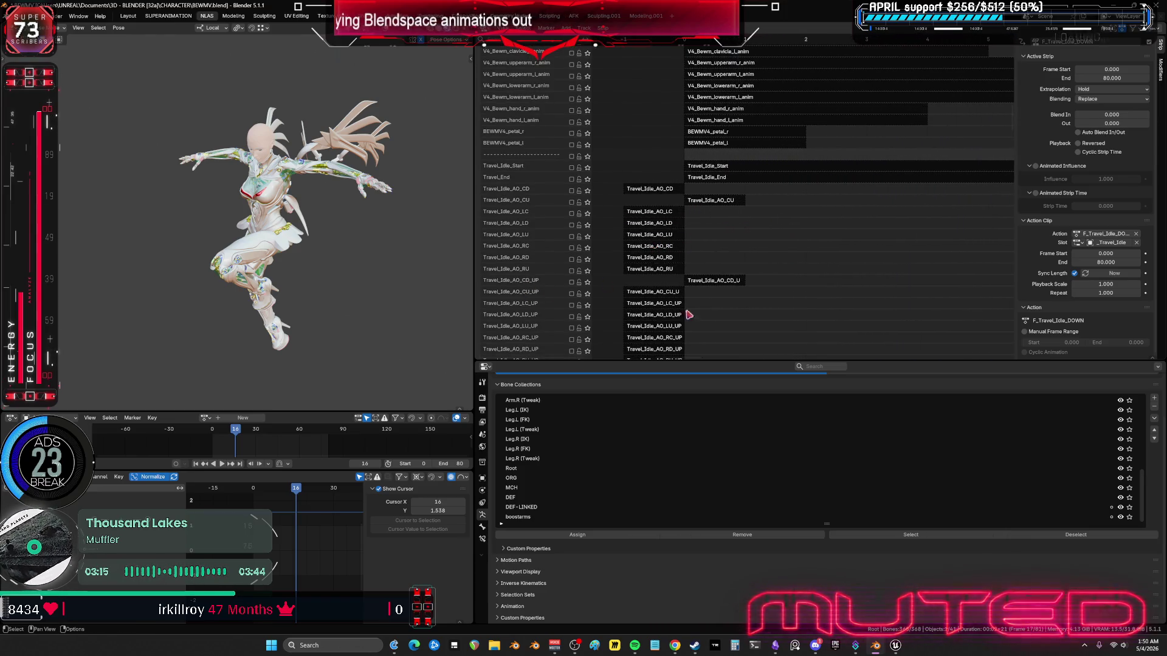
middle_click_drag(689, 226, 728, 124)
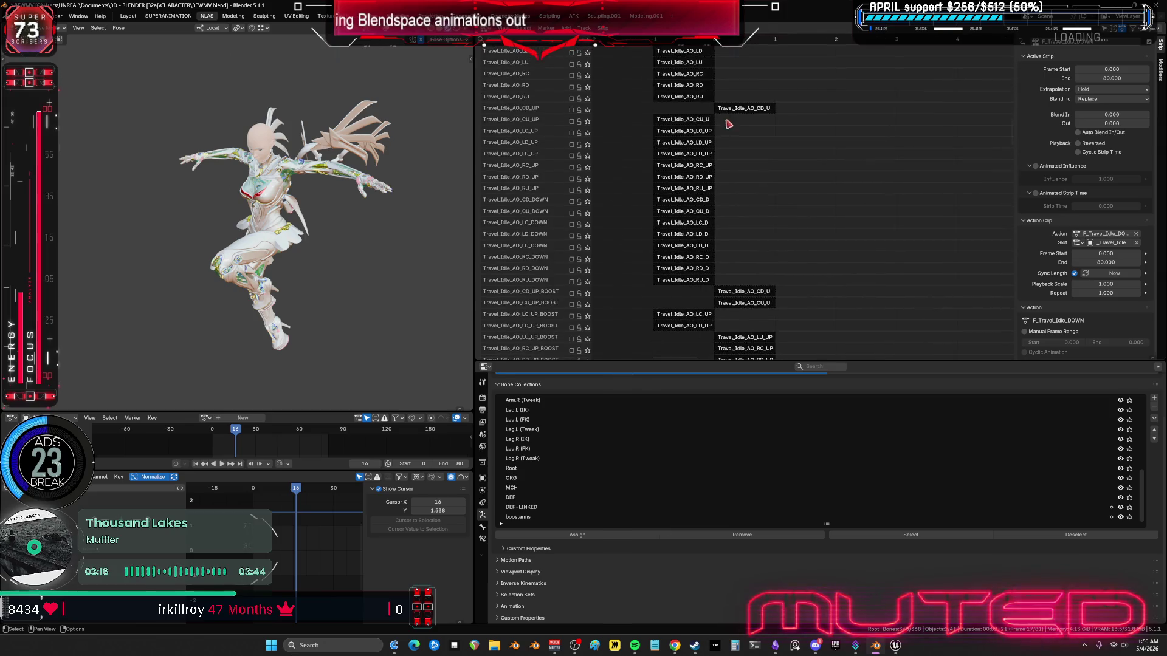
Step: Set the Travel_Idle_AO_CD_DOWN strip's Frame Start to 0
left_click(693, 202)
left_click(1111, 69)
type("0")
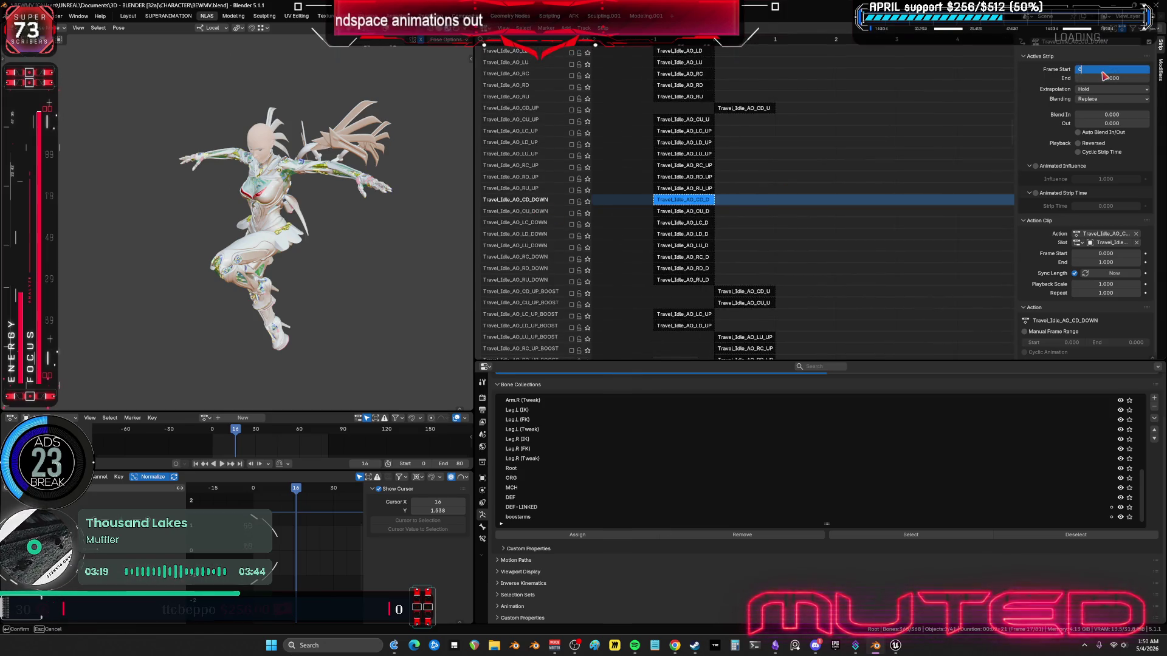
key("Return")
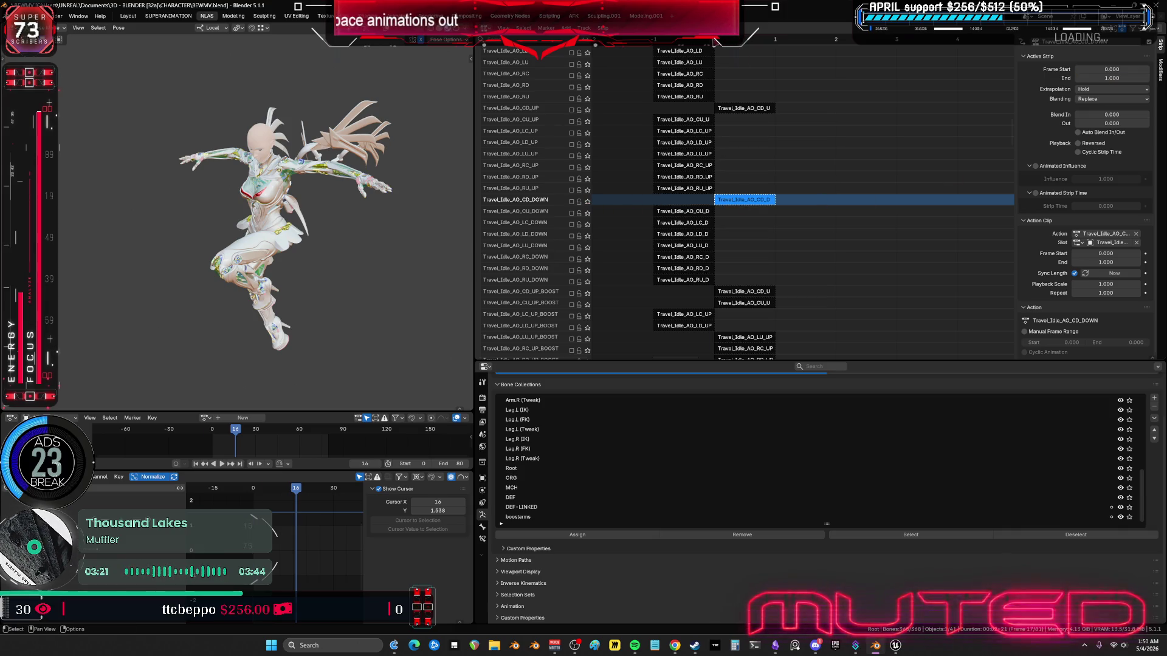
Step: Play the animation from frame 0, briefly soloing the CD_DOWN track
key("shift+Left")
key("space")
key("Escape")
left_click(587, 201)
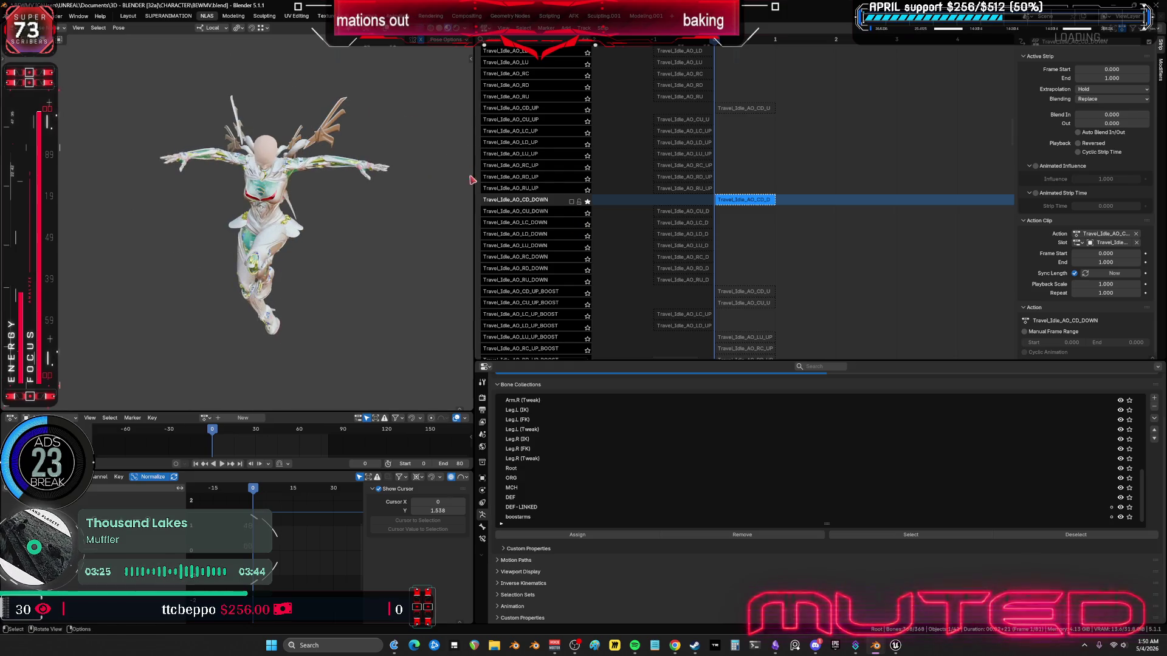
left_click(587, 202)
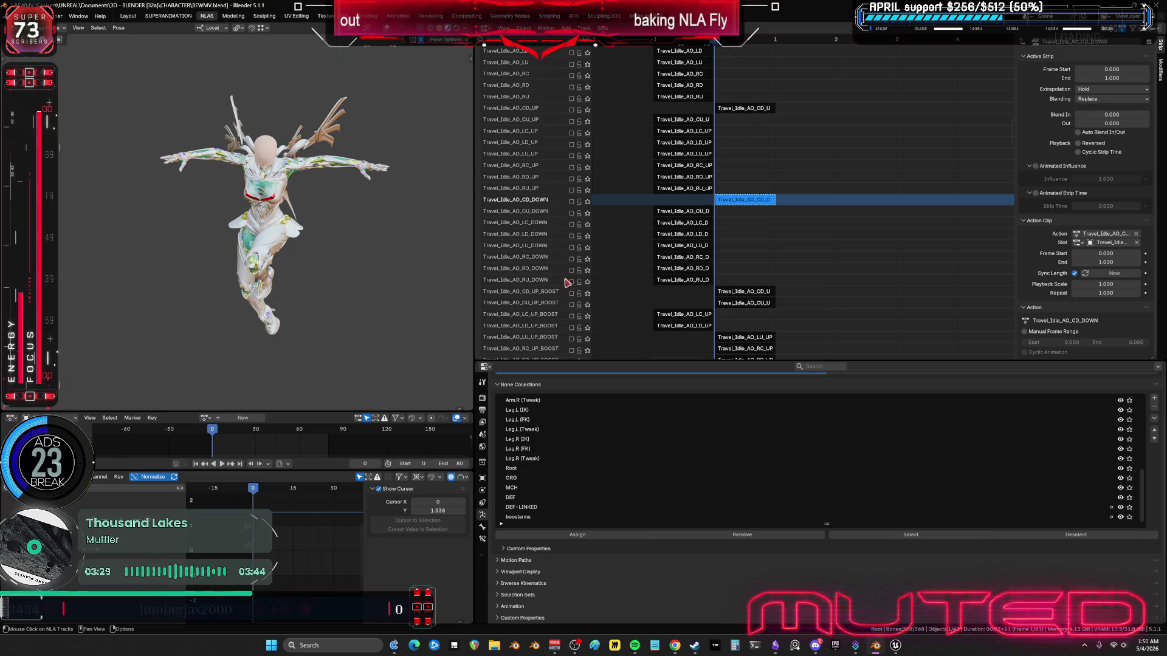
Step: Bring the tracks below CD_DOWN into view and hide the strip properties sidebar
scroll(559, 269, "down", 1)
scroll(559, 269, "up", 10)
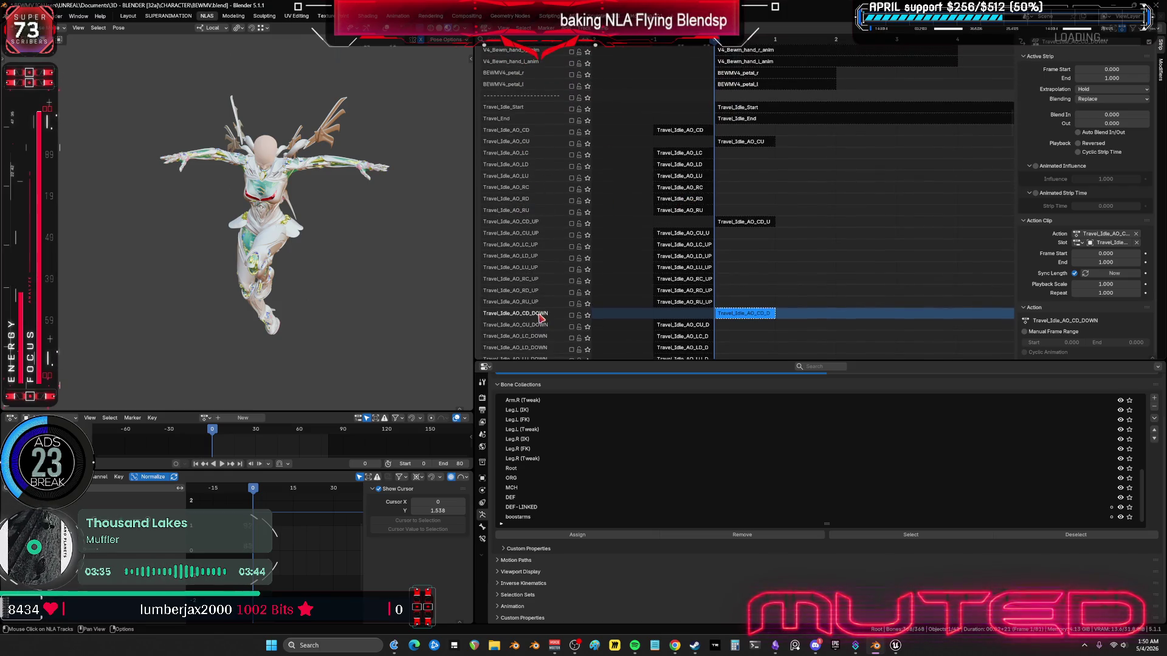
middle_click_drag(540, 317, 549, 183)
scroll(546, 185, "down", 1)
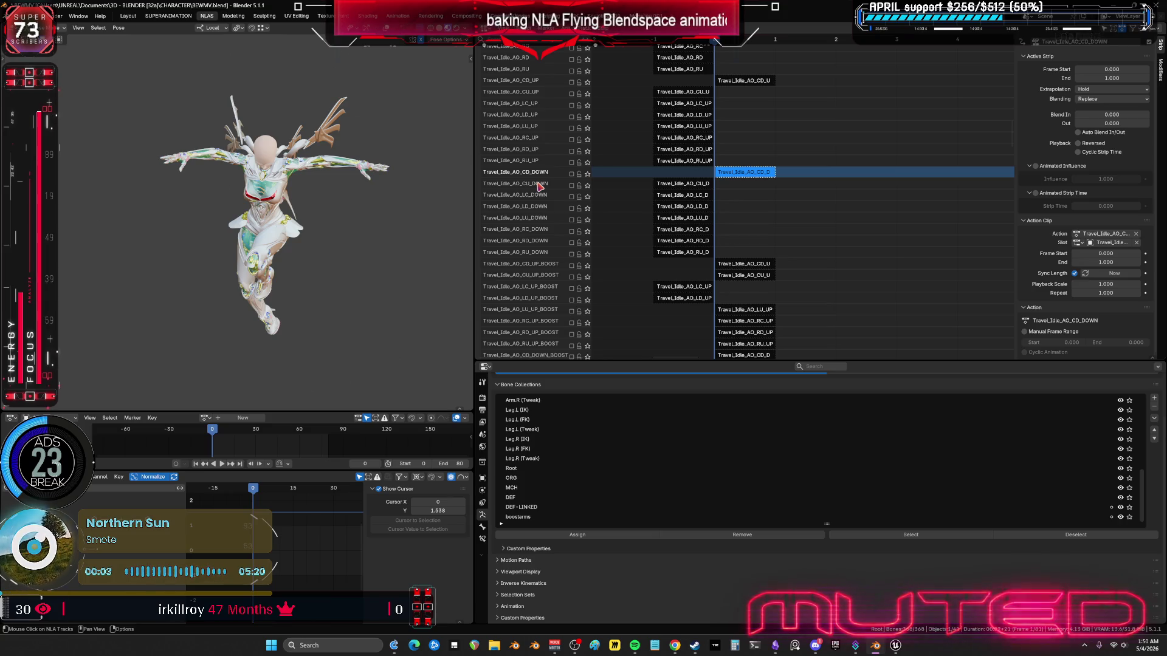
key("n")
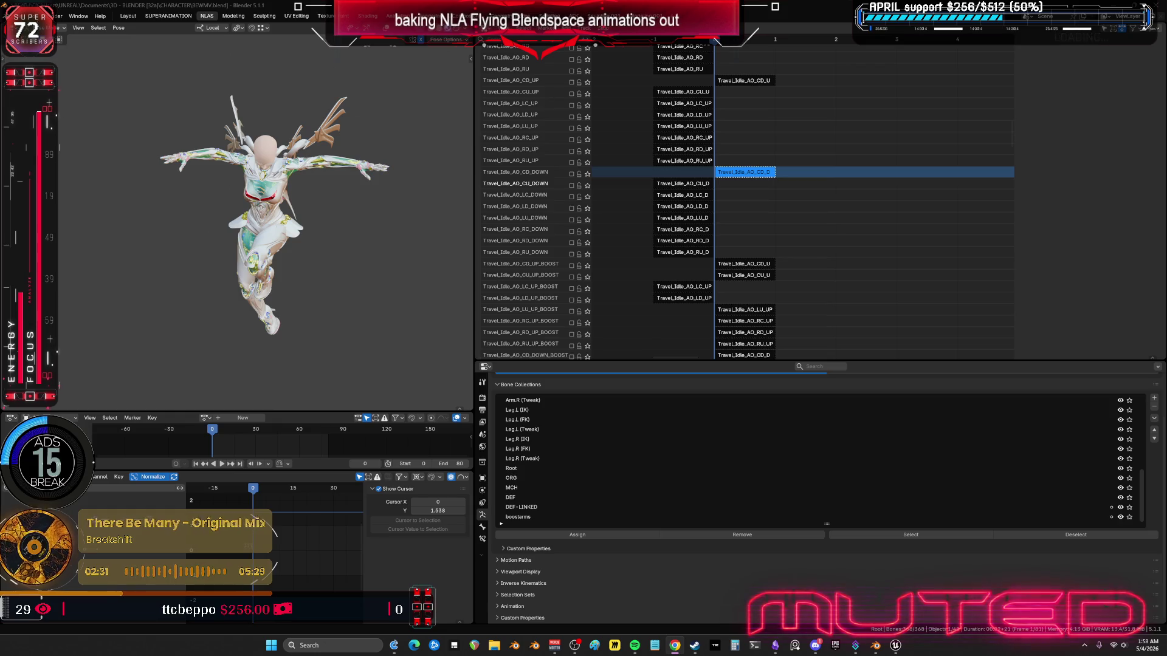
Step: Return to Blender and frame the character's torso and the upper NLA tracks, toggling bone overlays
left_click(896, 645)
left_click(876, 645)
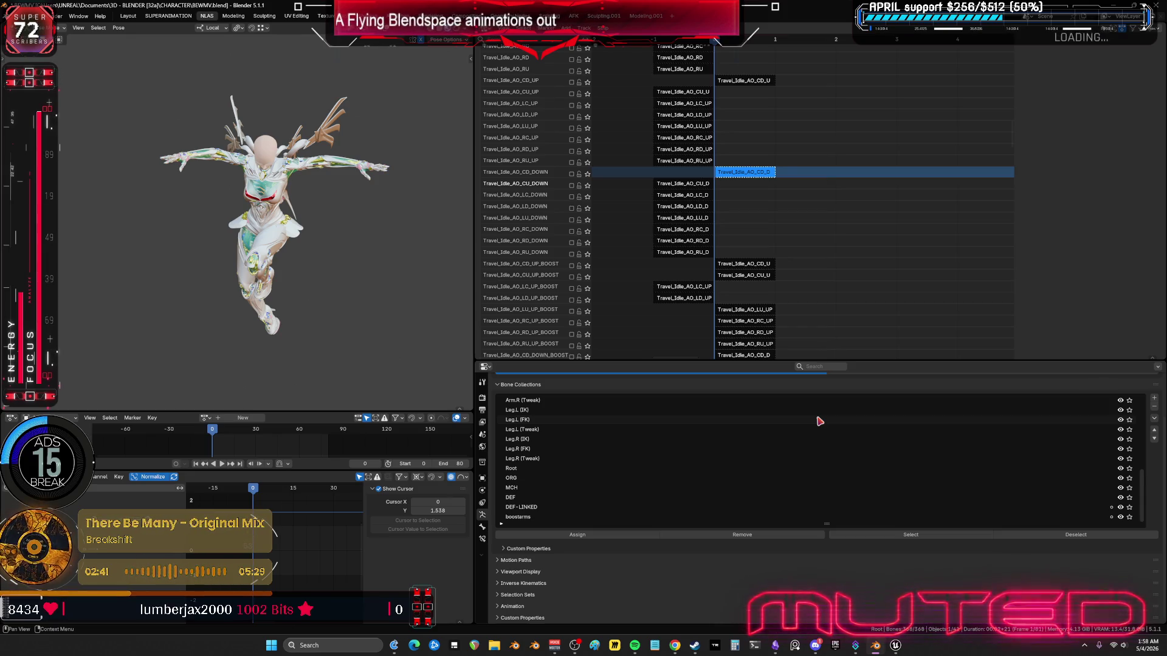
scroll(203, 281, "up", 5)
key("shift+alt+z")
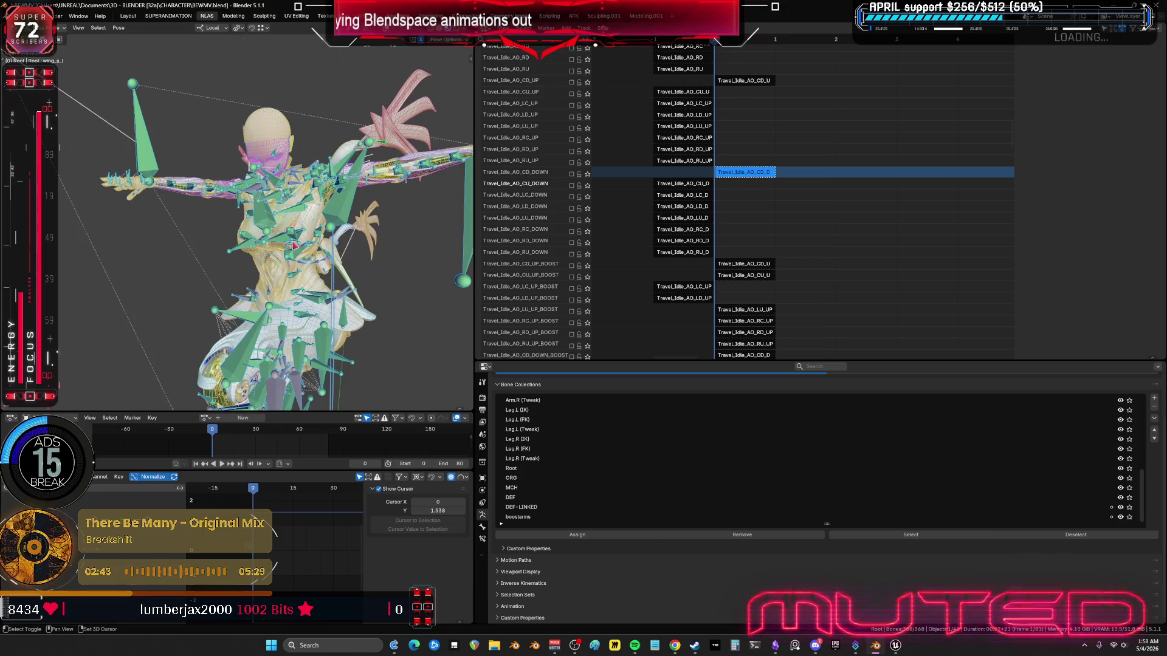
middle_click_drag(294, 245, 246, 237, "shift")
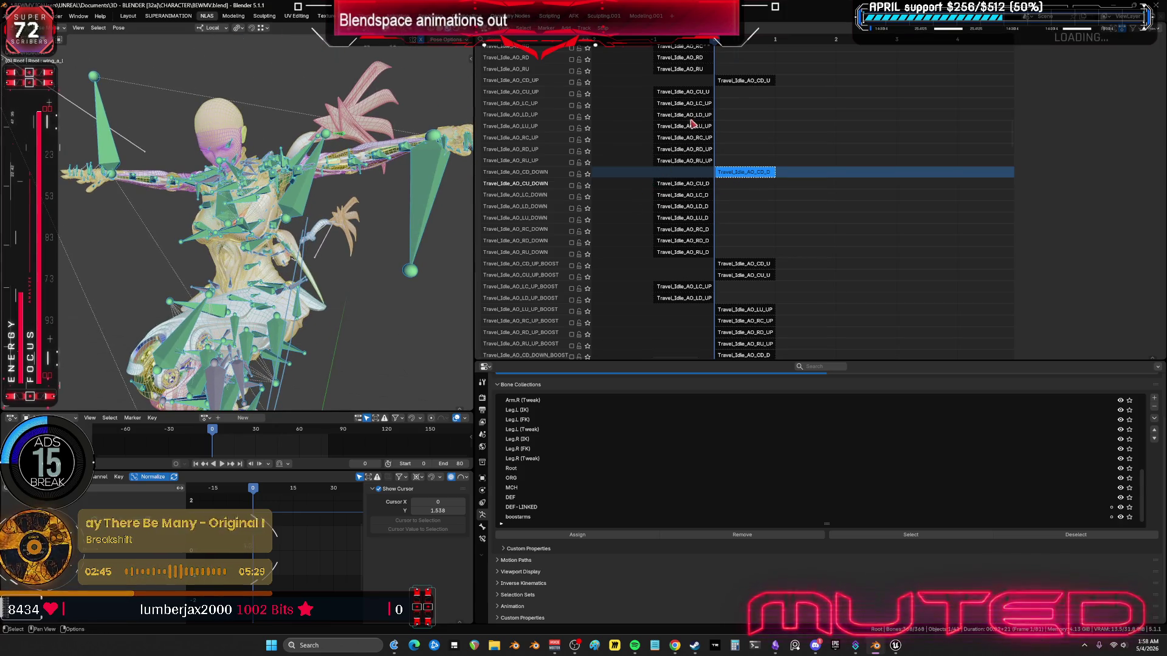
middle_click_drag(691, 123, 755, 278)
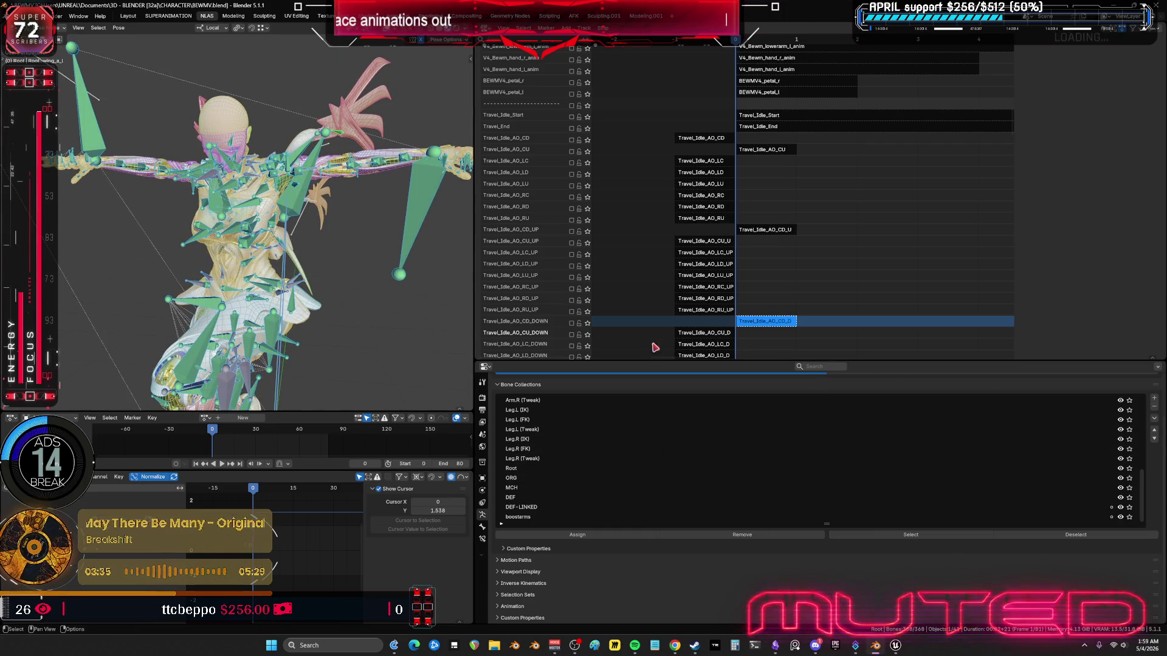
key("shift+alt+z")
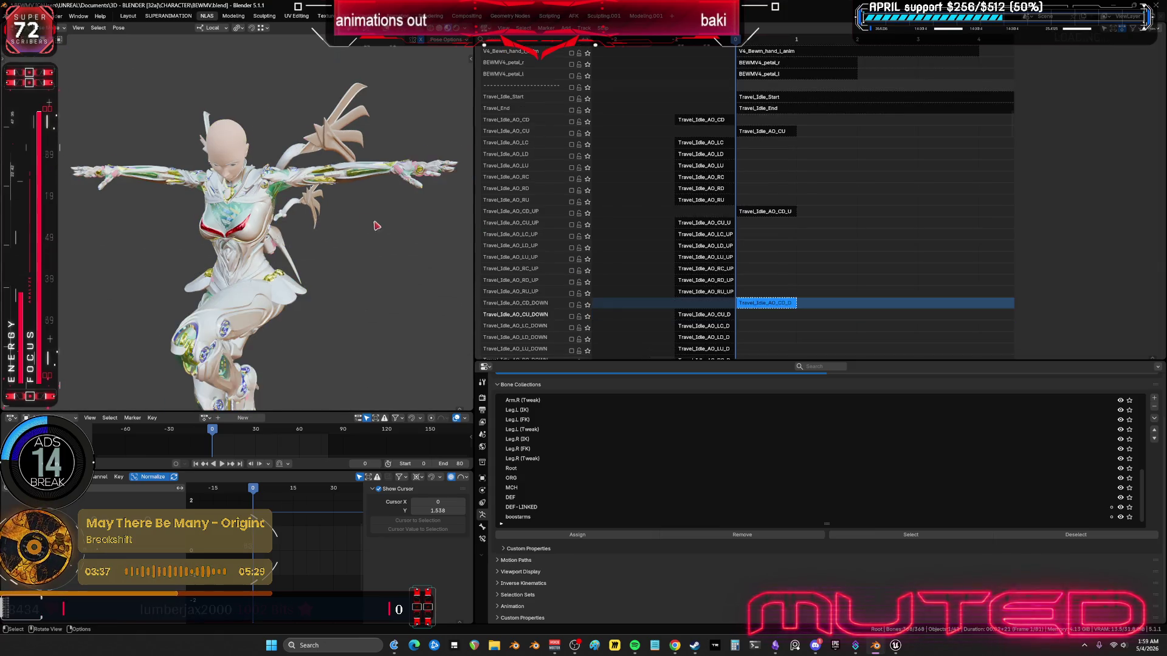
Step: Compare soloed CU_DOWN, LC_DOWN and CD_DOWN poses with strip properties shown, ending on CU_DOWN
scroll(639, 173, "down", 5)
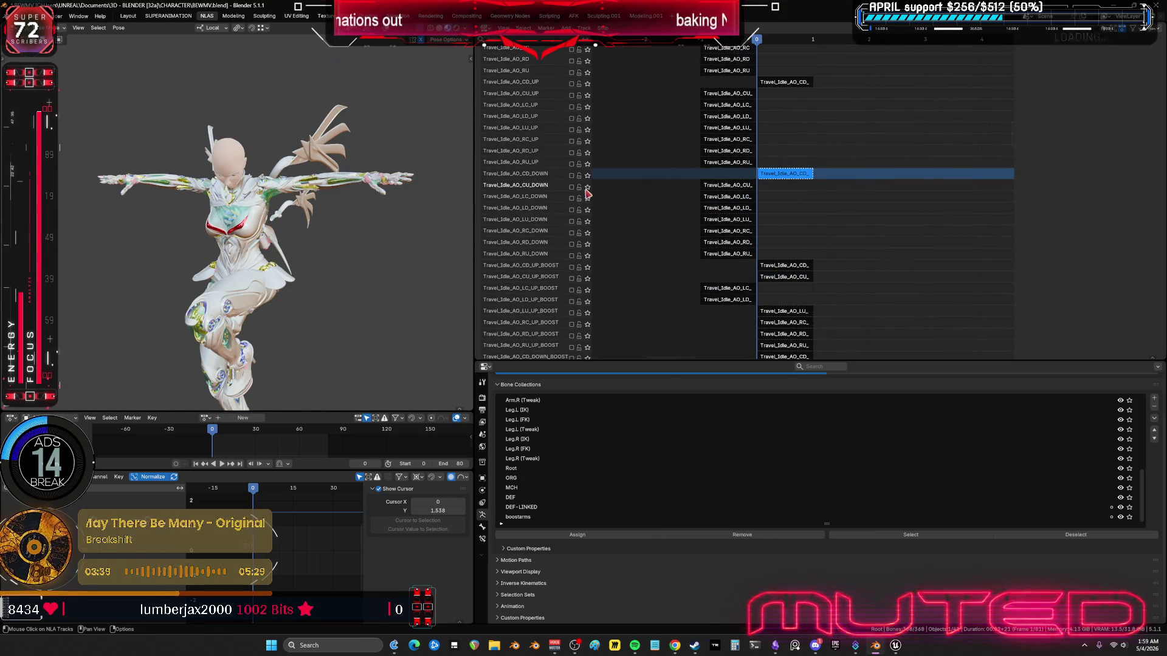
left_click(587, 187)
left_click(588, 201)
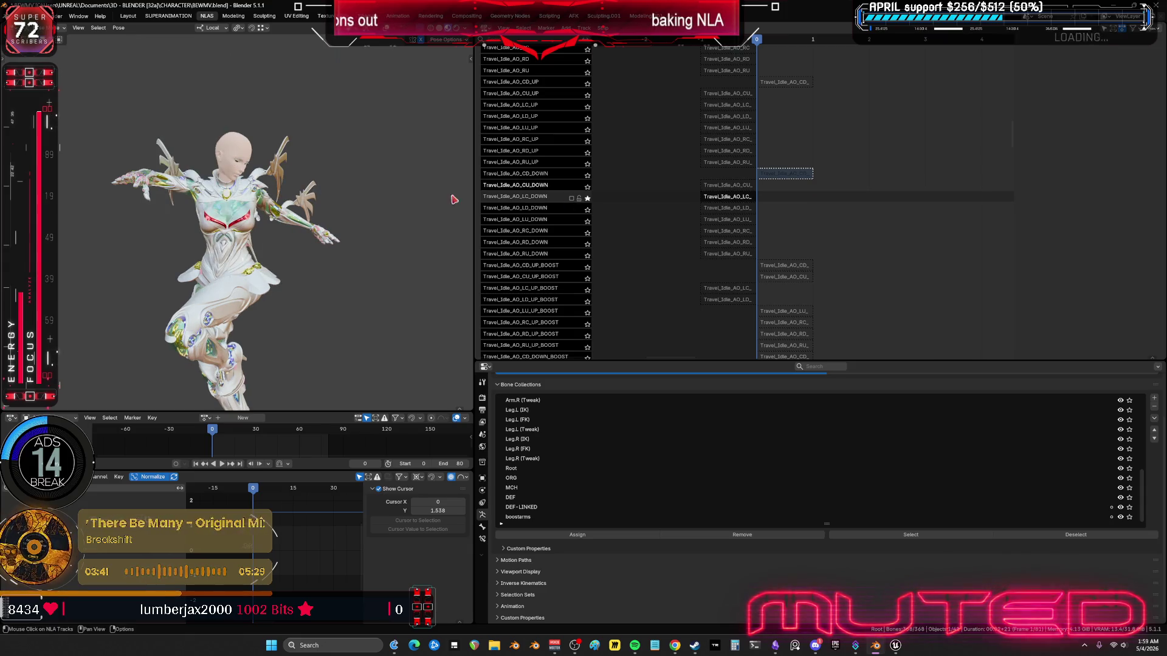
mouse_move(360, 201)
middle_mouse_down()
mouse_move(462, 174)
mouse_move(179, 243)
mouse_move(560, 249)
middle_mouse_up()
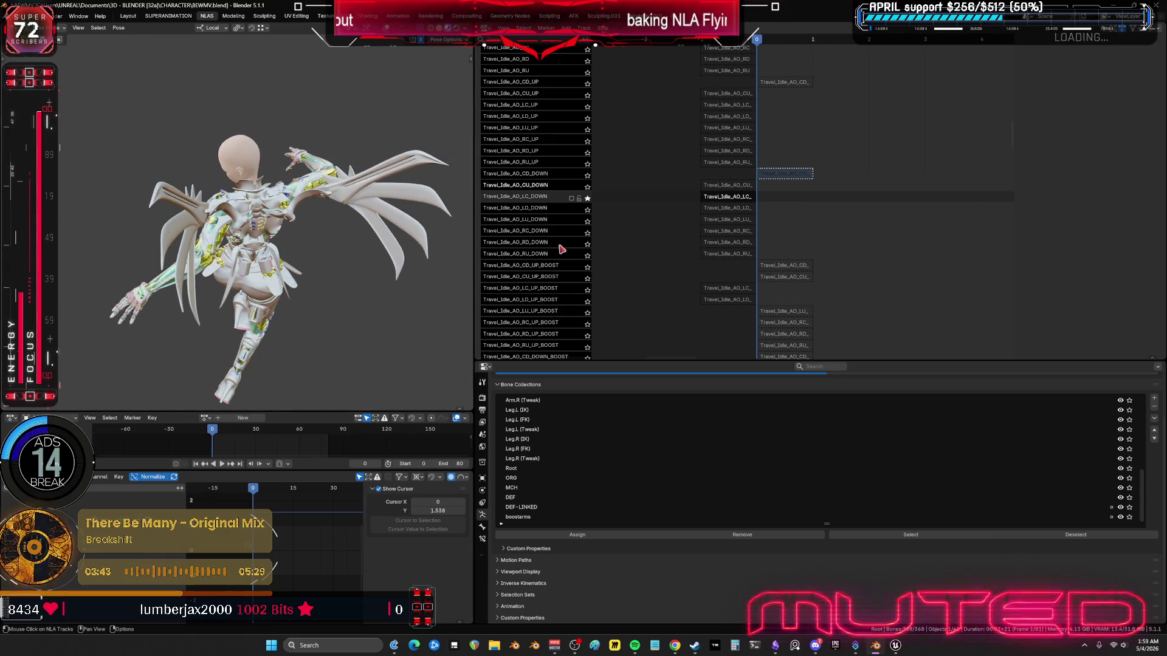
left_click(587, 186)
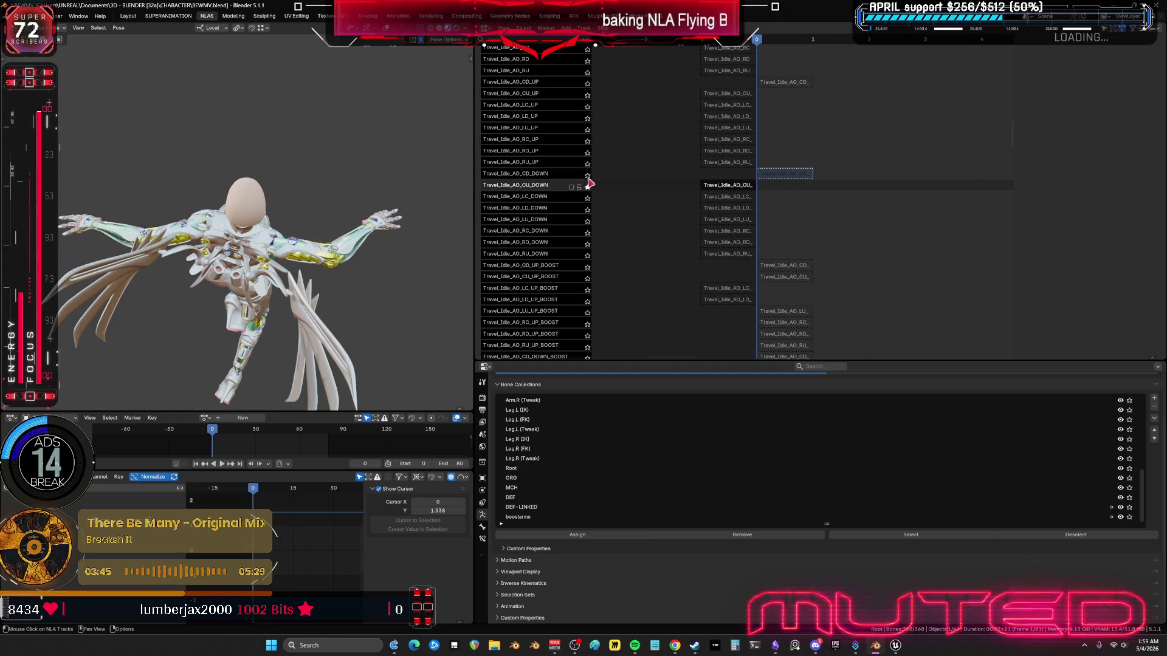
key("n")
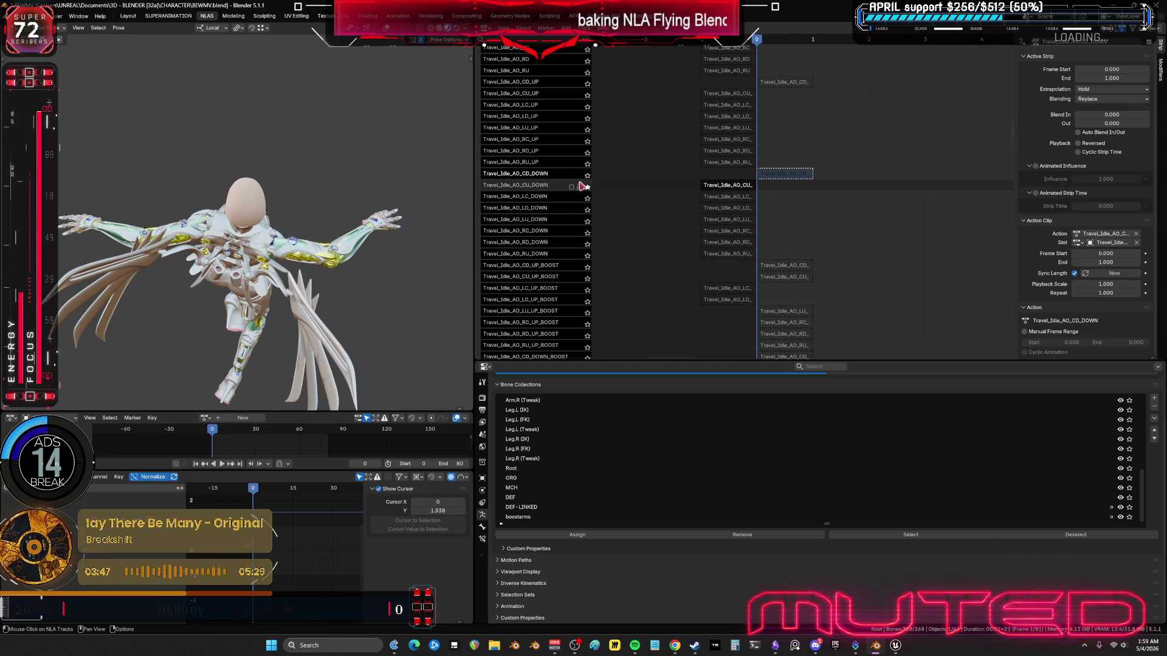
mouse_move(377, 231)
middle_mouse_down()
mouse_move(275, 220)
mouse_move(562, 180)
middle_mouse_up()
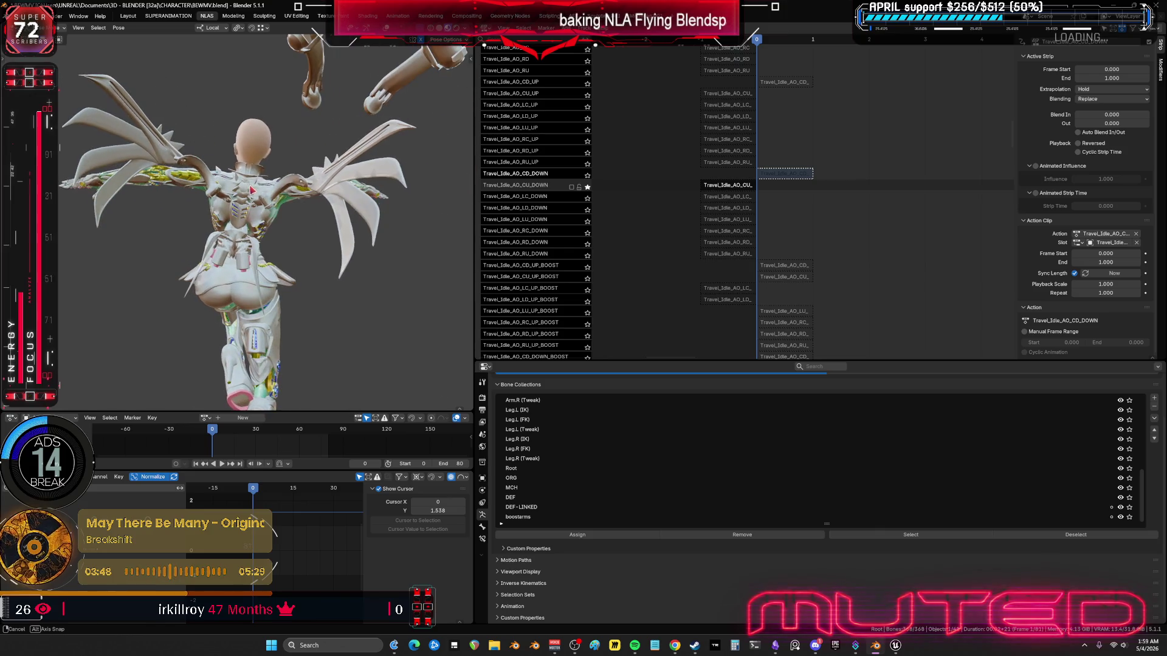
left_click(587, 176)
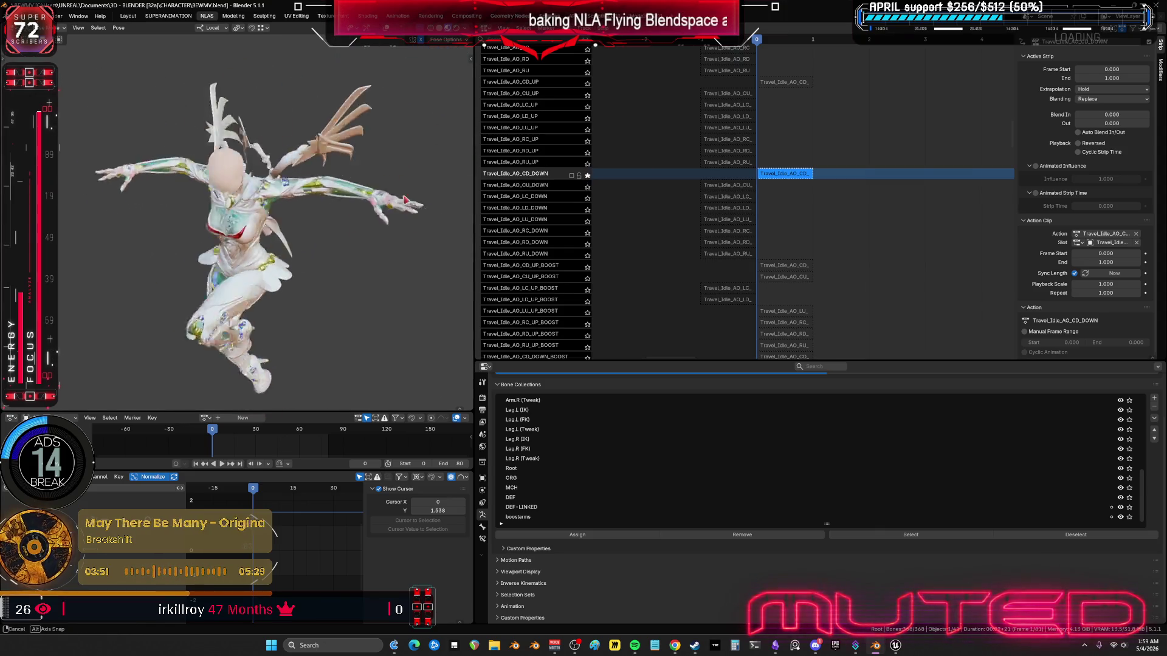
left_click(587, 187)
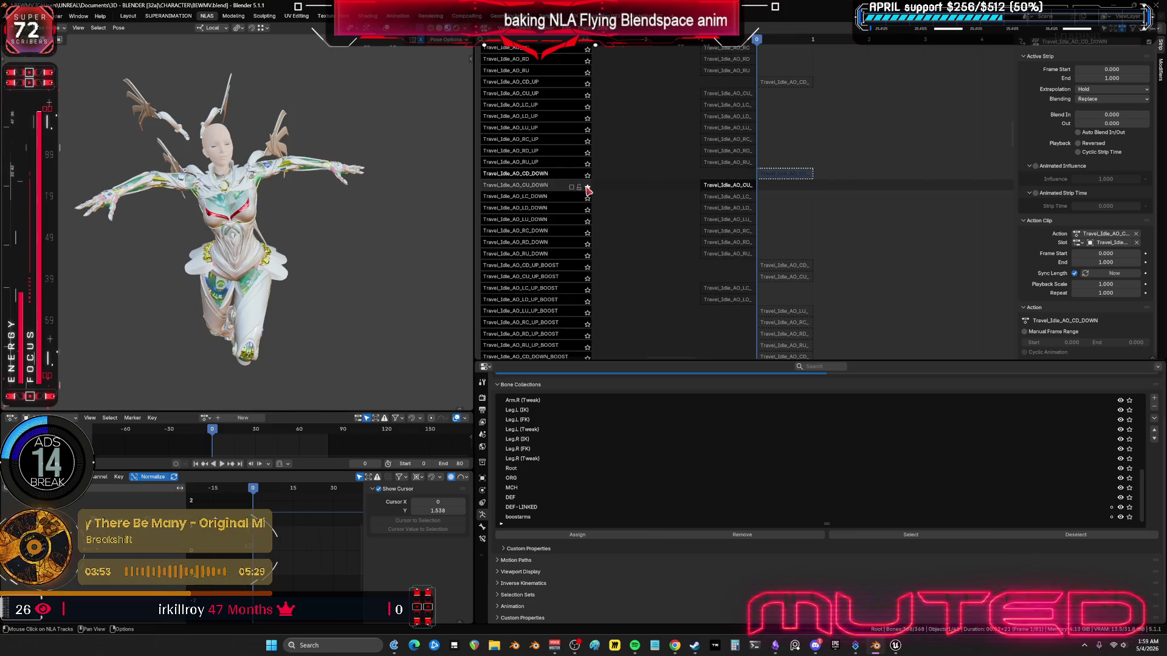
Step: Briefly solo and un-solo the Travel_Idle_AO_CD and WingsOpened tracks
scroll(589, 182, "up", 8)
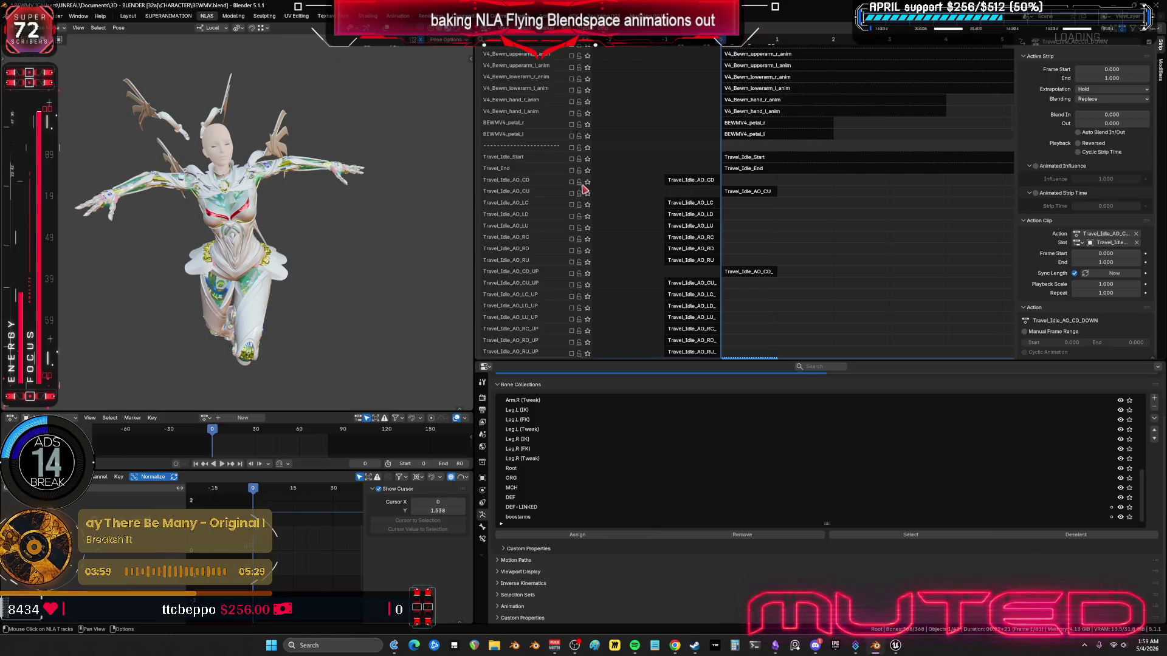
left_click(587, 181)
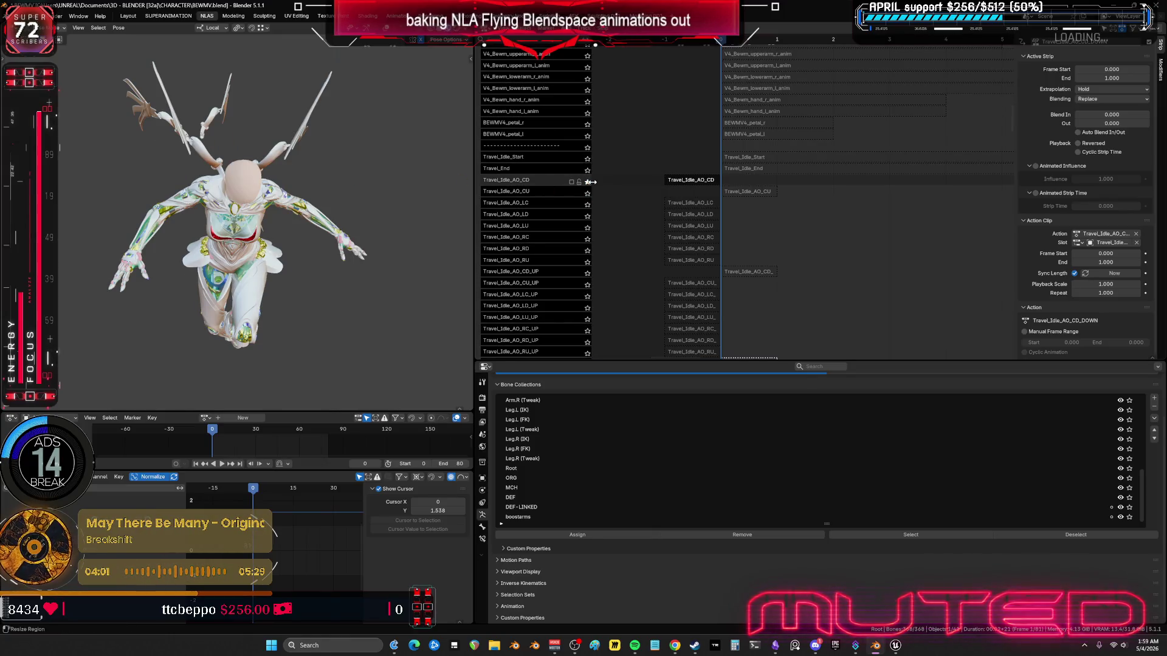
left_click(587, 181)
scroll(663, 295, "down", 8)
scroll(699, 273, "down", 15)
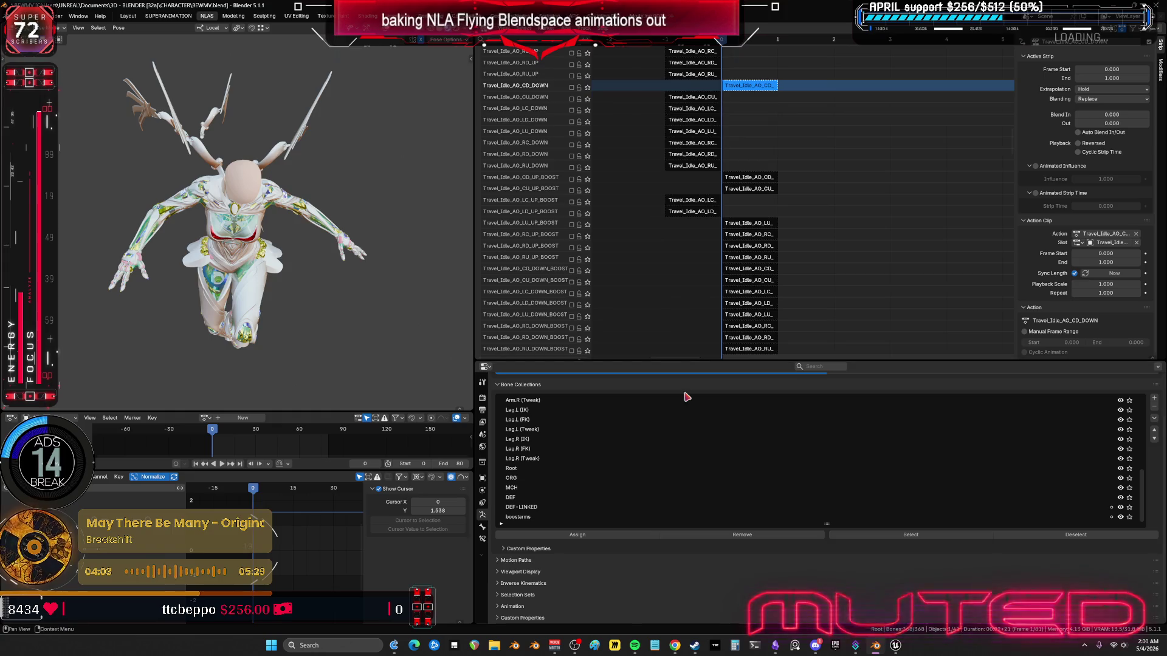
scroll(750, 336, "down", 8)
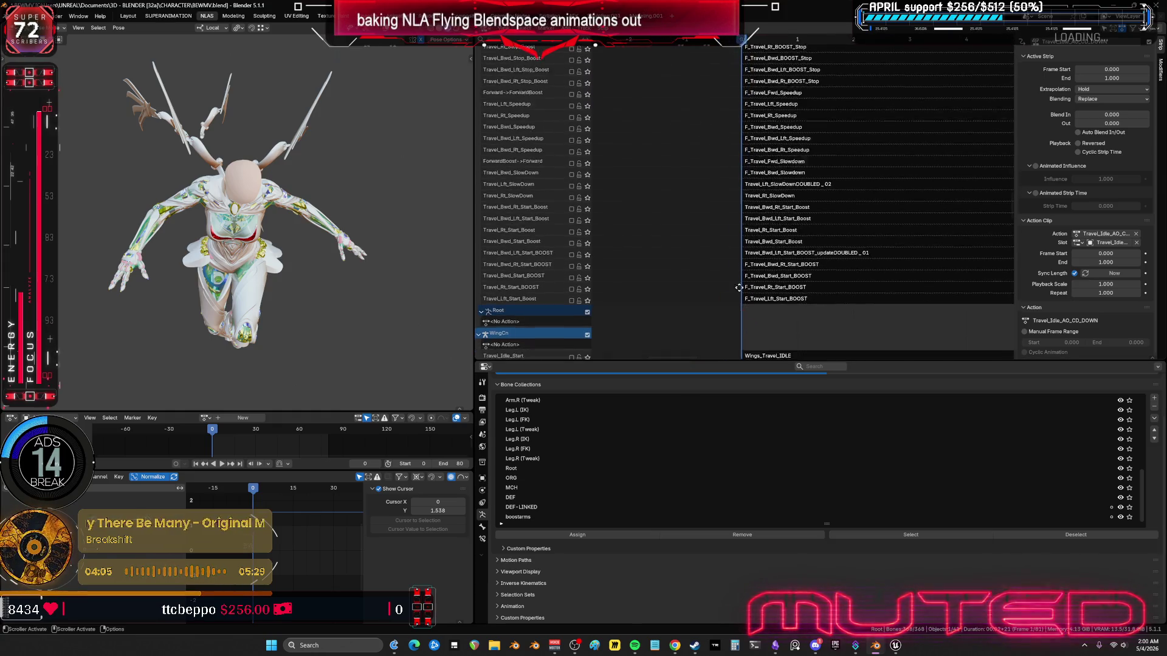
scroll(709, 240, "down", 3)
scroll(775, 244, "up", 3, "ctrl")
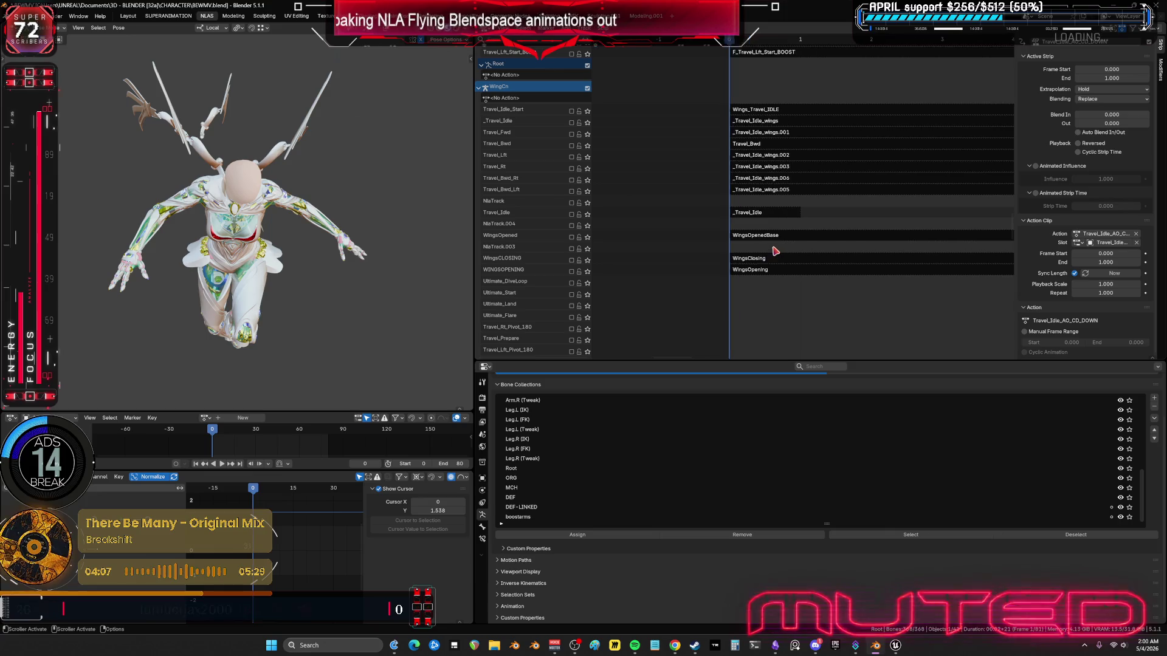
left_click(587, 238)
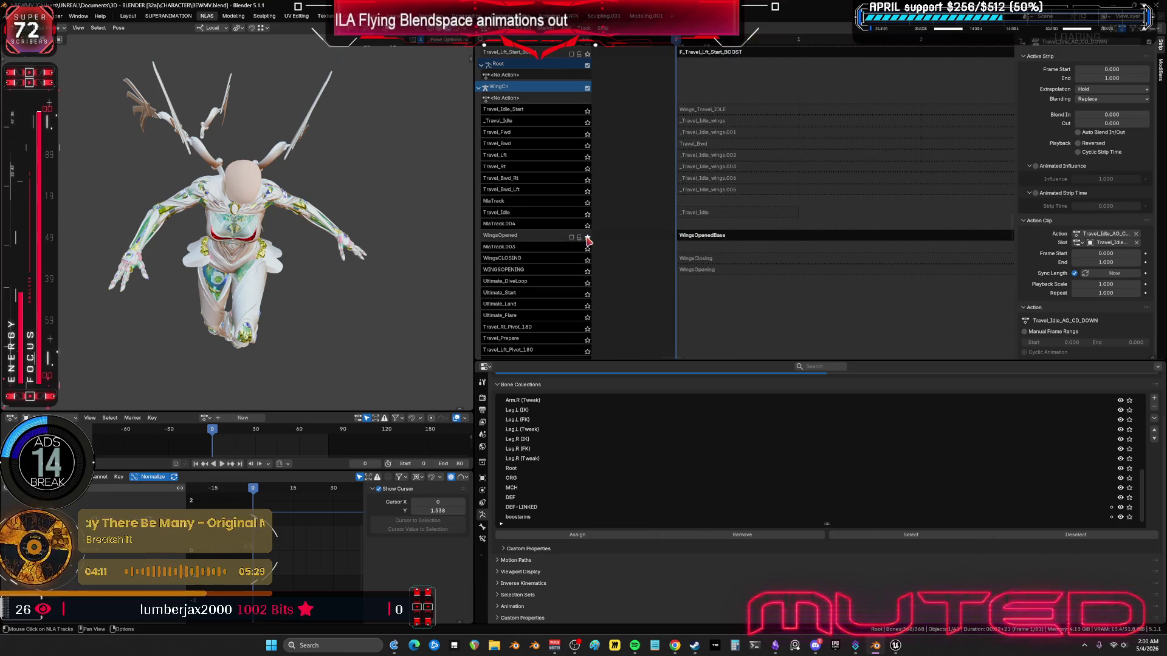
left_click(587, 238)
Step: Solo Travel_Idle_Start, play it back from a side view, then un-solo it
left_click(587, 111)
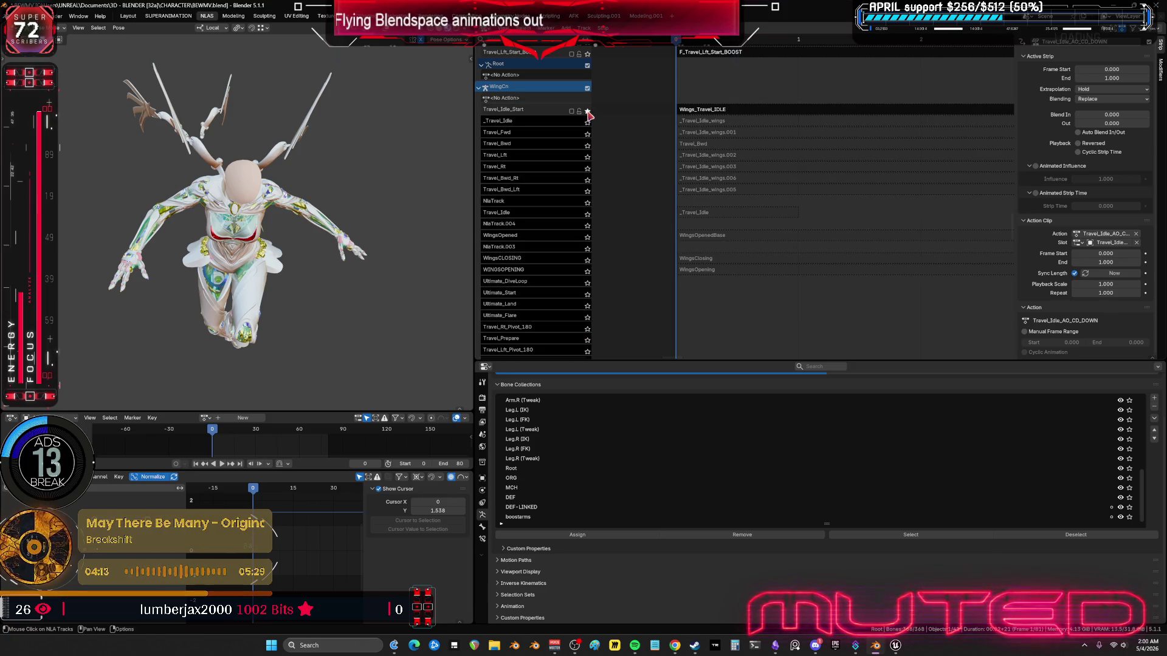
mouse_move(349, 160)
middle_mouse_down()
mouse_move(292, 149)
mouse_move(302, 376)
mouse_move(334, 338)
middle_mouse_up()
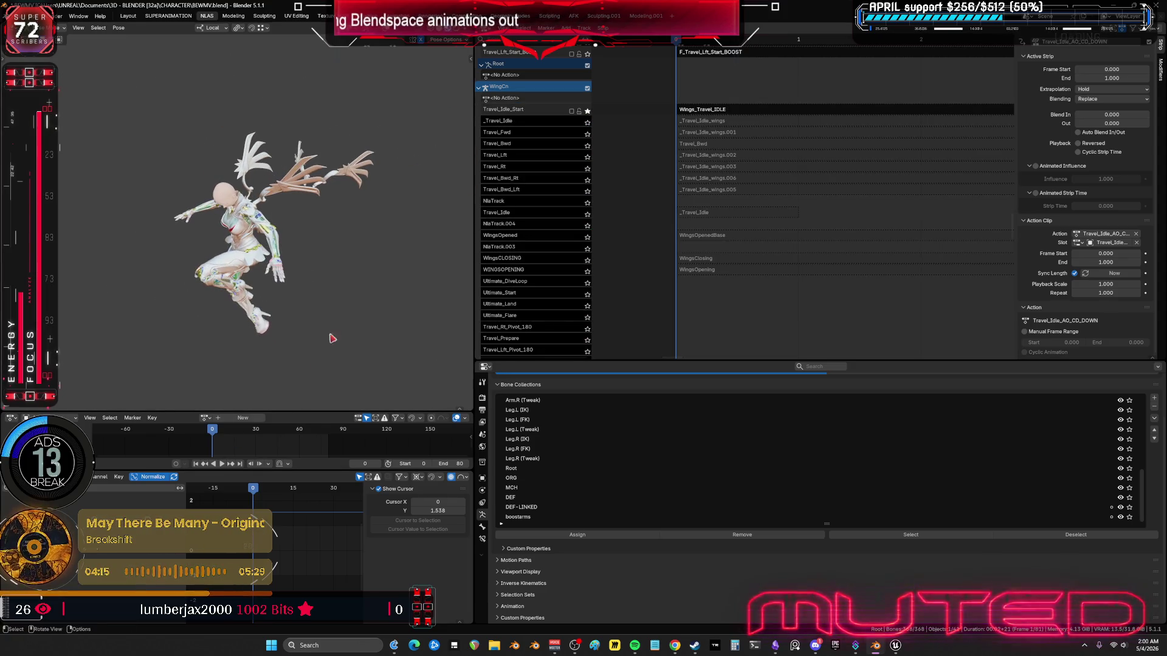
key("space")
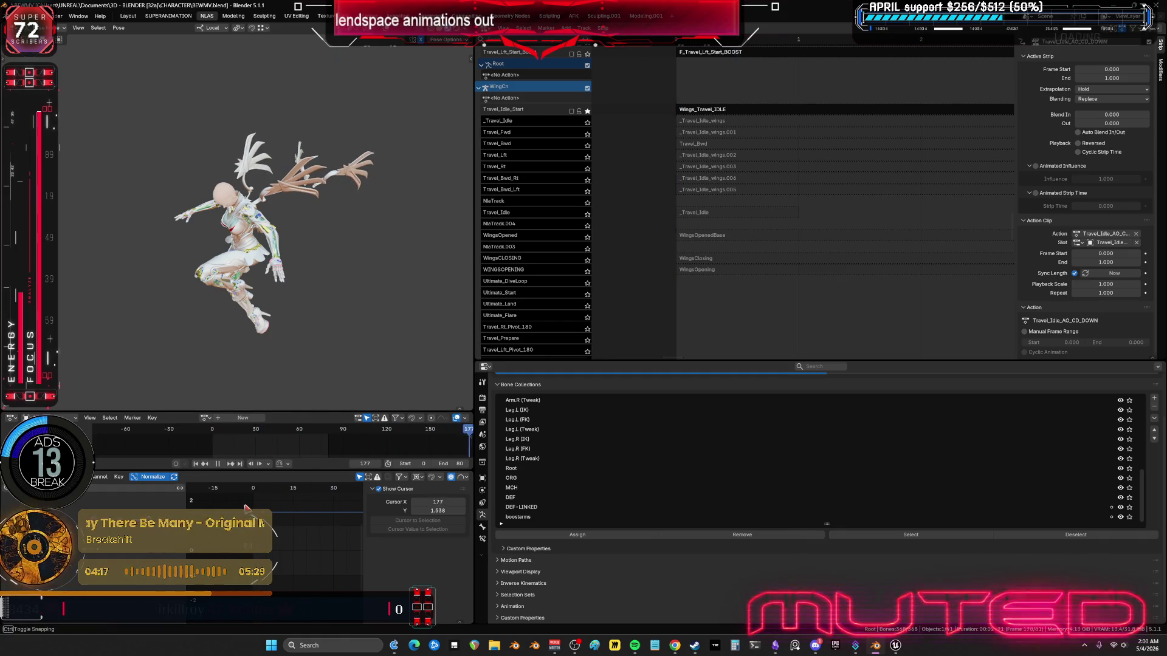
key("Escape")
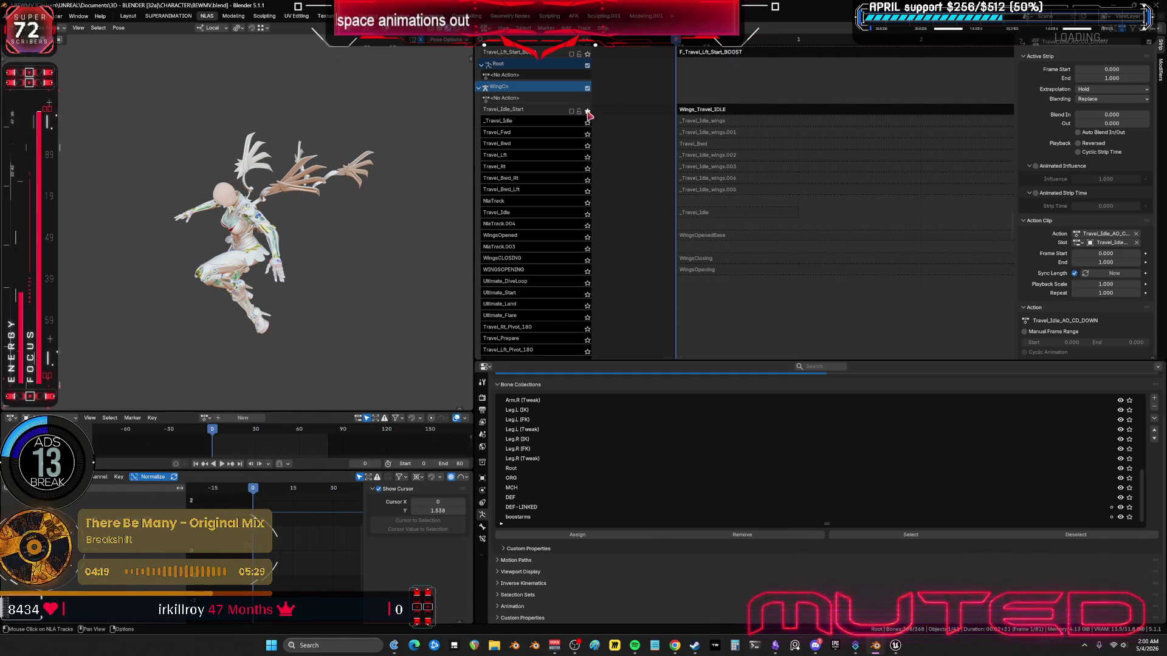
left_click(586, 112)
Step: Hide the strip sidebar and enable the Travel_Idle_80 and _Travel_IdleDown tracks
key("n")
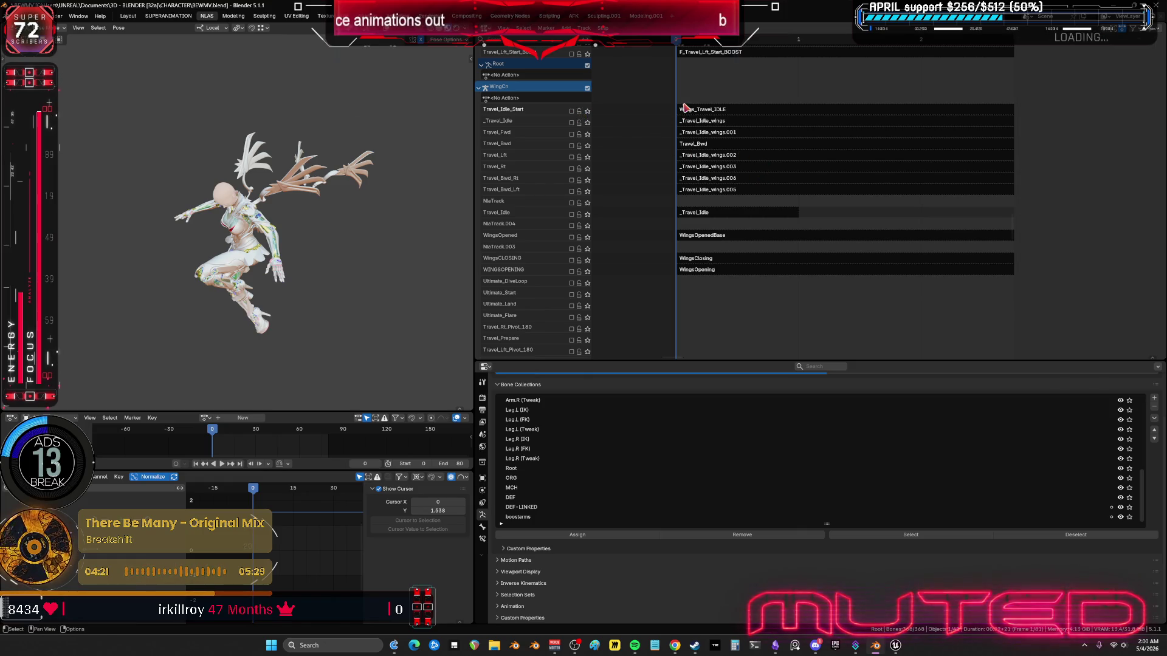
scroll(740, 274, "down", 10)
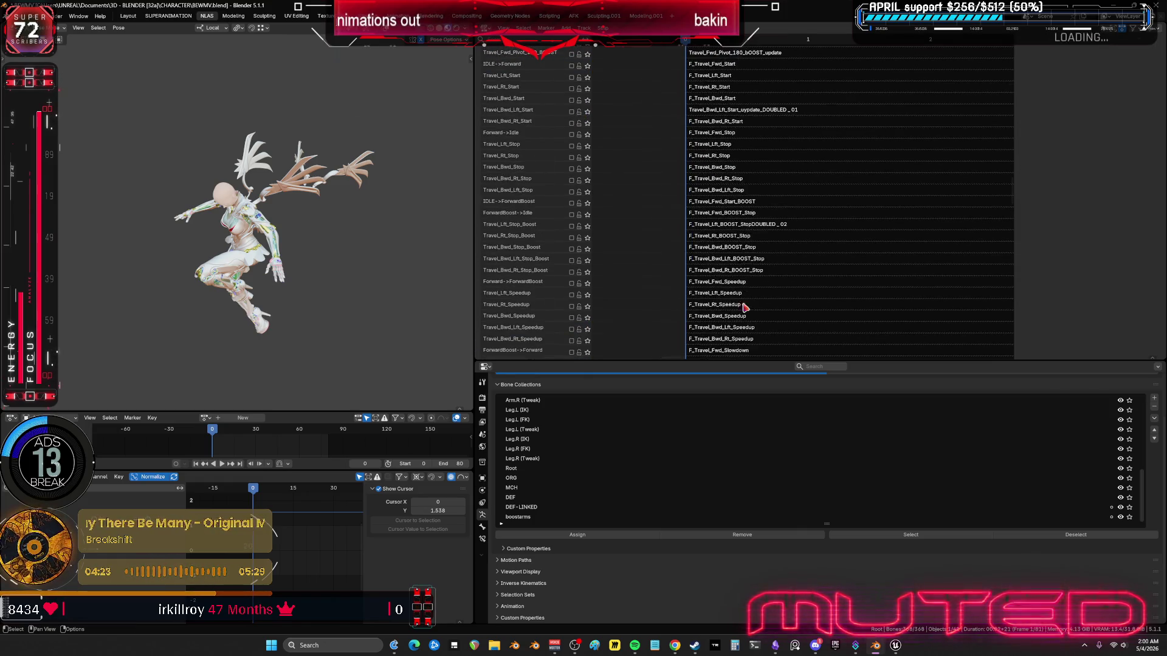
scroll(721, 143, "down", 10)
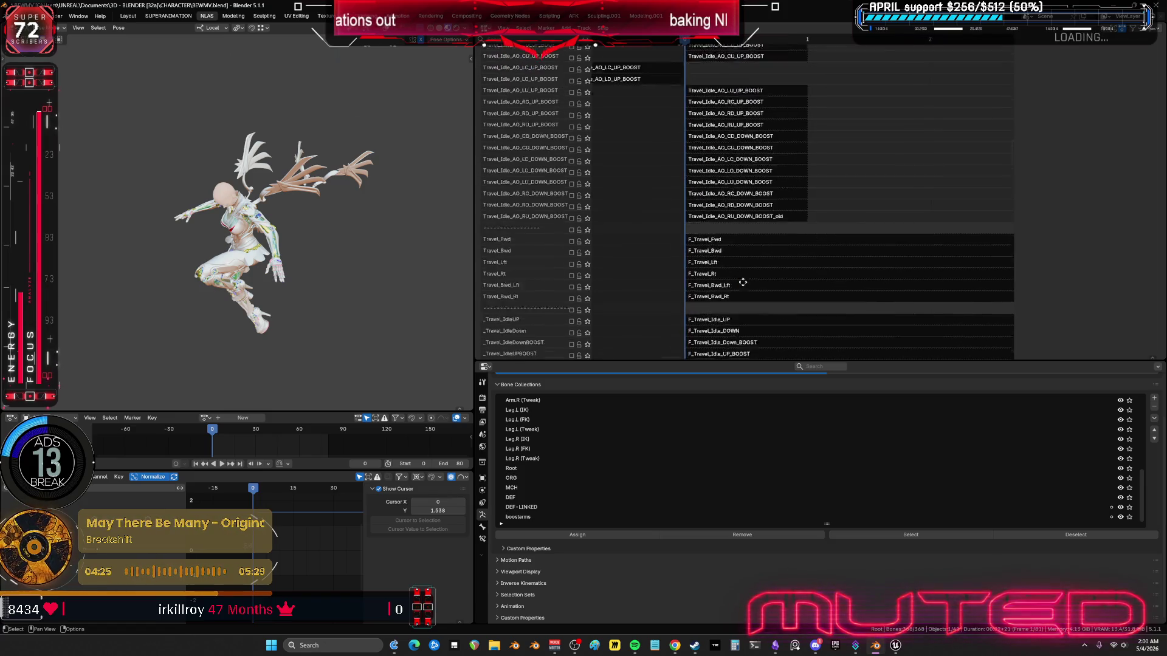
scroll(697, 254, "down", 6)
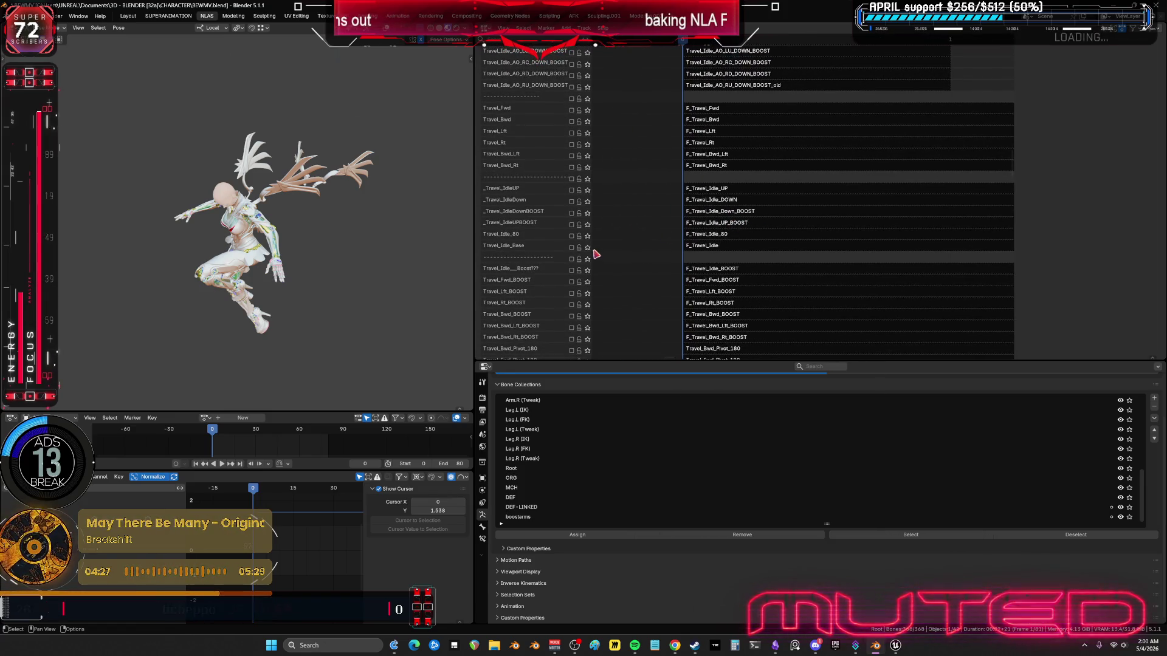
left_click(571, 236)
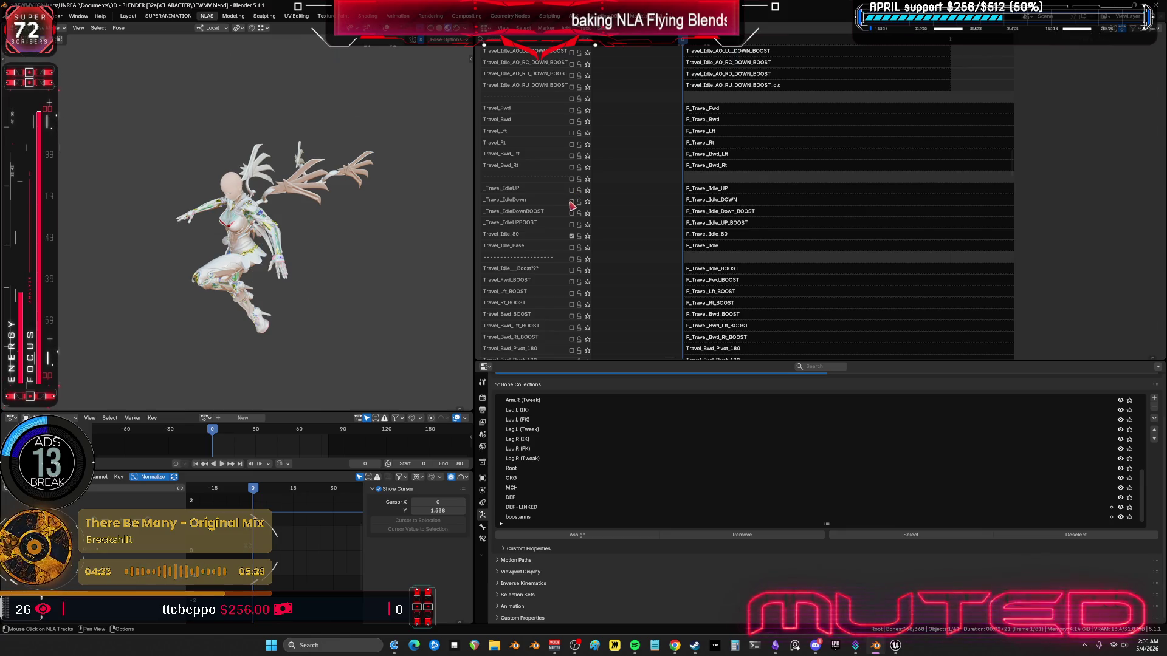
left_click(571, 203)
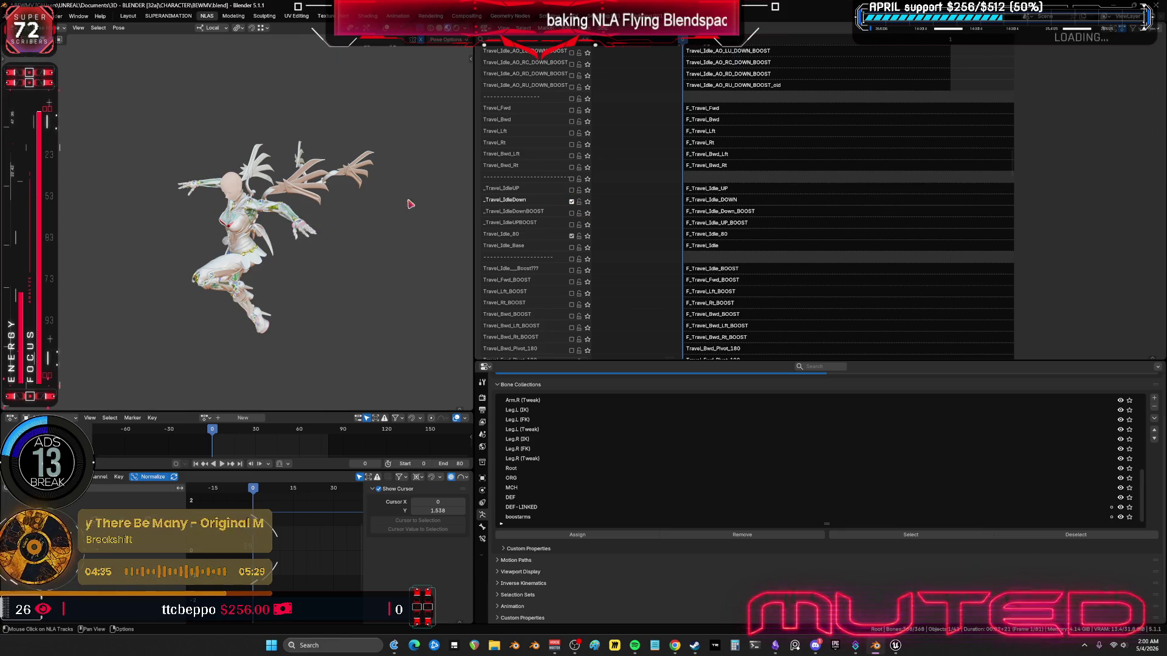
mouse_move(409, 201)
middle_mouse_down()
mouse_move(304, 168)
mouse_move(265, 189)
mouse_move(425, 193)
middle_mouse_up()
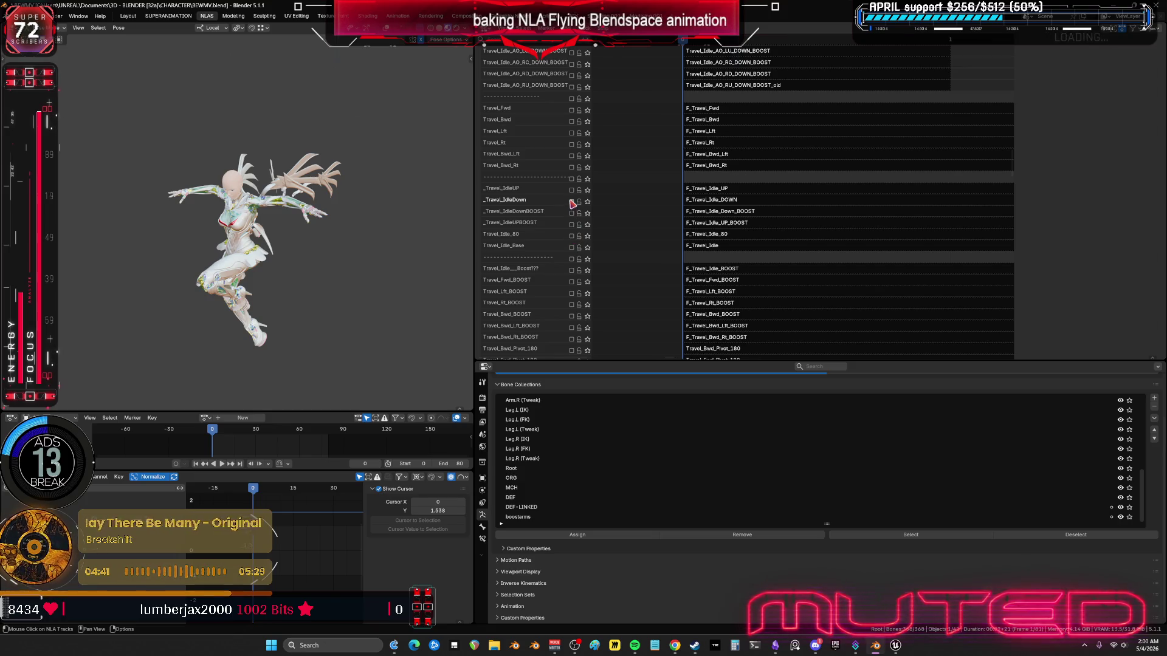
scroll(757, 260, "down", 15)
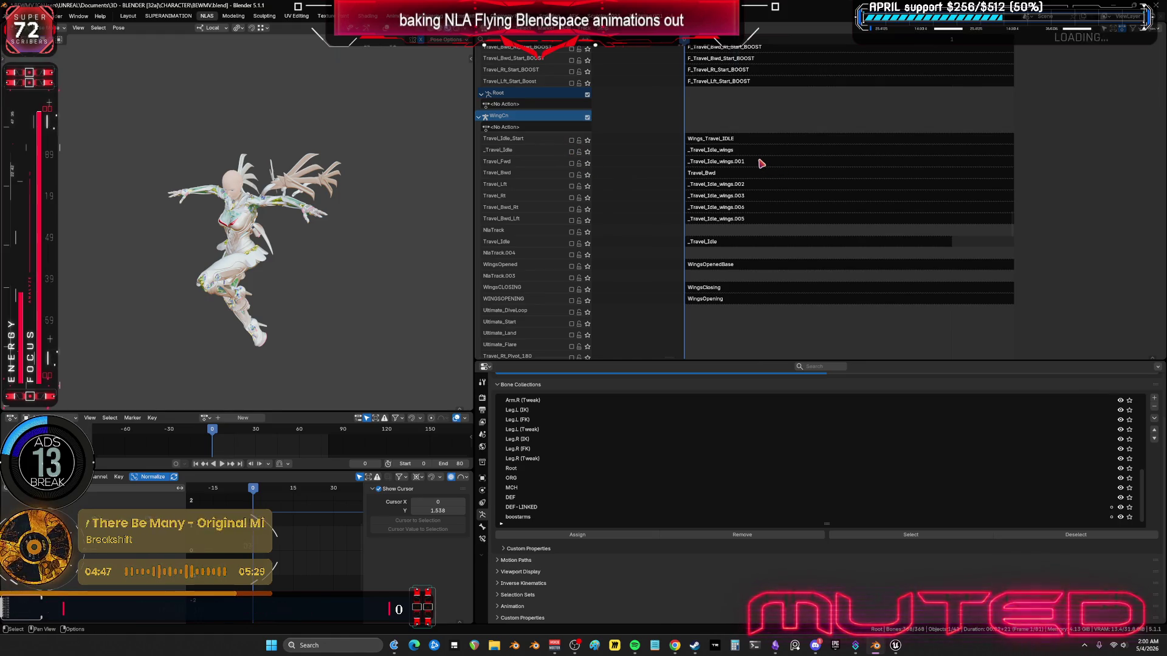
Step: Solo the Travel_Idle_AO_CD_UP_BOOST track and view the character from the front
scroll(764, 149, "up", 12)
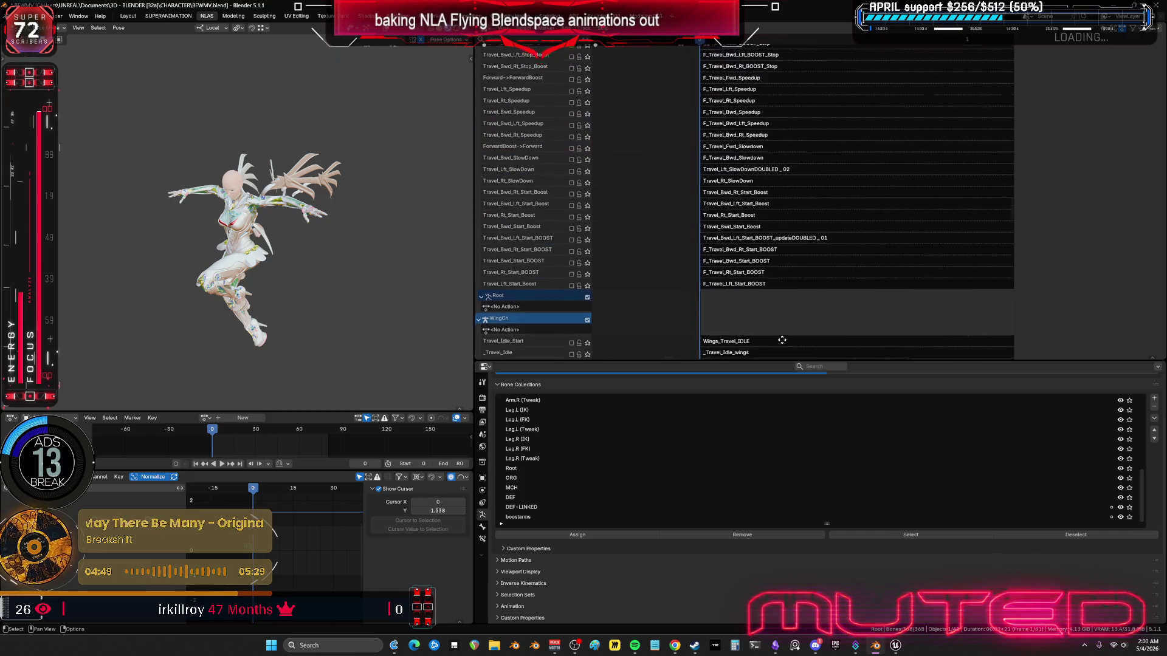
scroll(763, 176, "up", 10)
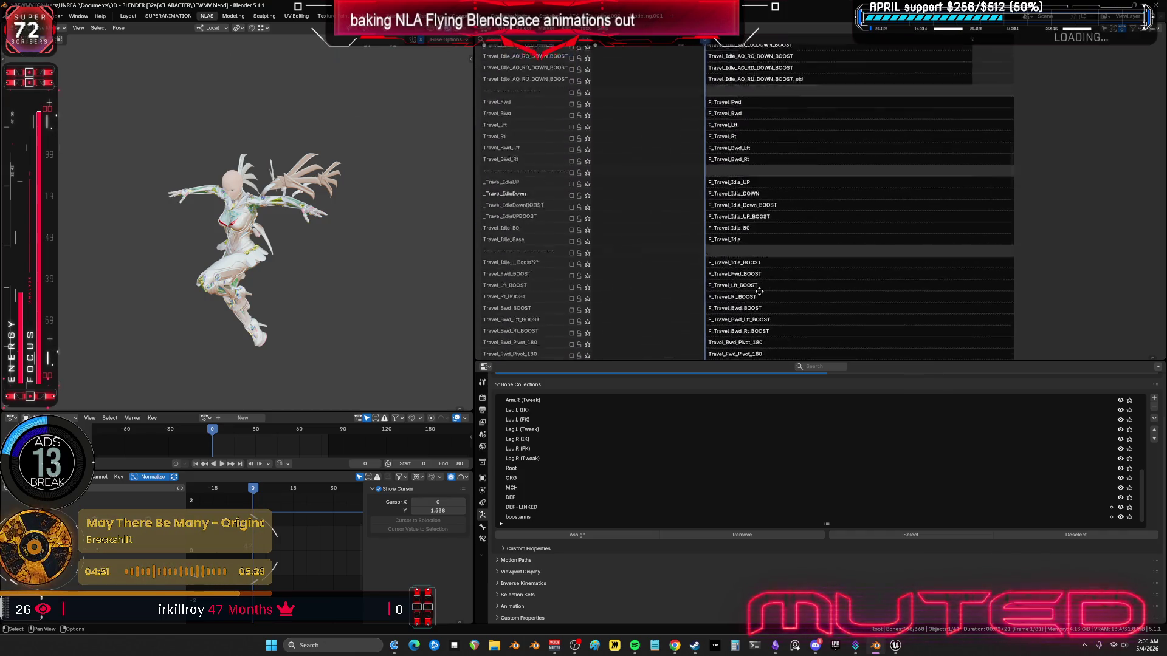
scroll(742, 157, "up", 5)
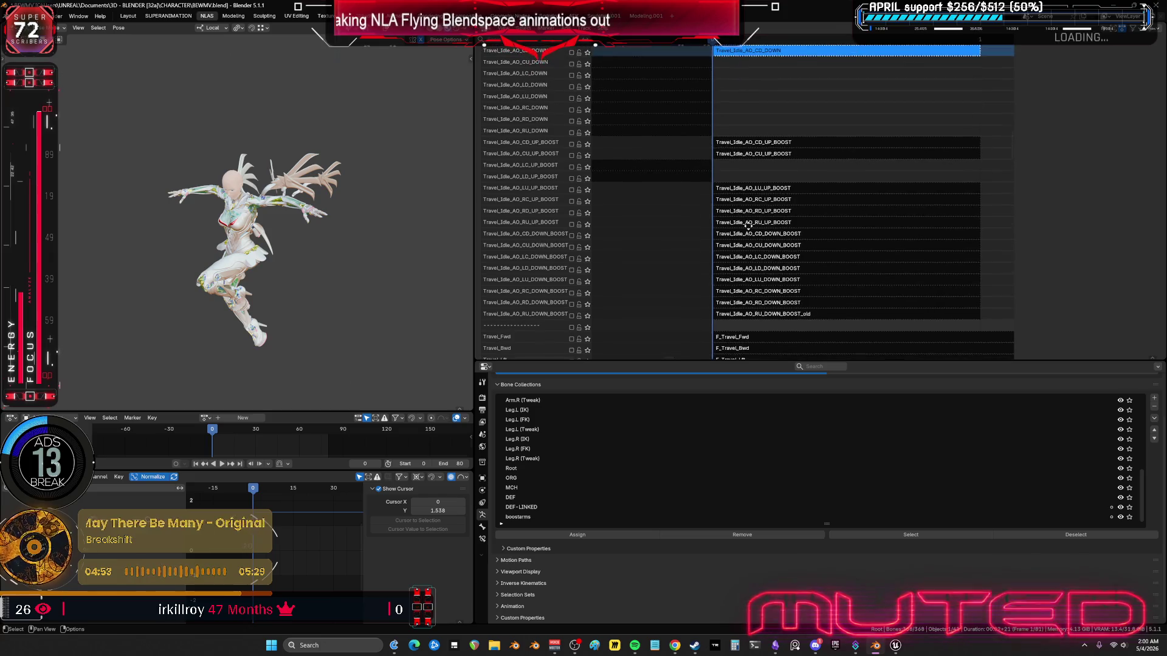
left_click(586, 146)
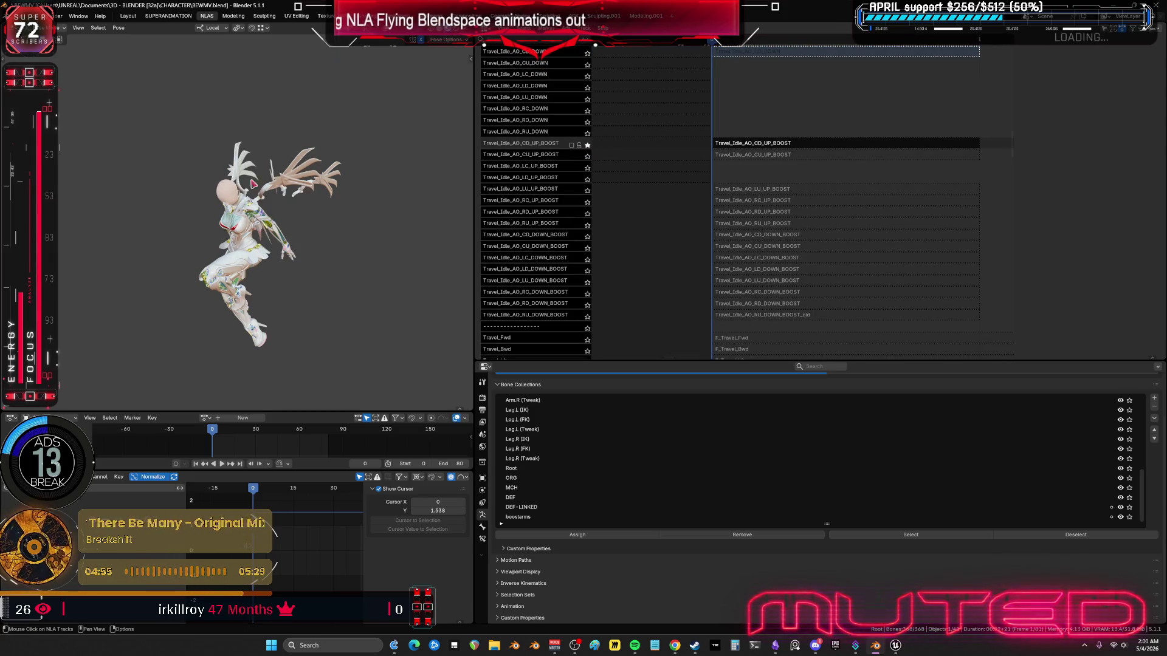
mouse_move(252, 183)
middle_mouse_down()
mouse_move(308, 183)
mouse_move(297, 178)
middle_mouse_up()
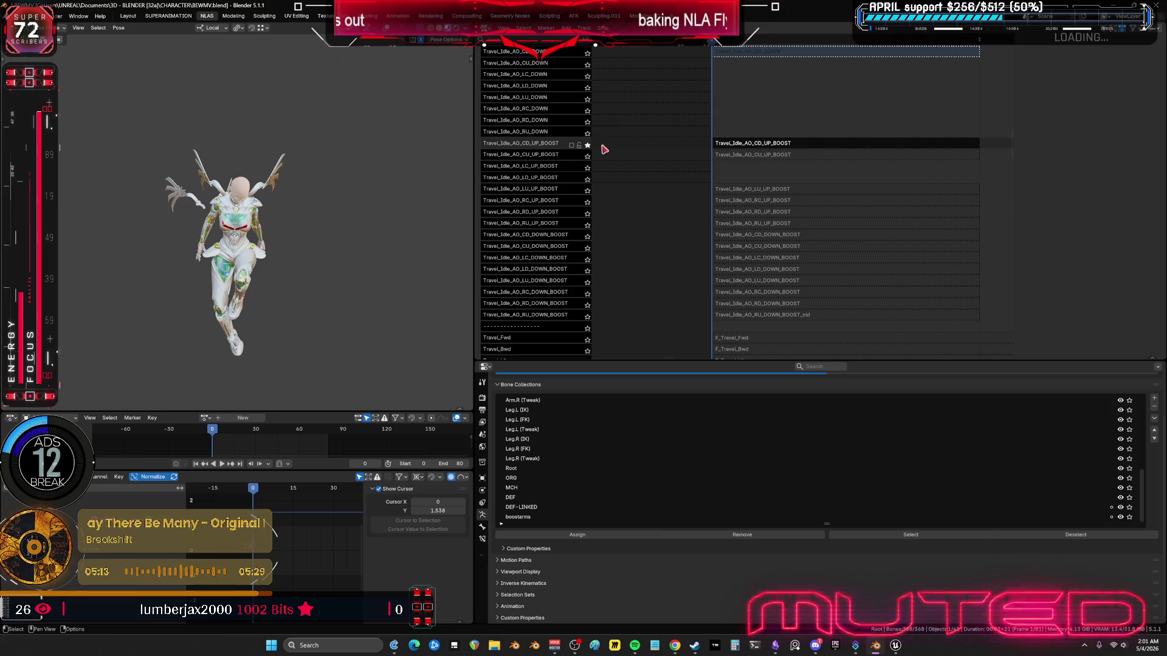
Step: Exit tweak mode so all NLA strips are active again, then scroll the NLA view
key("Tab")
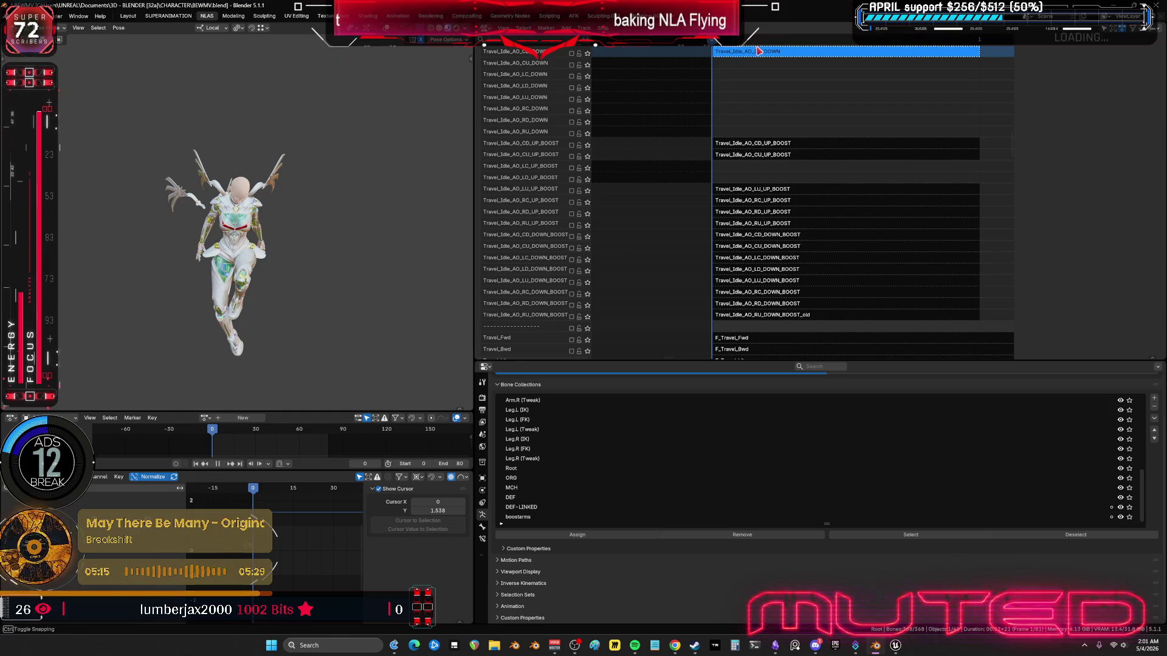
scroll(811, 130, "down", 4)
scroll(811, 130, "down", 1)
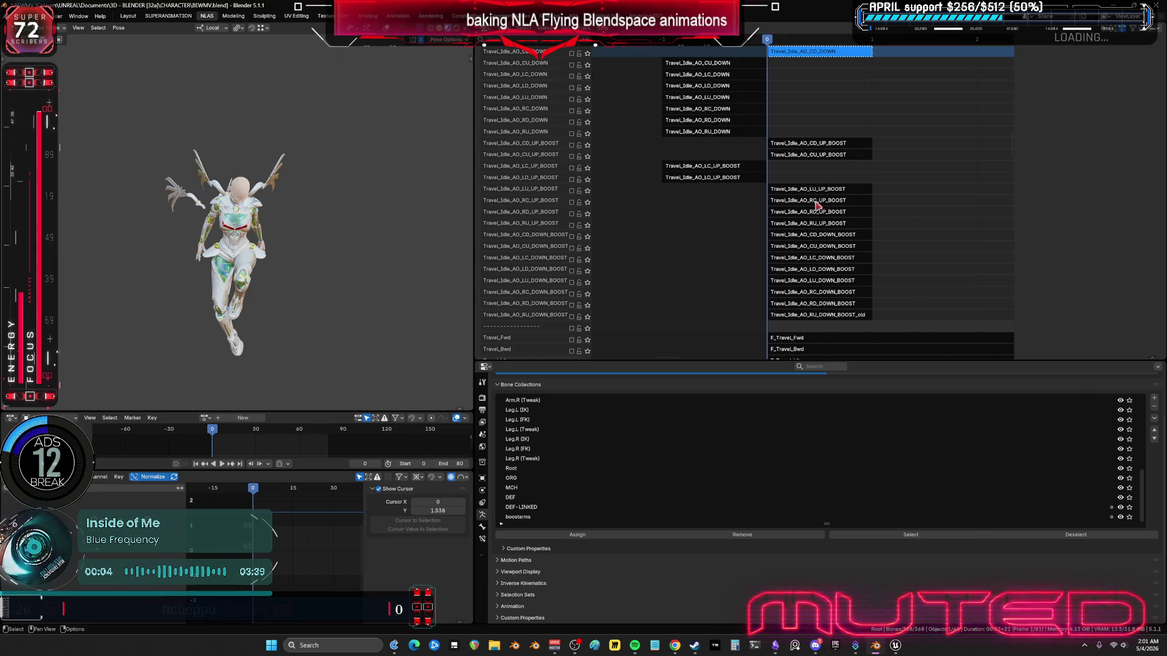
scroll(815, 231, "up", 3)
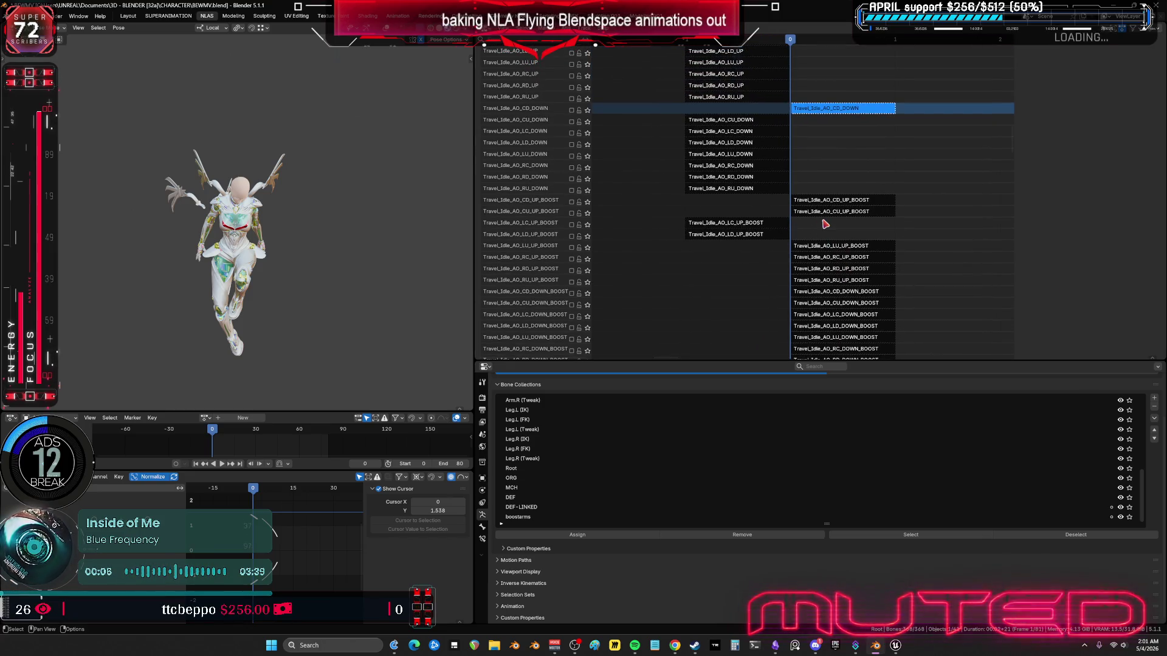
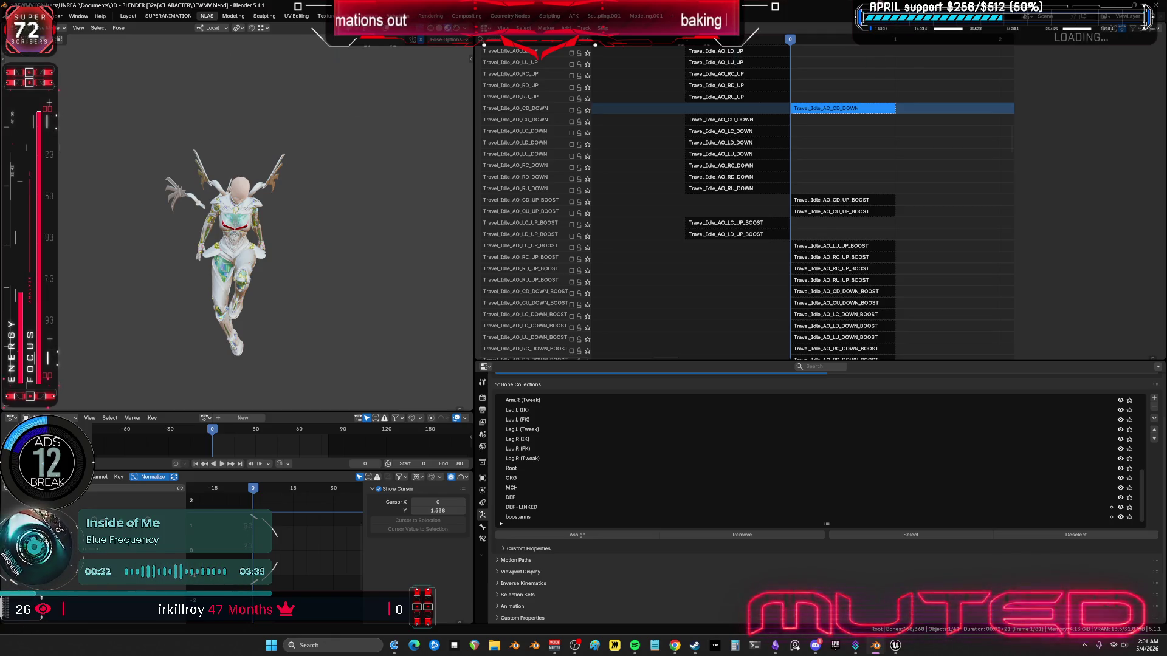
Step: Solo the Travel_Idle_AO_LU_UP track, turn on X-ray, and select its strip to show its settings
scroll(755, 122, "up", 3)
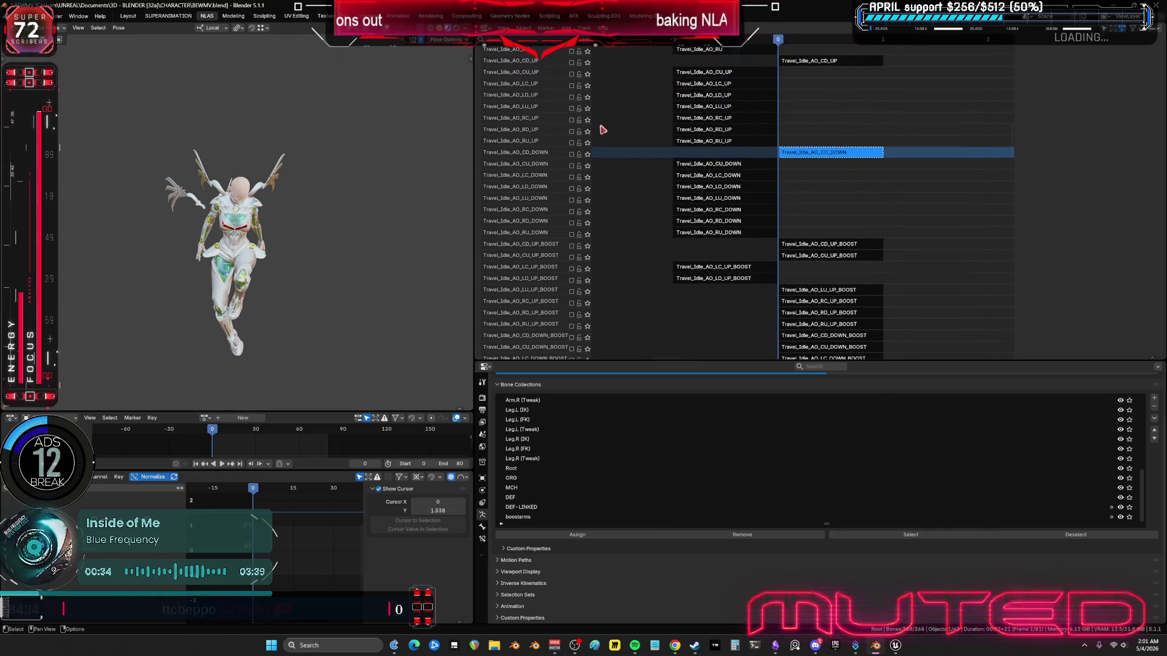
left_click(588, 109)
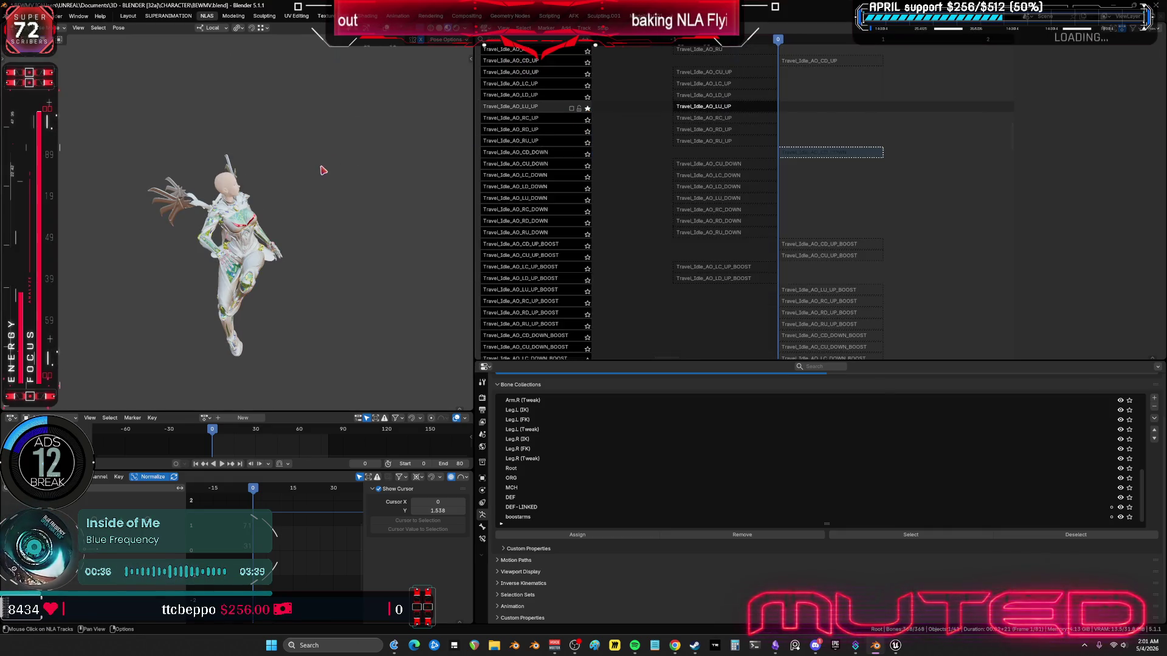
scroll(307, 182, "up", 4)
key("alt+z")
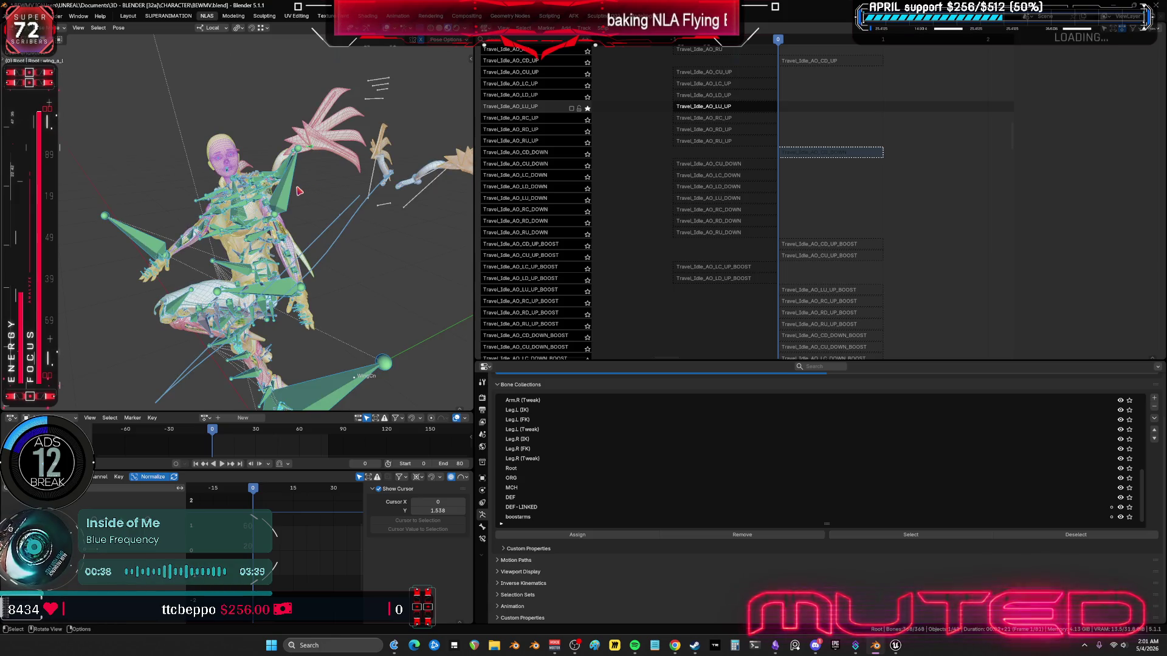
mouse_move(299, 191)
middle_mouse_down()
mouse_move(371, 194)
mouse_move(261, 204)
mouse_move(292, 210)
middle_mouse_up()
left_click(725, 112)
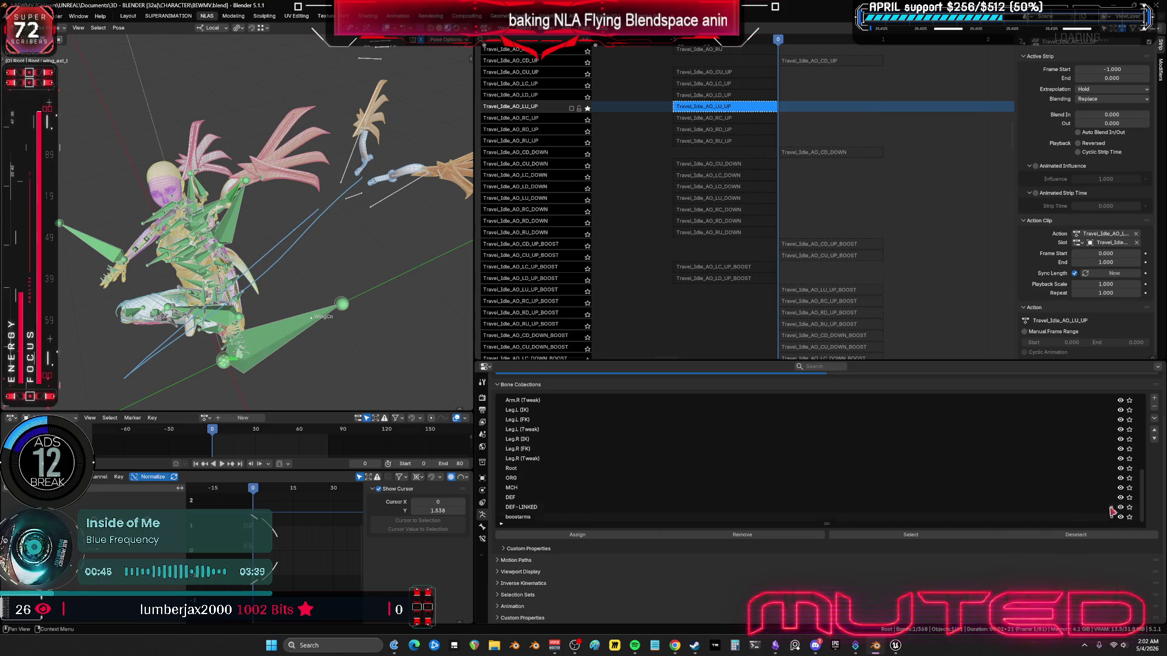
Step: Solo the wings bone collection and disable wing_track_l's copy constraint in Bone Constraints
scroll(1094, 486, "up", 10)
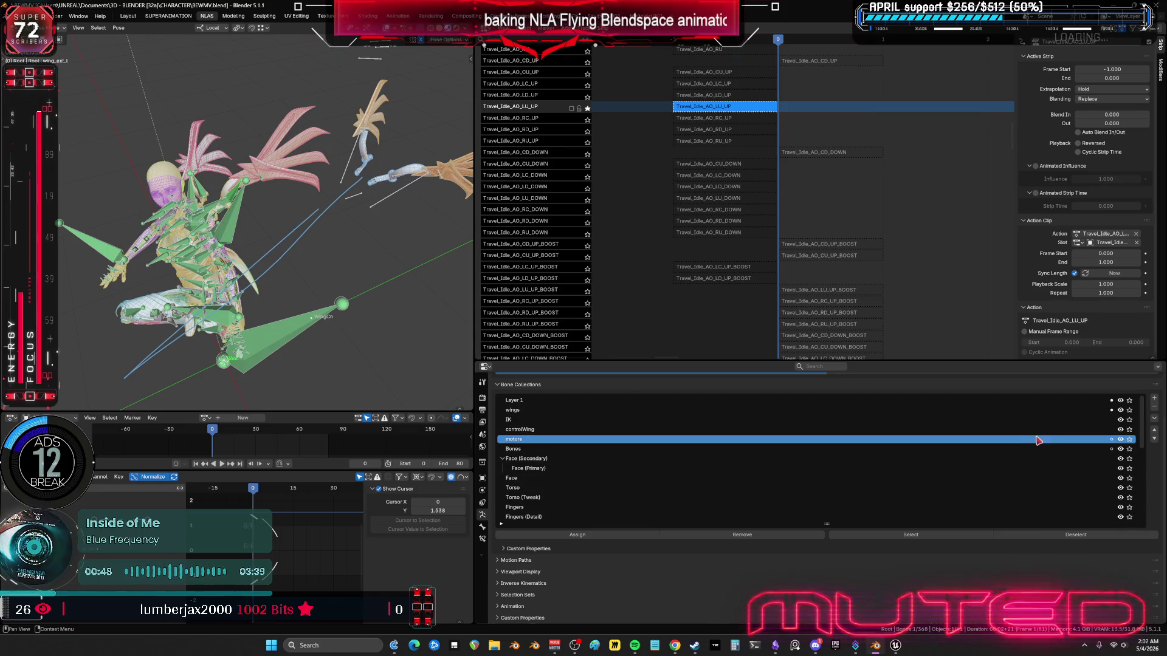
left_click(1129, 410)
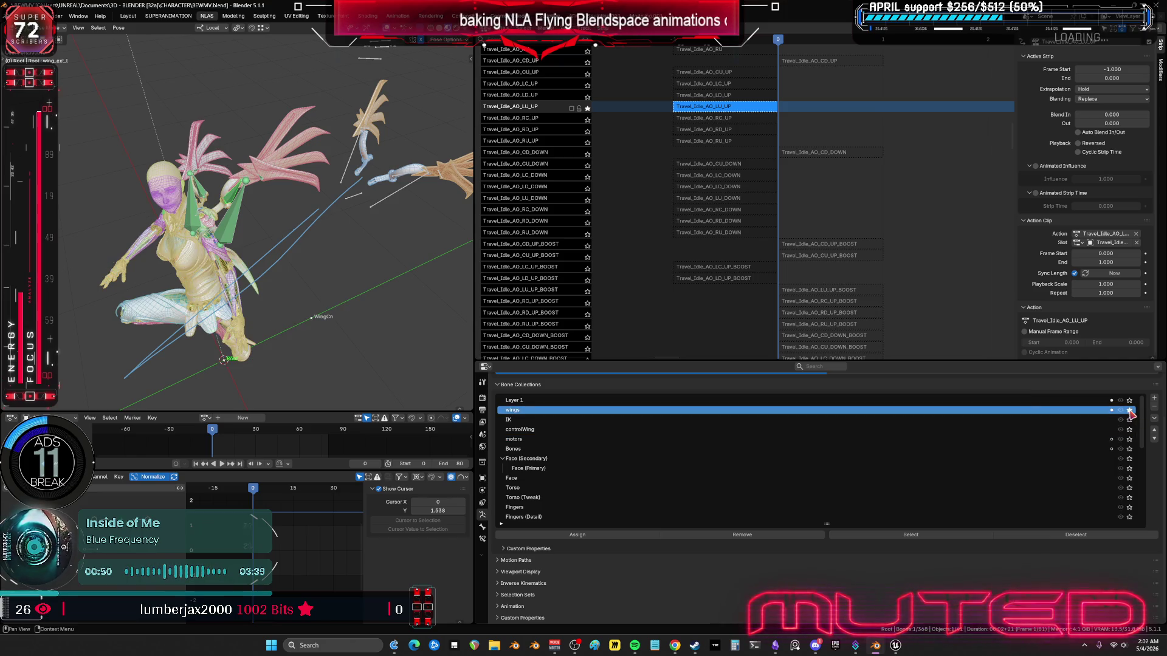
scroll(256, 254, "up", 3)
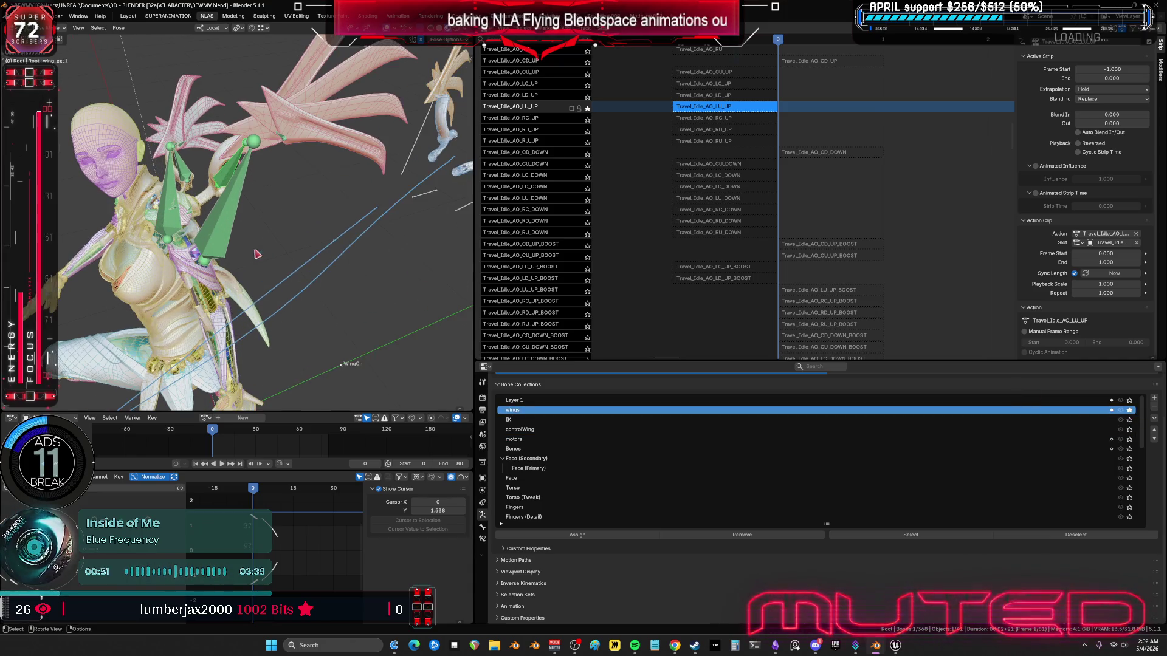
left_click(224, 217)
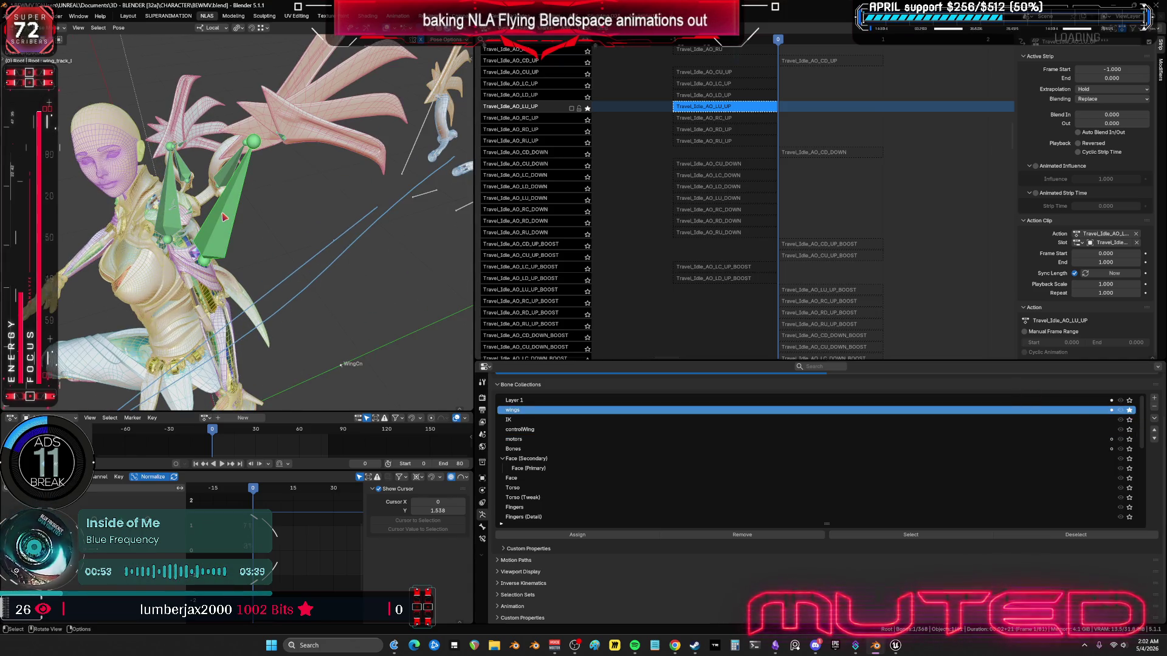
left_click(481, 539)
left_click(1126, 412)
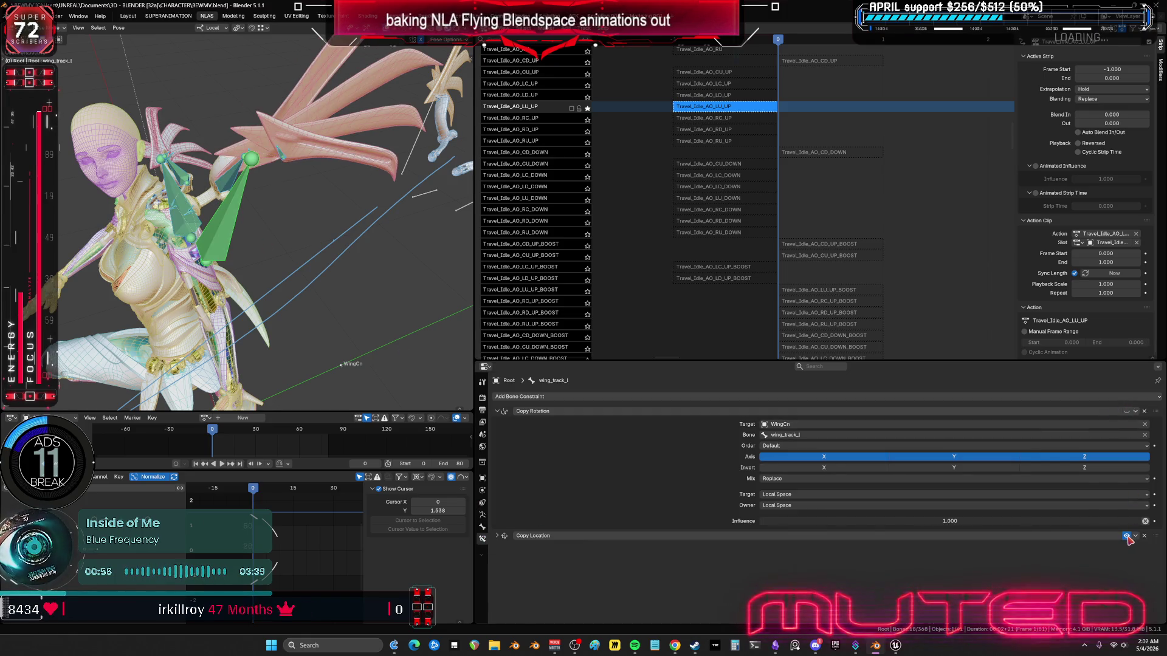
Step: Turn X-ray off and unsolo the Travel_Idle_AO_LU_UP track so all tracks play
middle_click_drag(327, 274, 308, 239)
key("shift+alt+z")
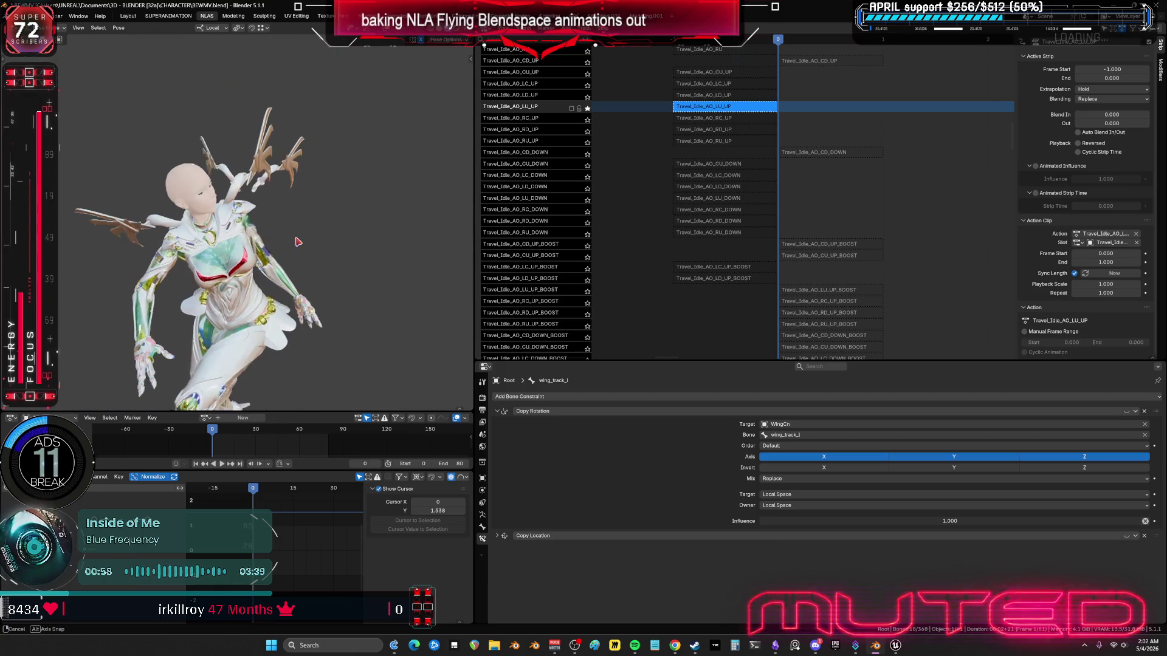
left_click(587, 108)
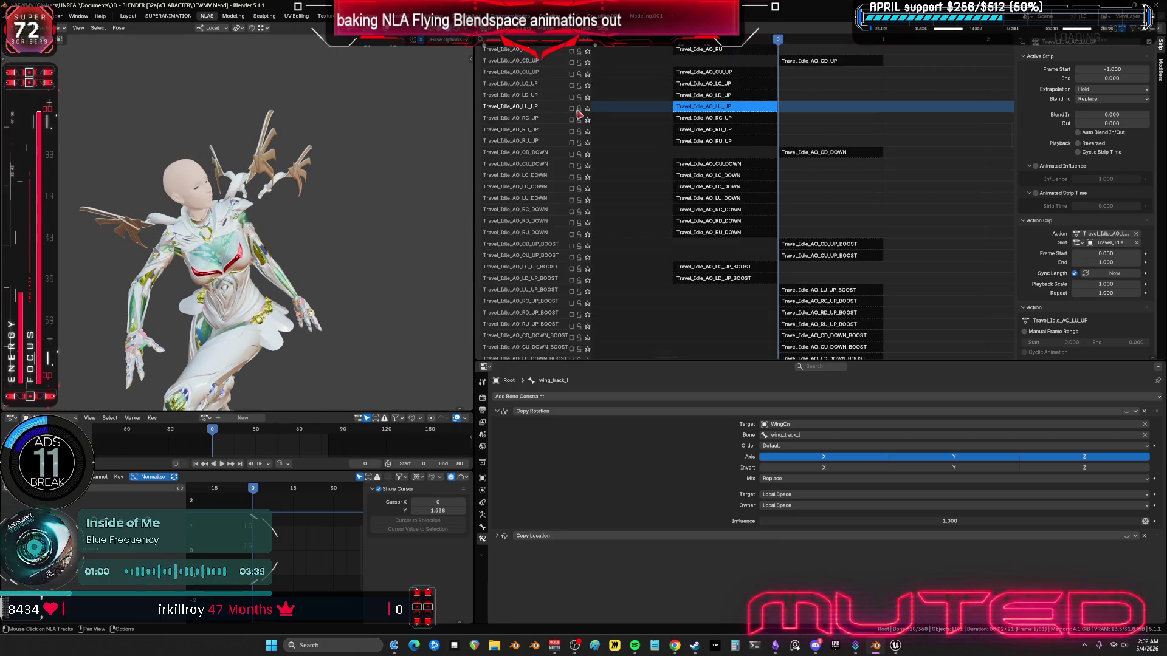
Step: Compare the CD, CD_UP, CU and CU_UP tracks soloed in turn, scrubbing the CD_UP pose
scroll(576, 203, "up", 5)
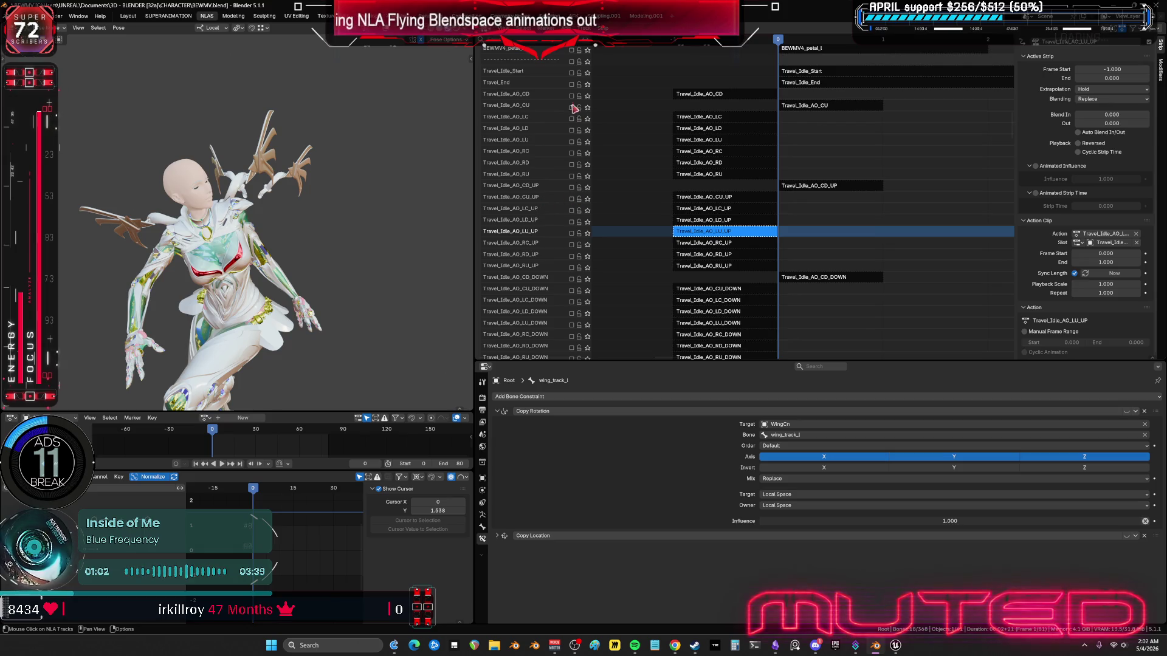
left_click(587, 96)
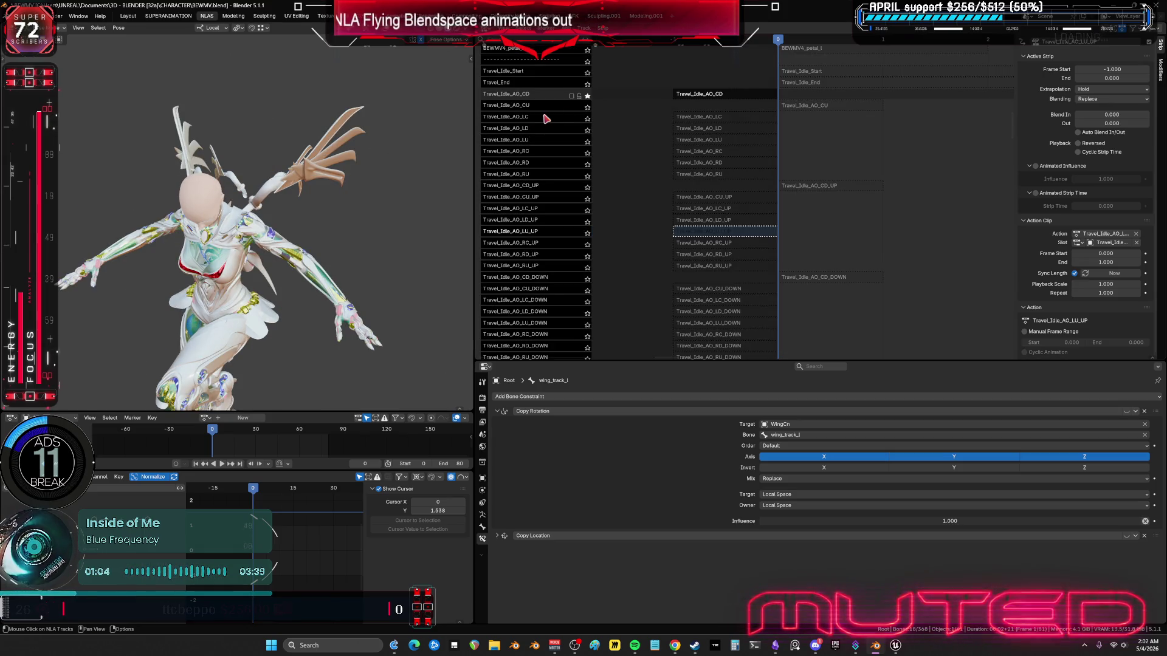
left_click(587, 187)
left_click(587, 188)
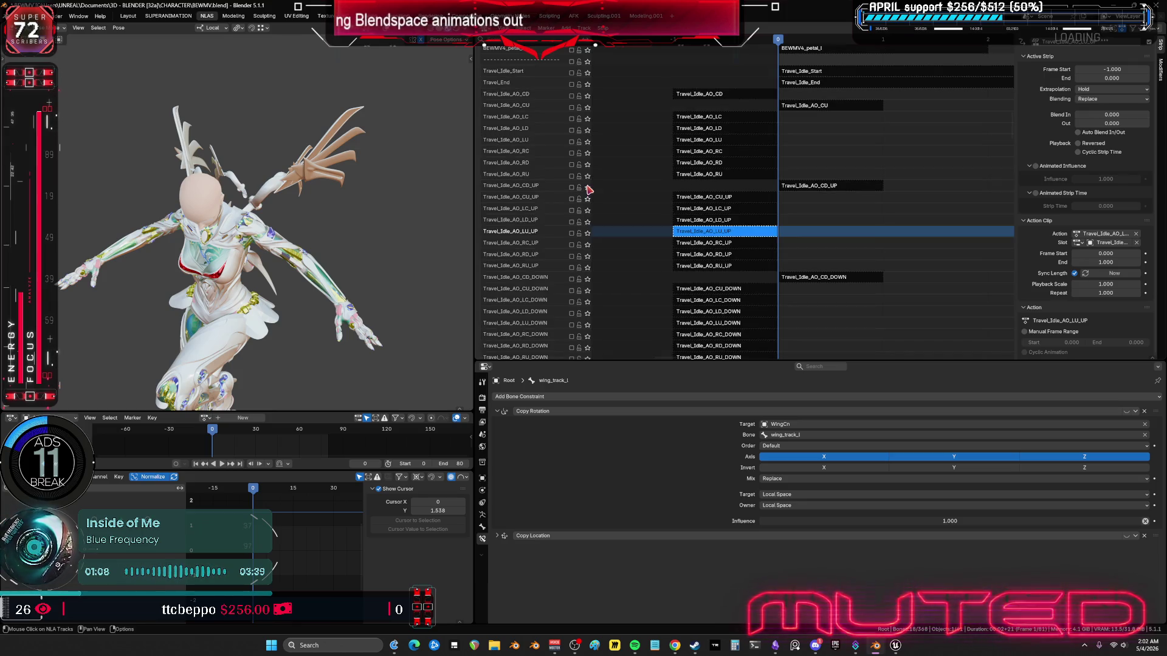
left_click(587, 188)
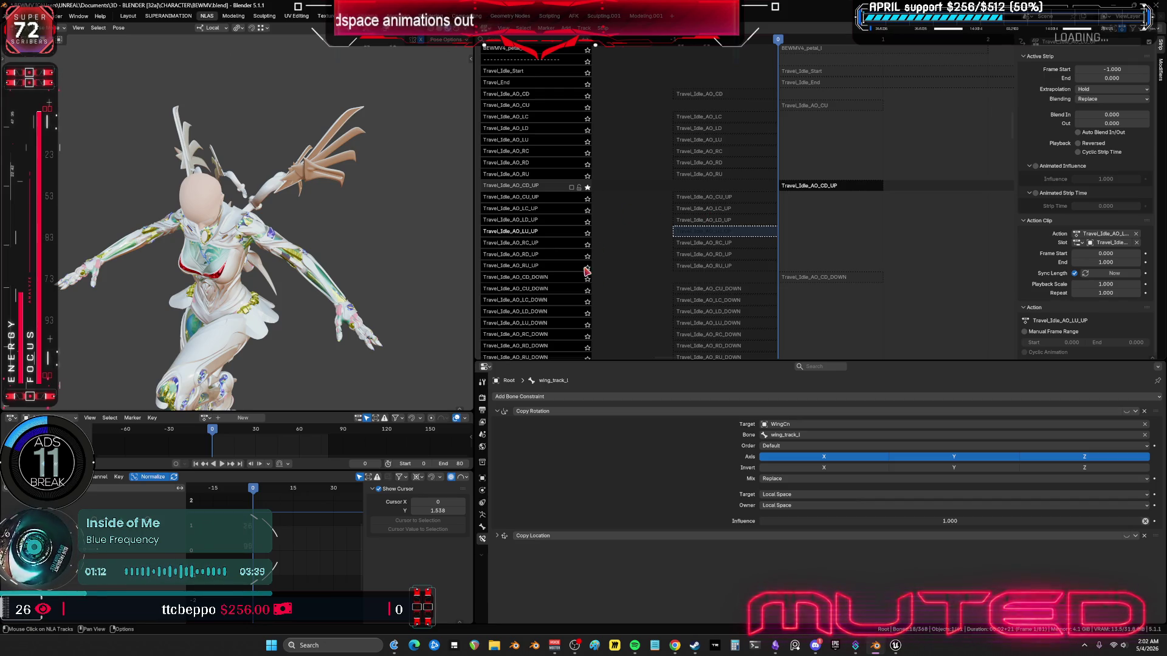
left_click(587, 95)
left_click(587, 107)
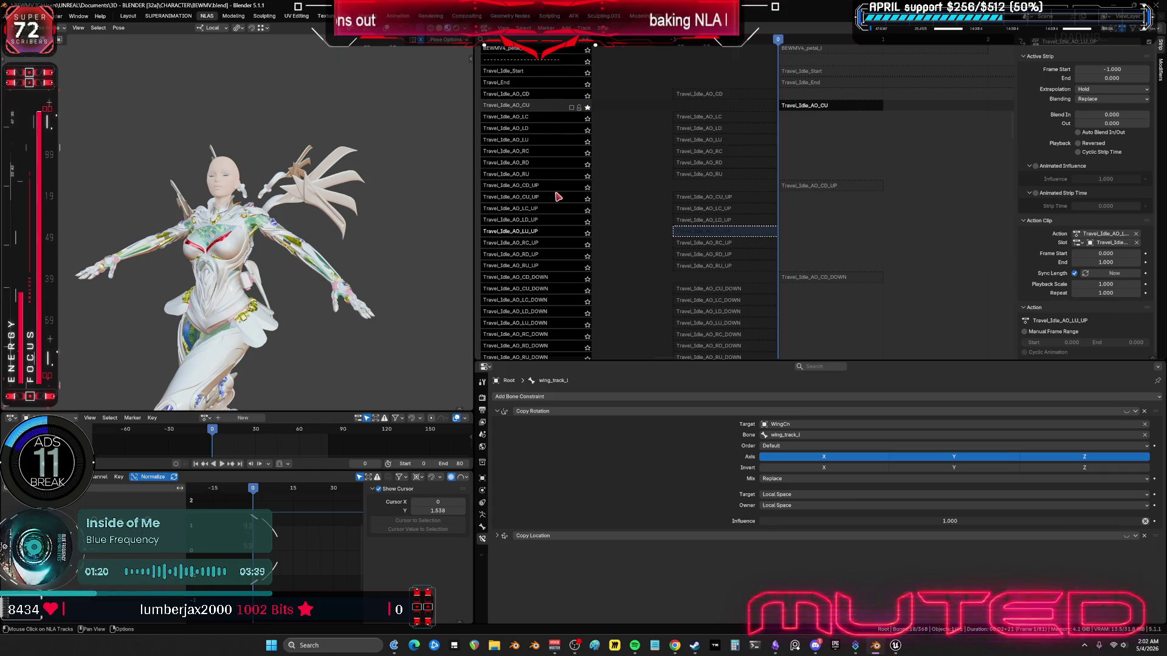
left_click(587, 199)
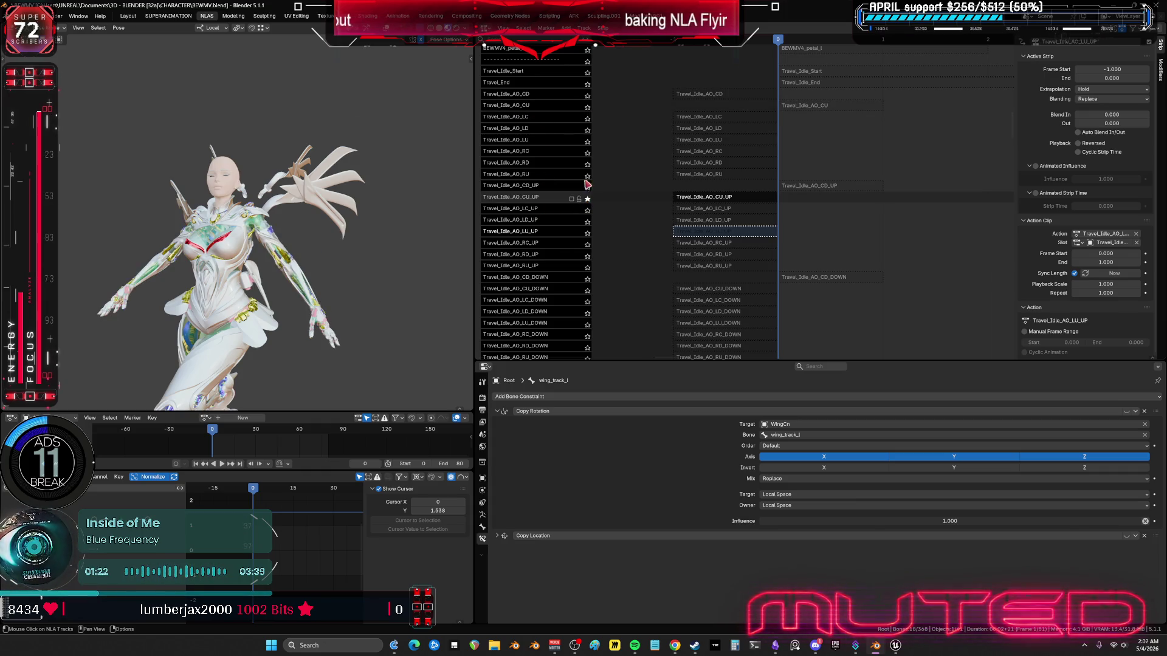
left_click(587, 106)
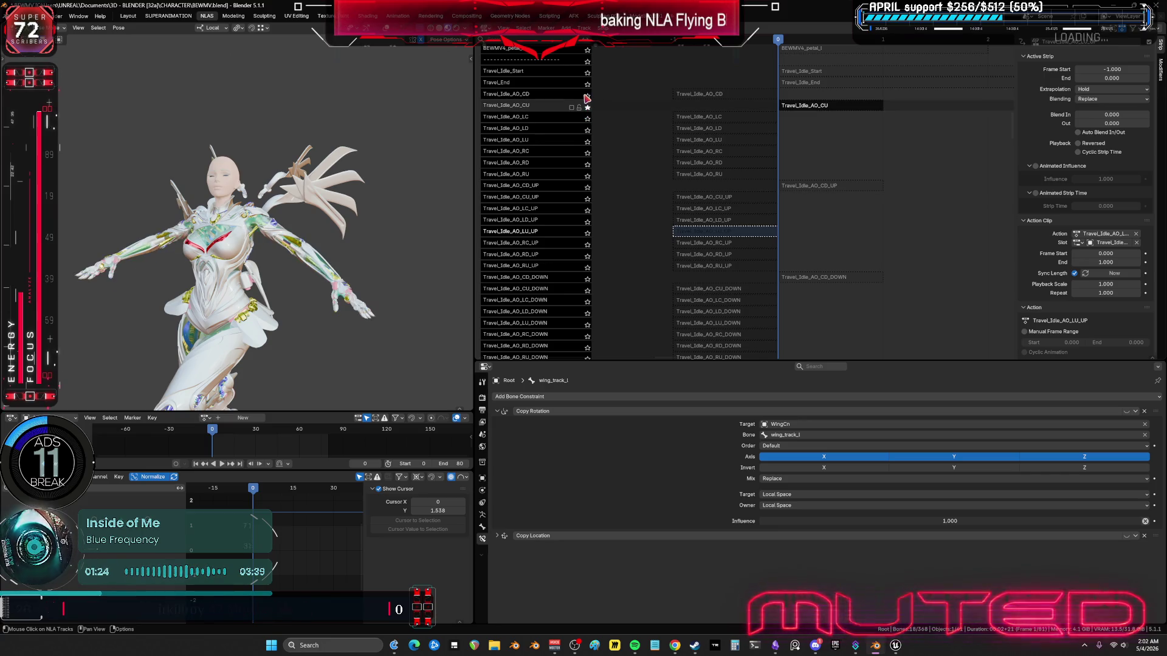
left_click(587, 95)
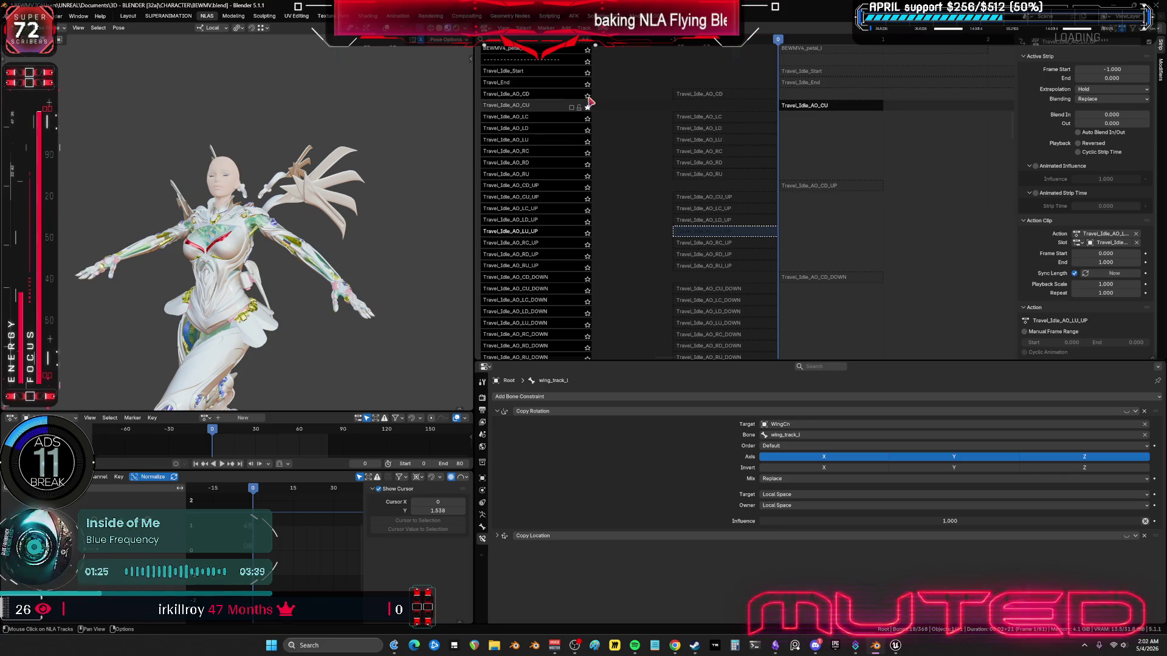
left_click(587, 187)
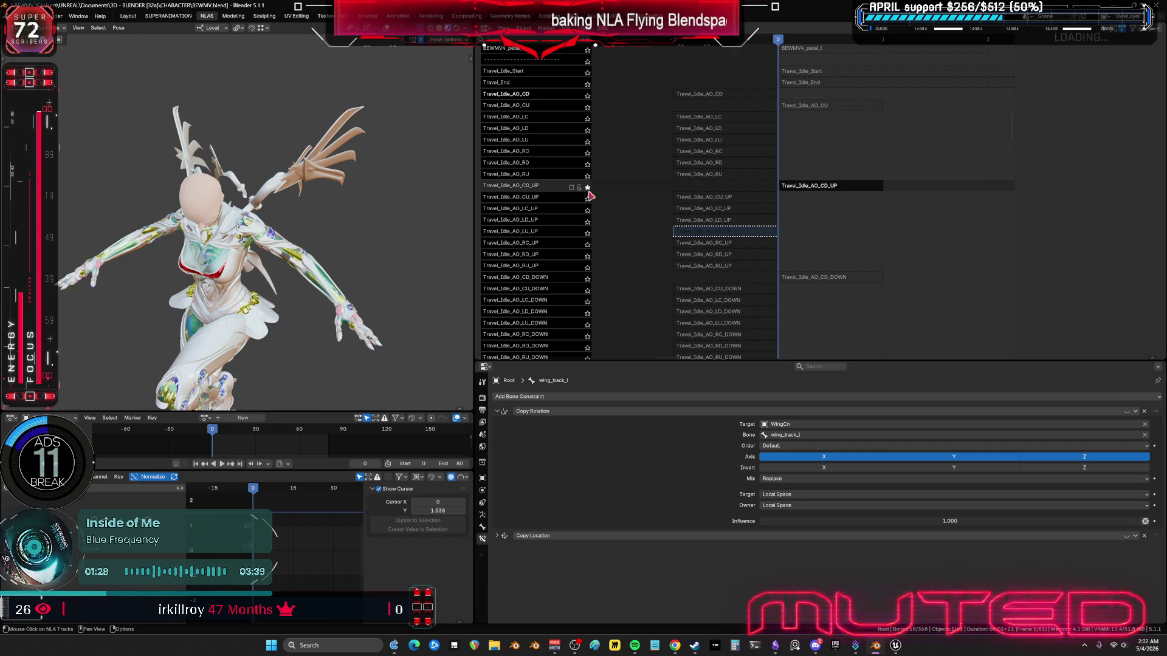
mouse_move(790, 42)
left_mouse_down()
mouse_move(989, 43)
mouse_move(780, 42)
left_mouse_up()
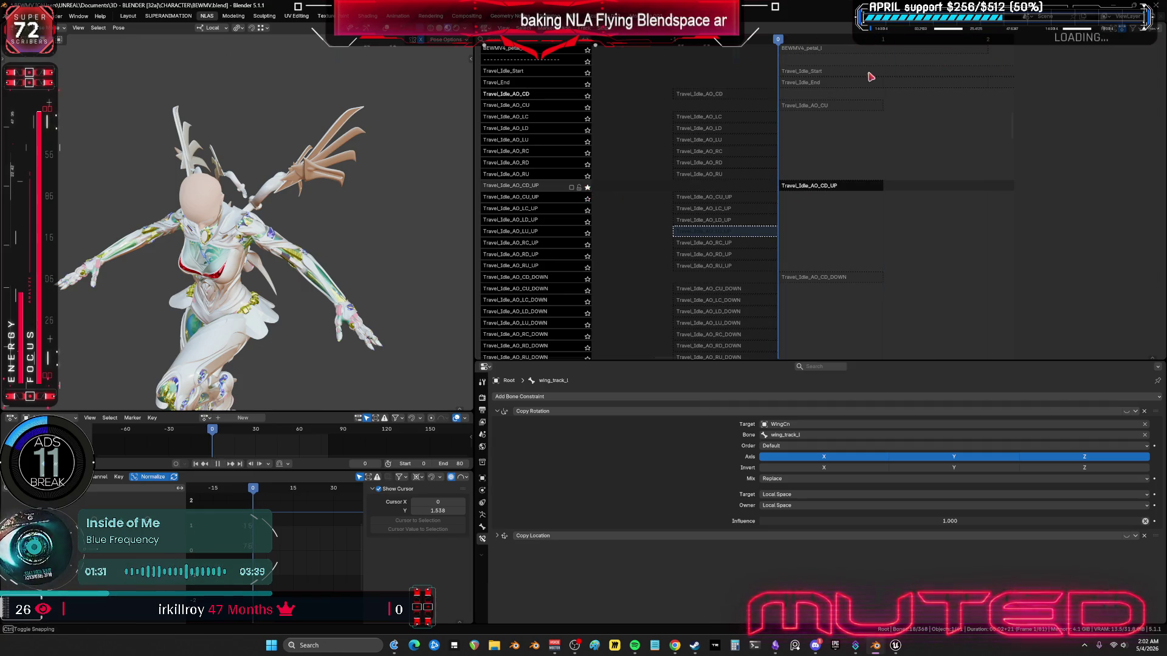
Step: Solo the CU_UP, LC_UP, LD_UP, LU_UP, RC_UP, RD_UP, RU_UP, CD_DOWN and CD tracks in turn
left_click(587, 188)
left_click(588, 198)
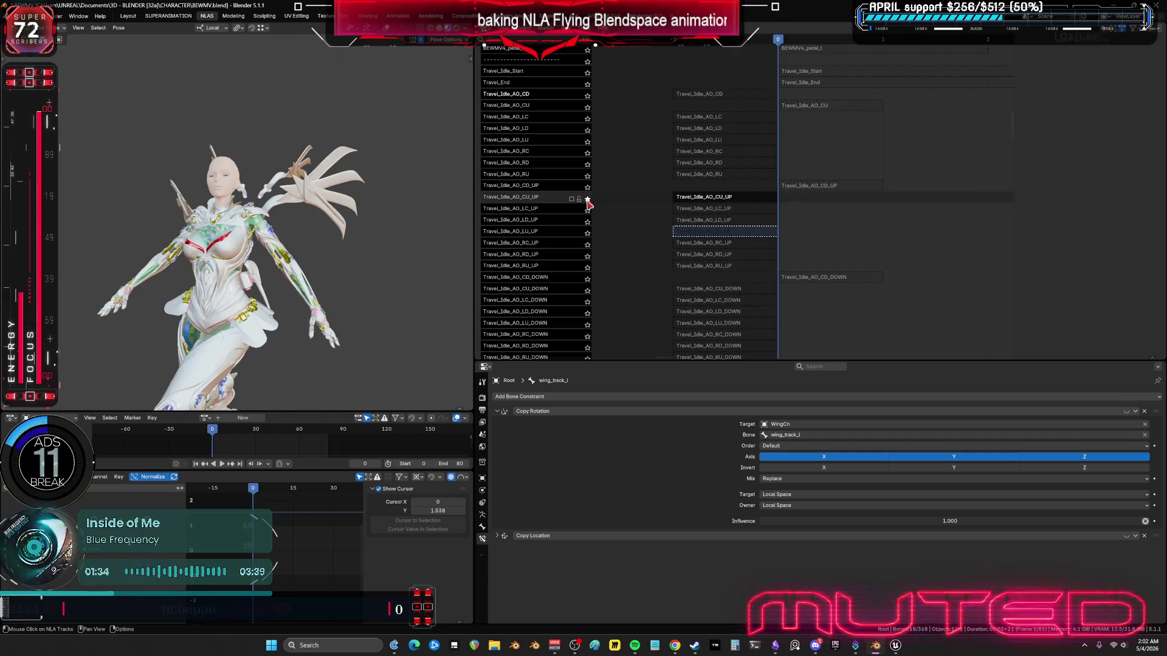
left_click(588, 211)
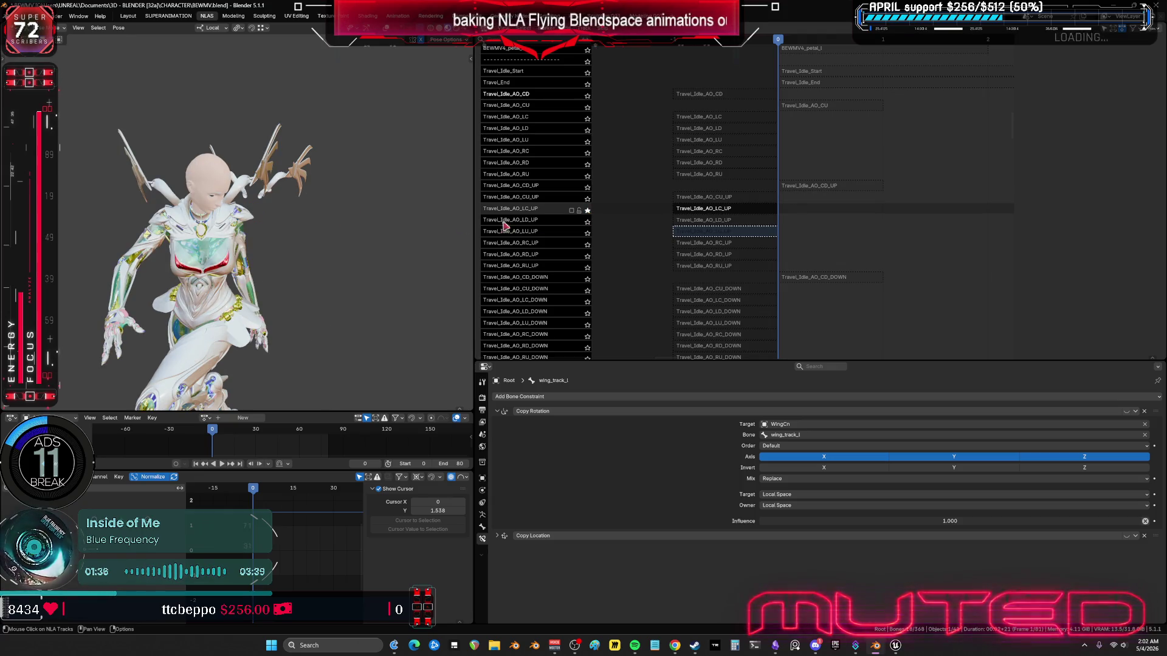
left_click(587, 222)
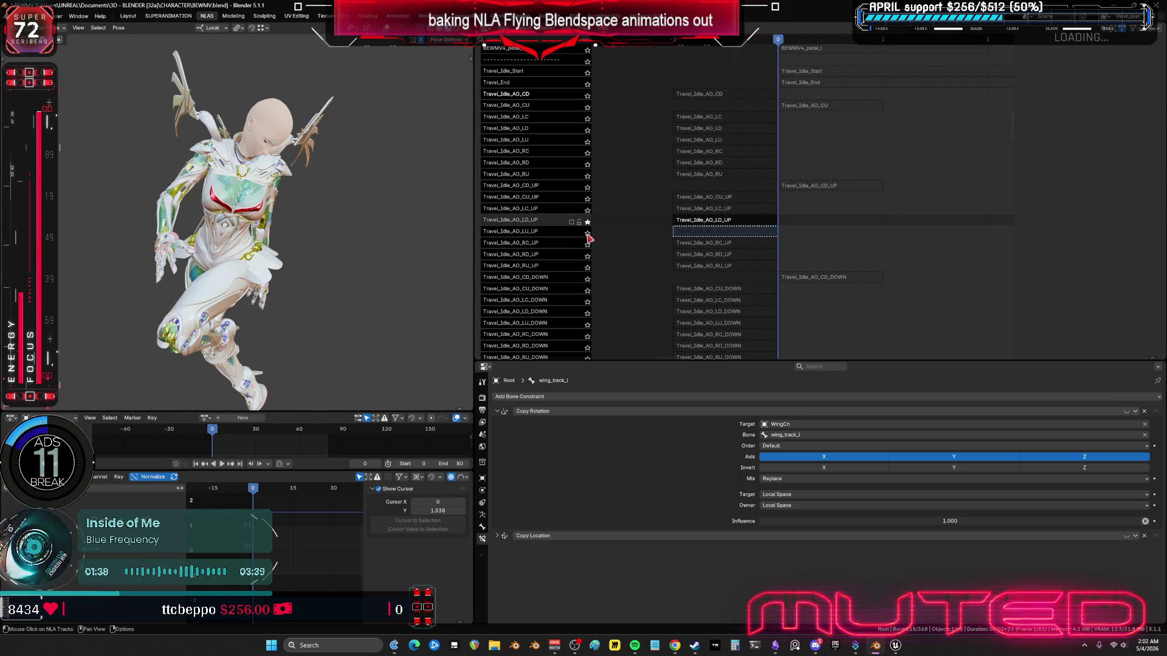
left_click(588, 234)
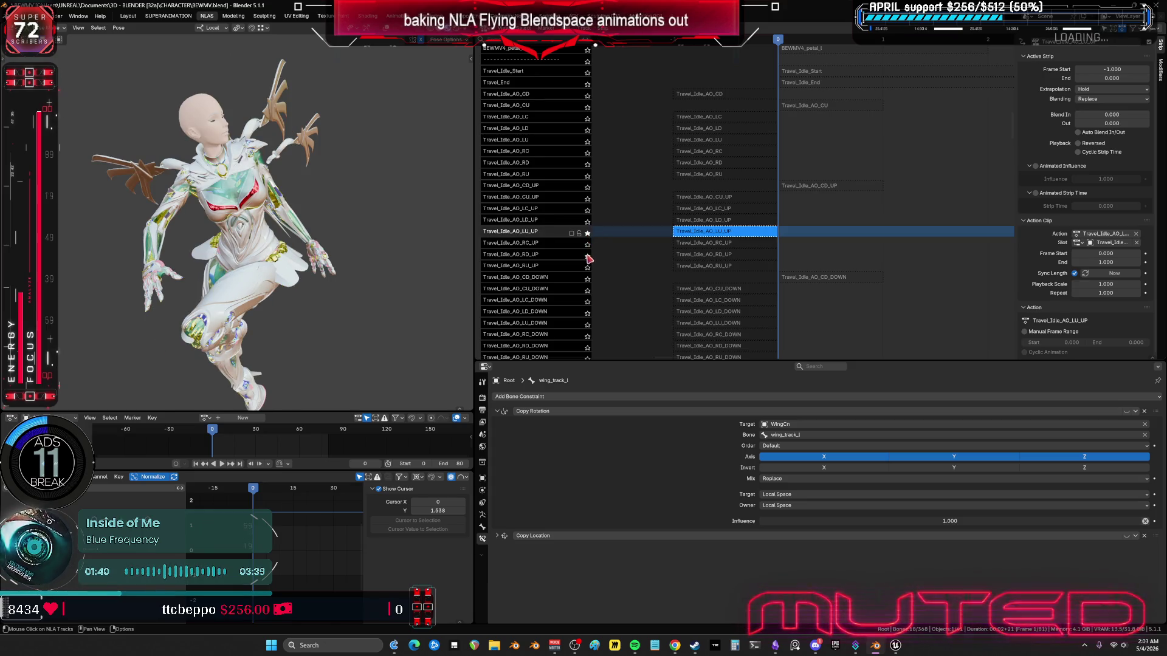
left_click(587, 245)
left_click(588, 256)
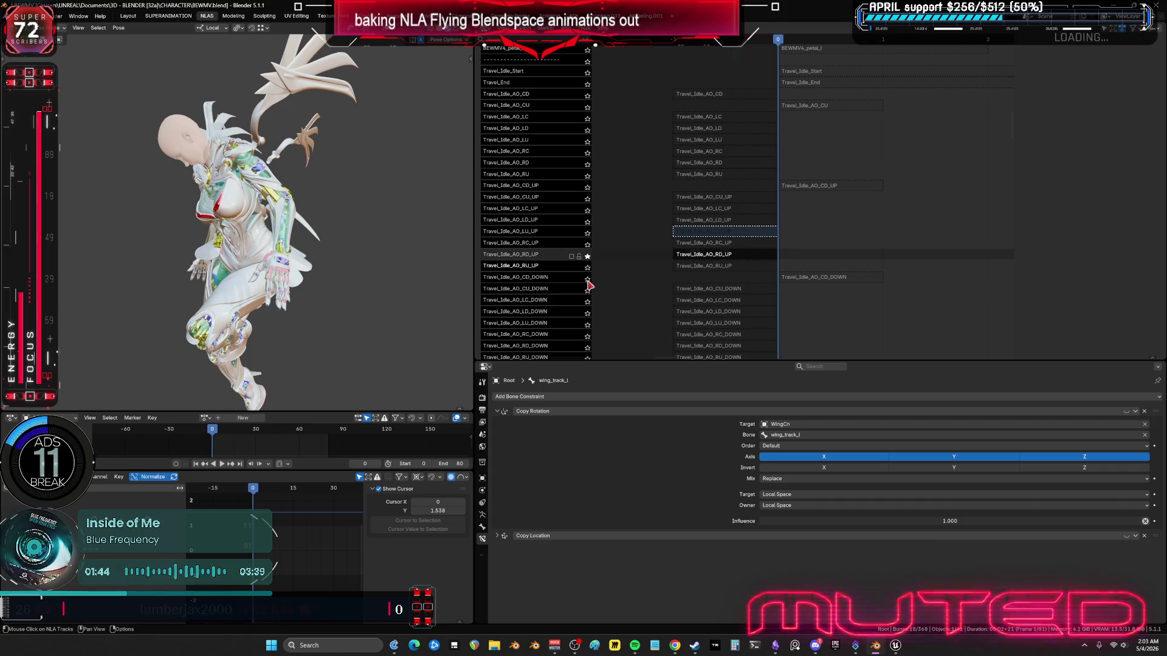
left_click(587, 267)
left_click(587, 279)
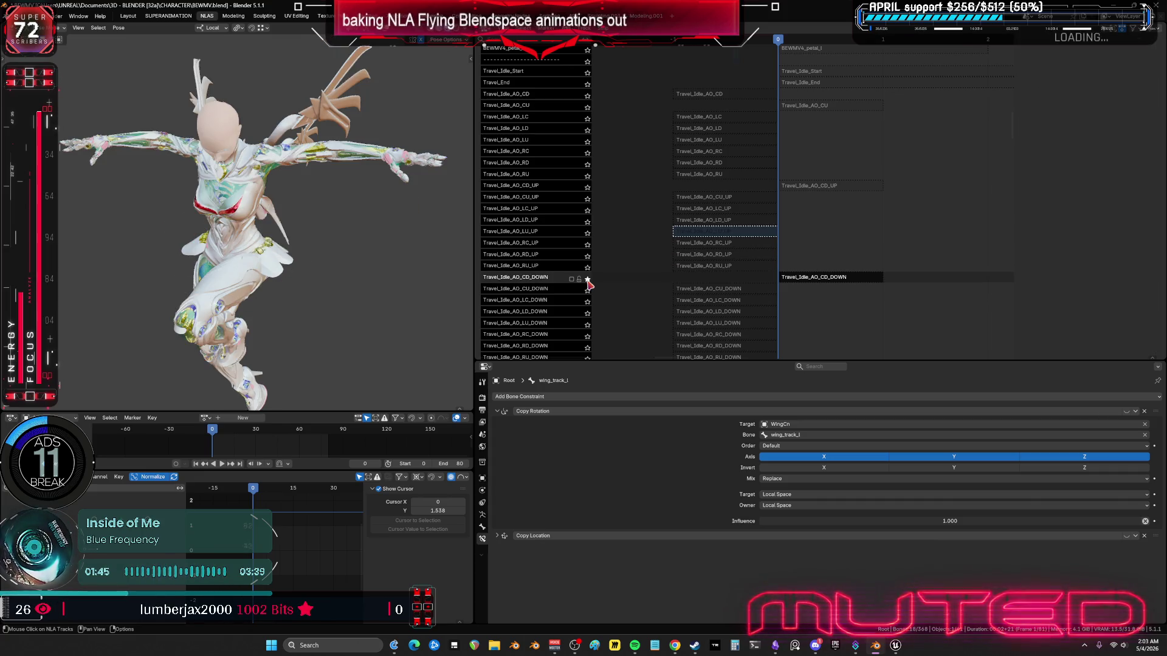
left_click(587, 95)
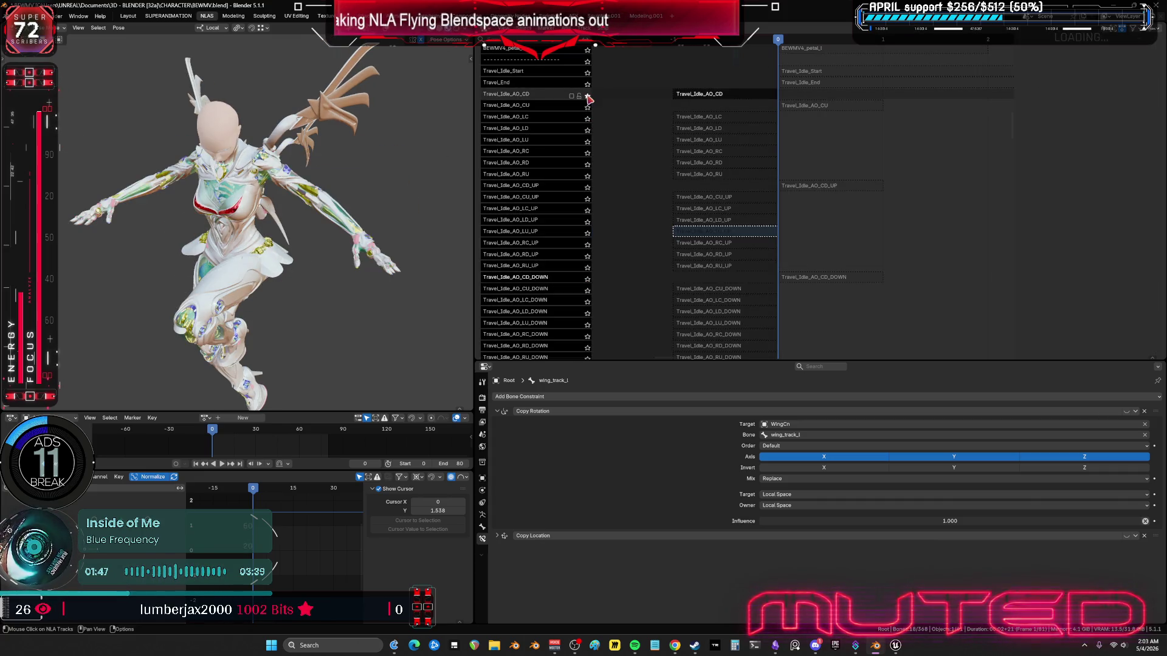
Step: Leave Travel_Idle_AO_CD_UP soloed and select its strip to show Active Strip properties
left_click(587, 188)
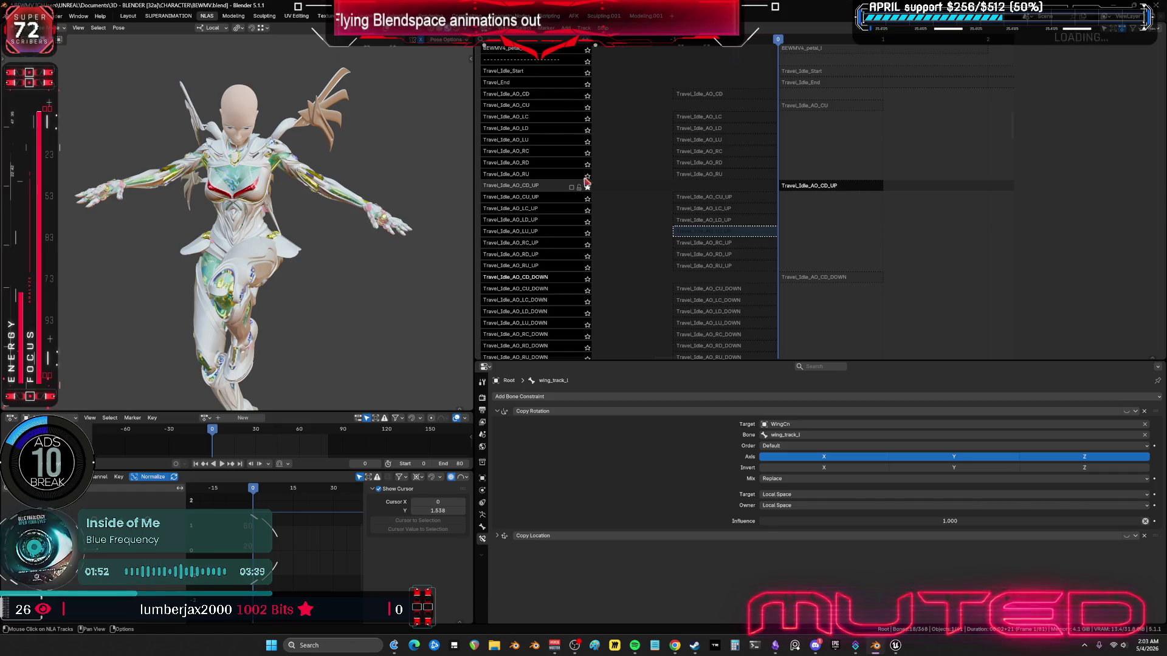
left_click(588, 200)
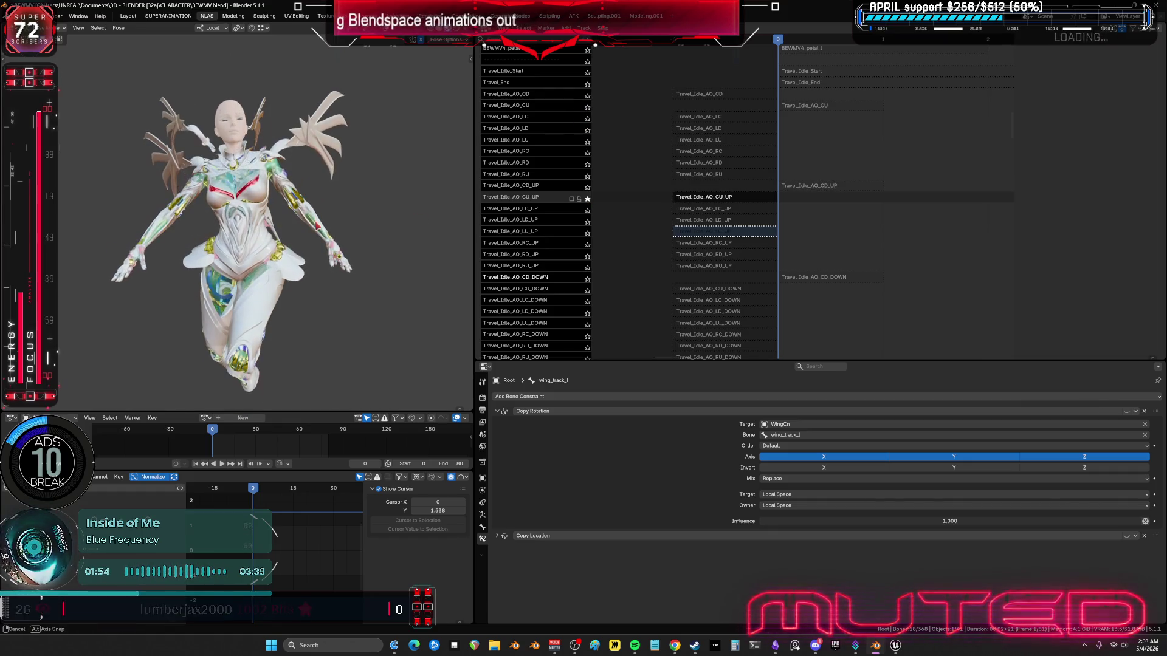
left_click(587, 188)
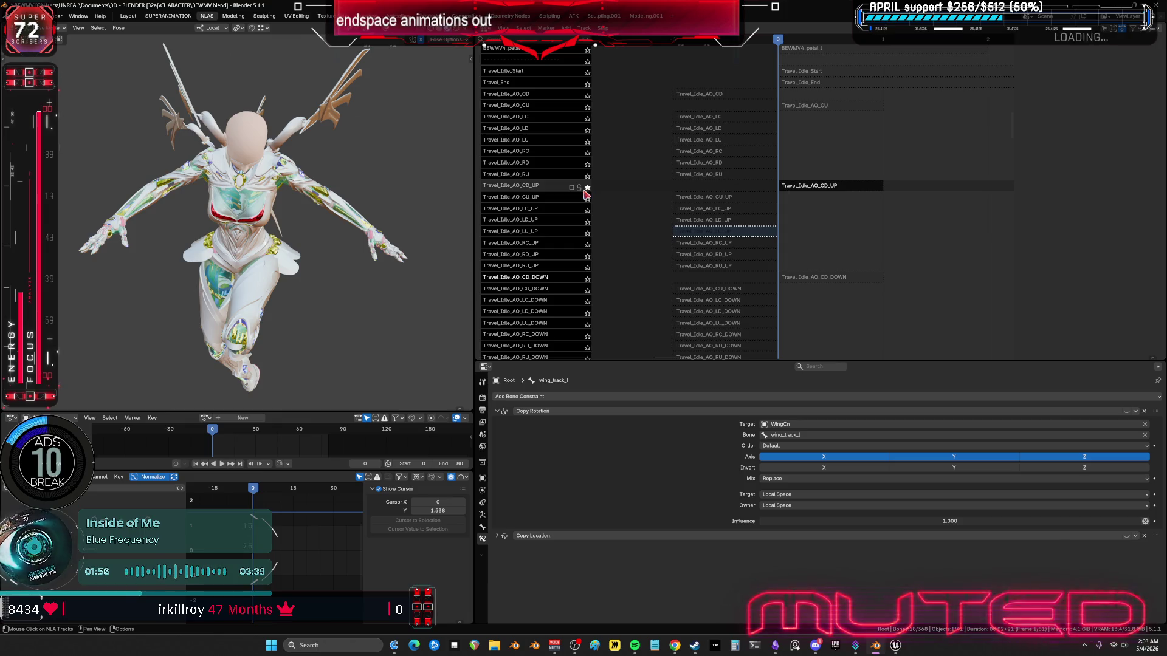
left_click(838, 188)
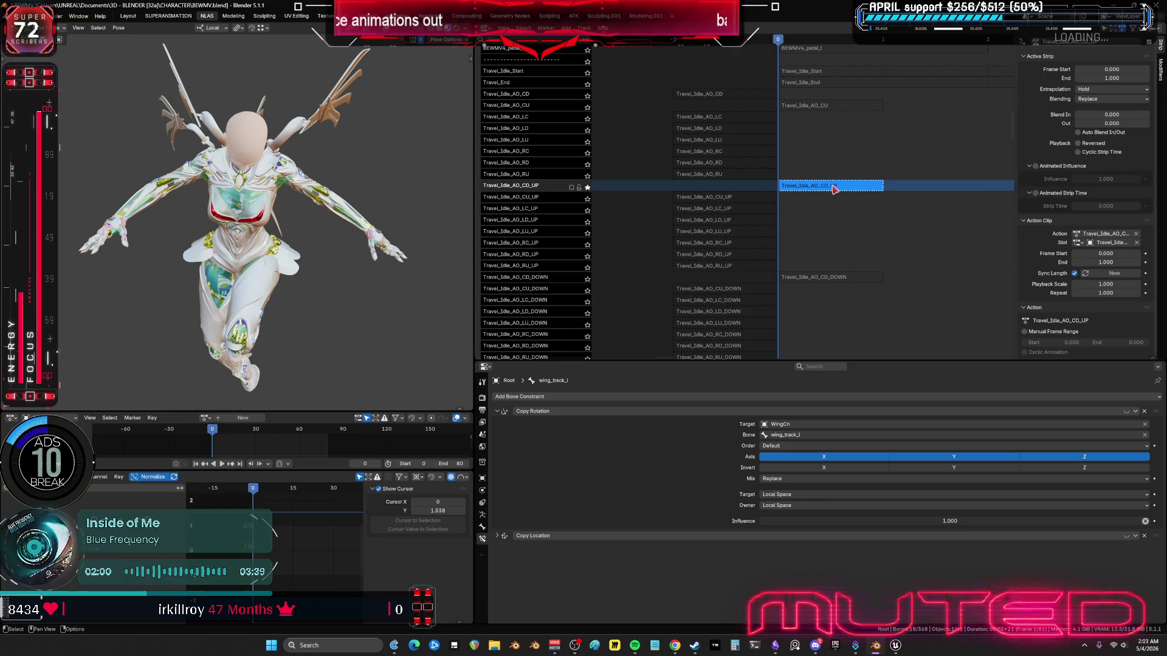
Step: Set the Travel_Idle_AO_CU_UP strip's Frame Start to 0
left_click(717, 198)
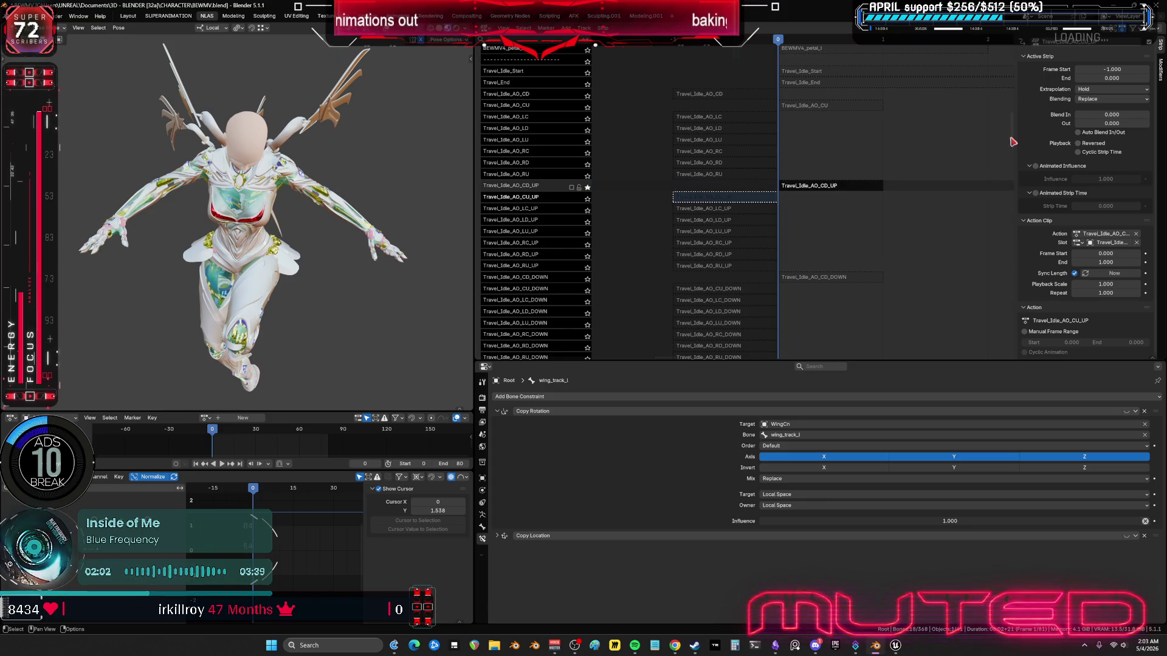
left_click(1104, 71)
type("0")
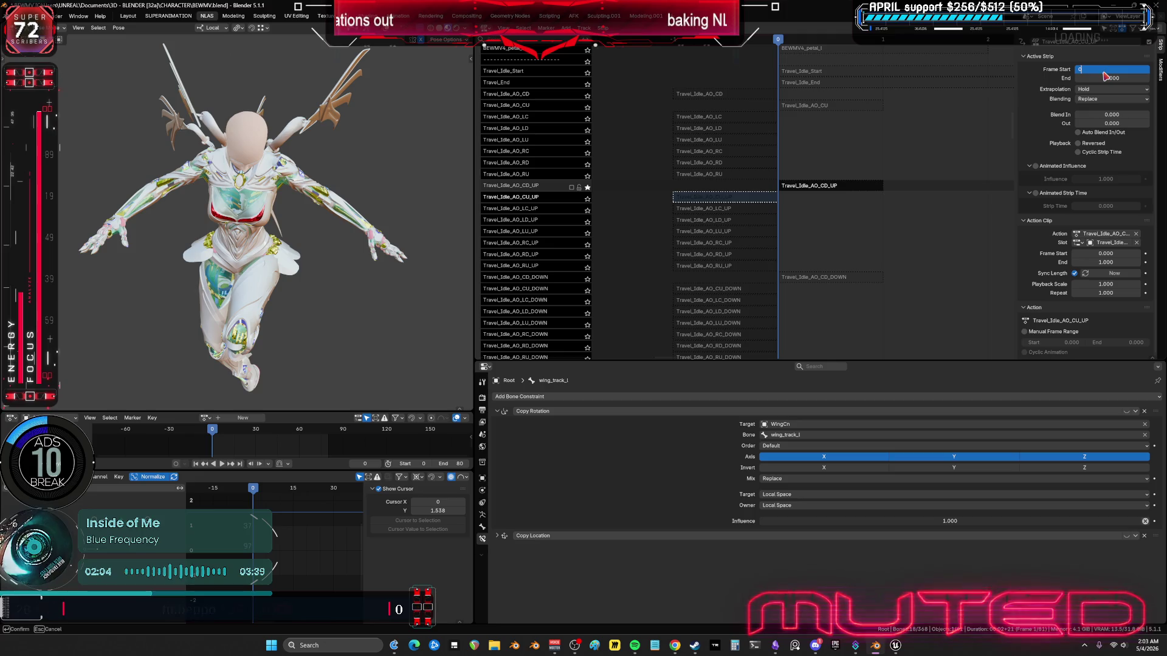
key("Return")
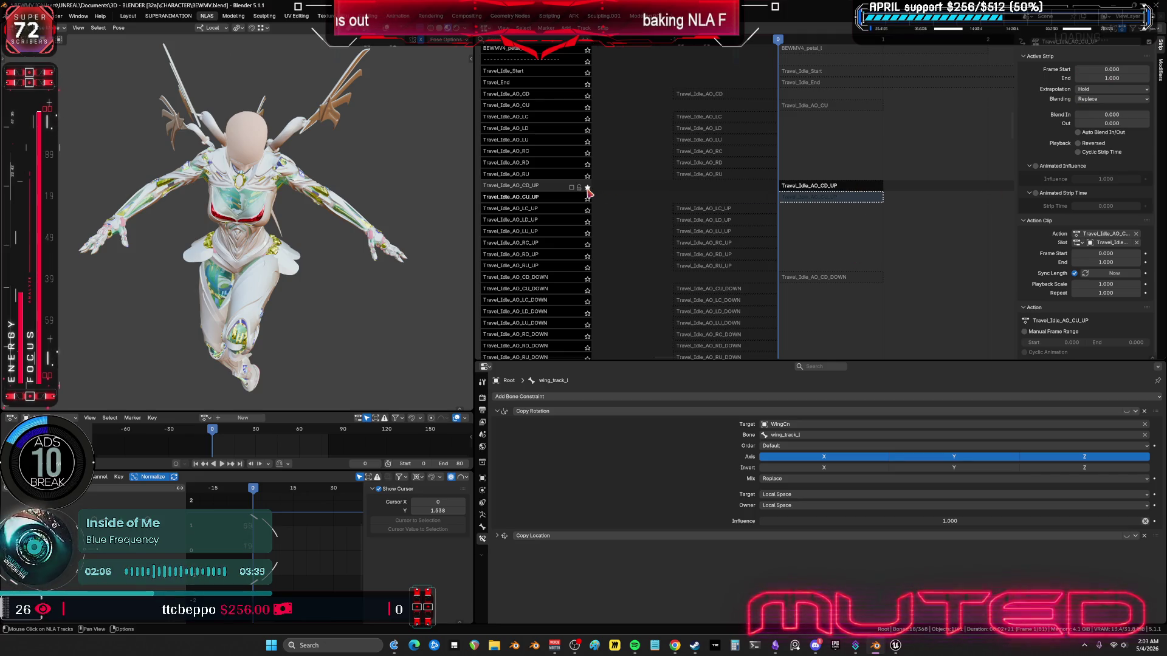
Step: Unsolo CD_UP, enable and lock the CU_UP track, and show the viewport overlays
left_click(587, 188)
left_click(571, 199)
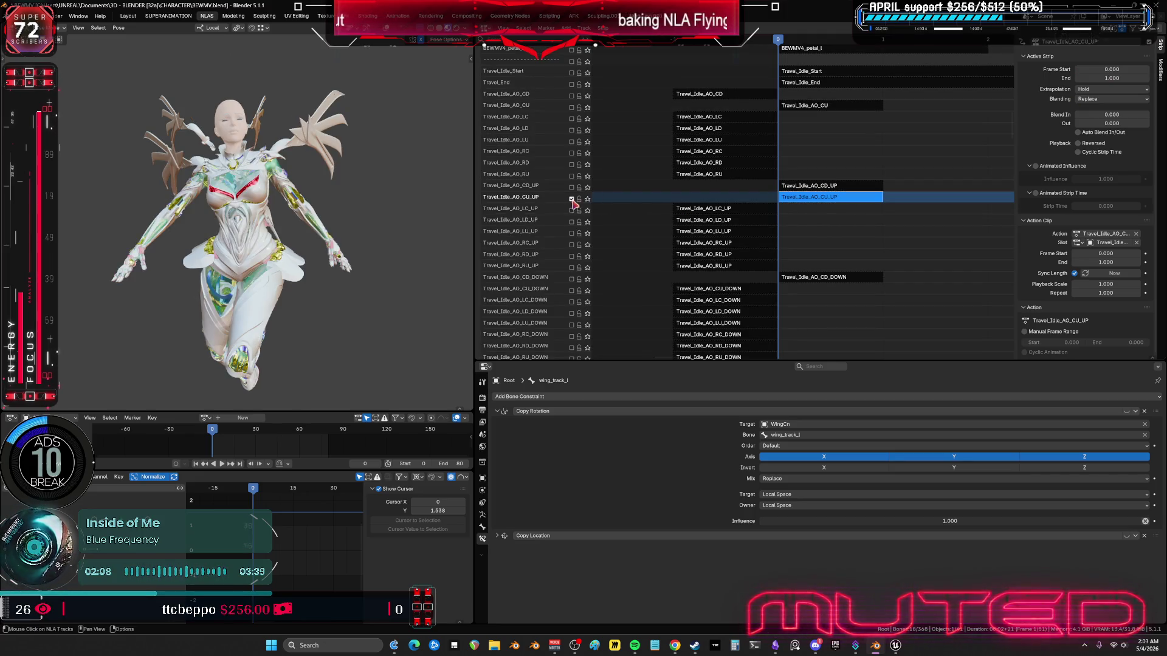
left_click(579, 198)
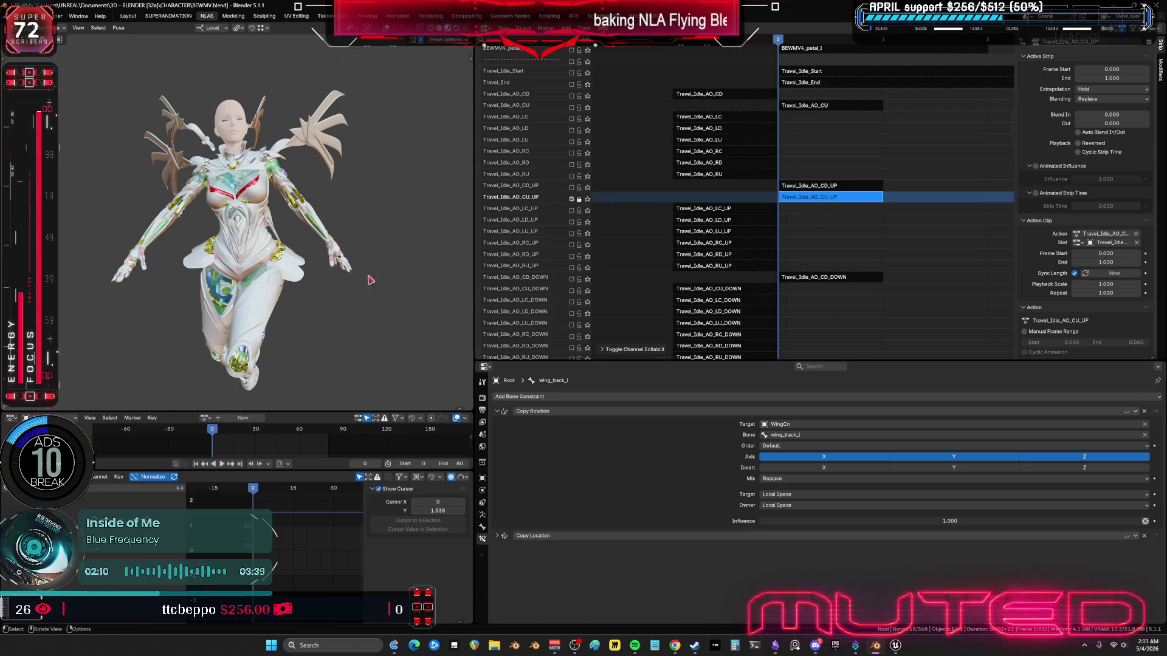
key("shift+alt+z")
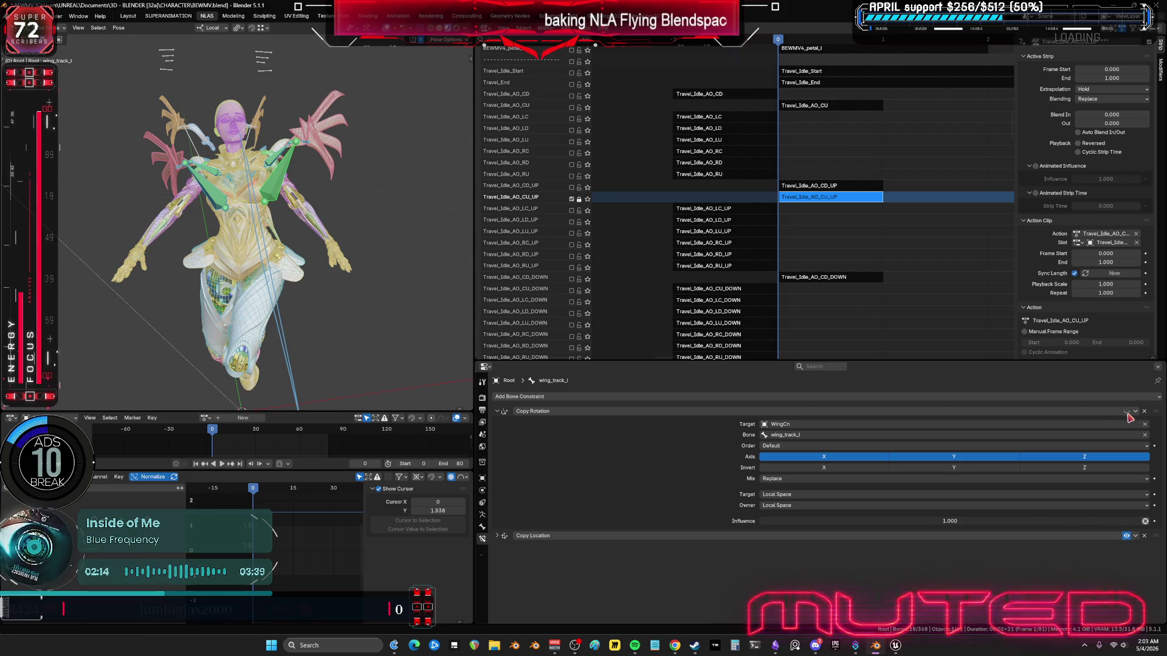
left_click(482, 527)
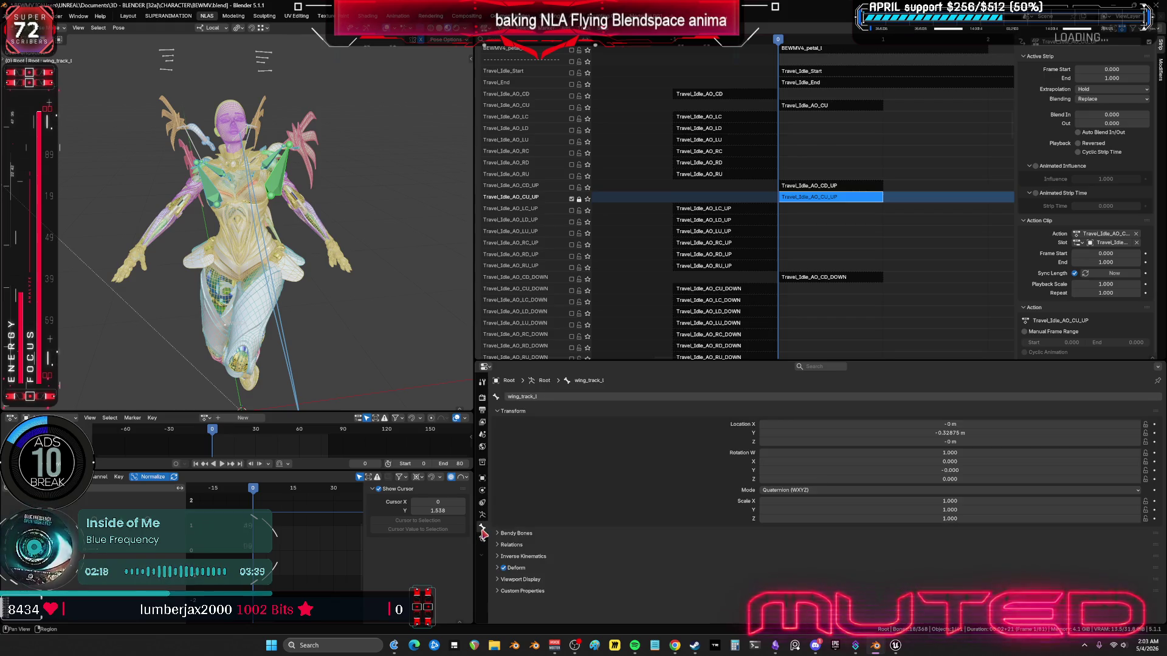
left_click(482, 539)
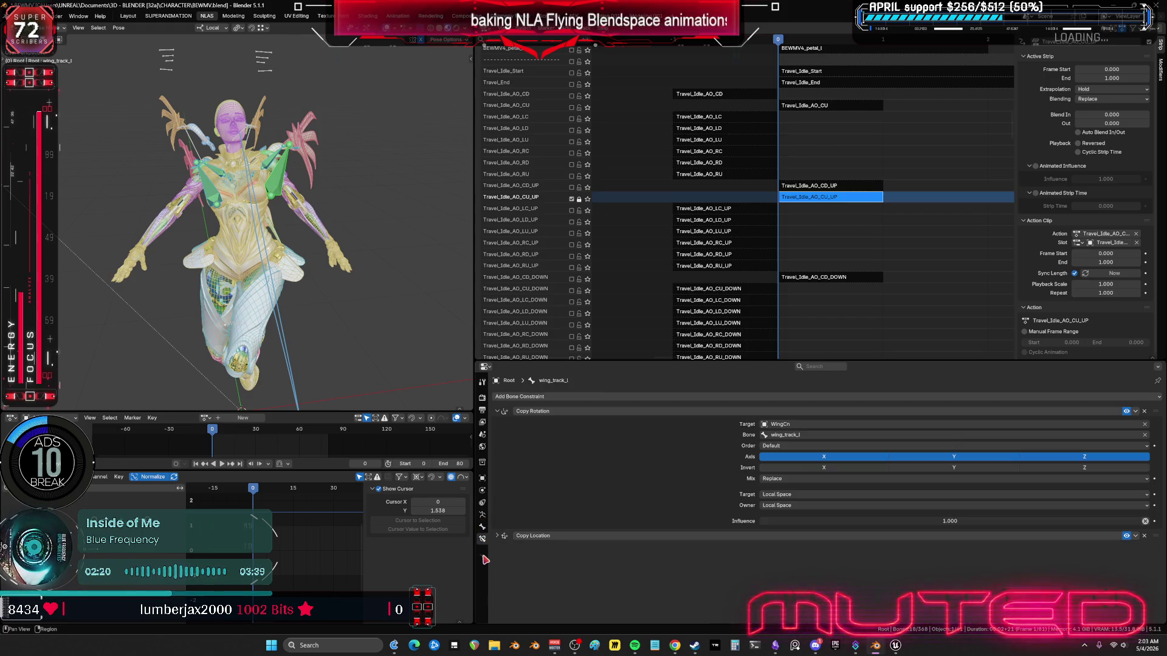
Step: Solo the boostarms bone collection and zoom in on the character's upper body
left_click(482, 515)
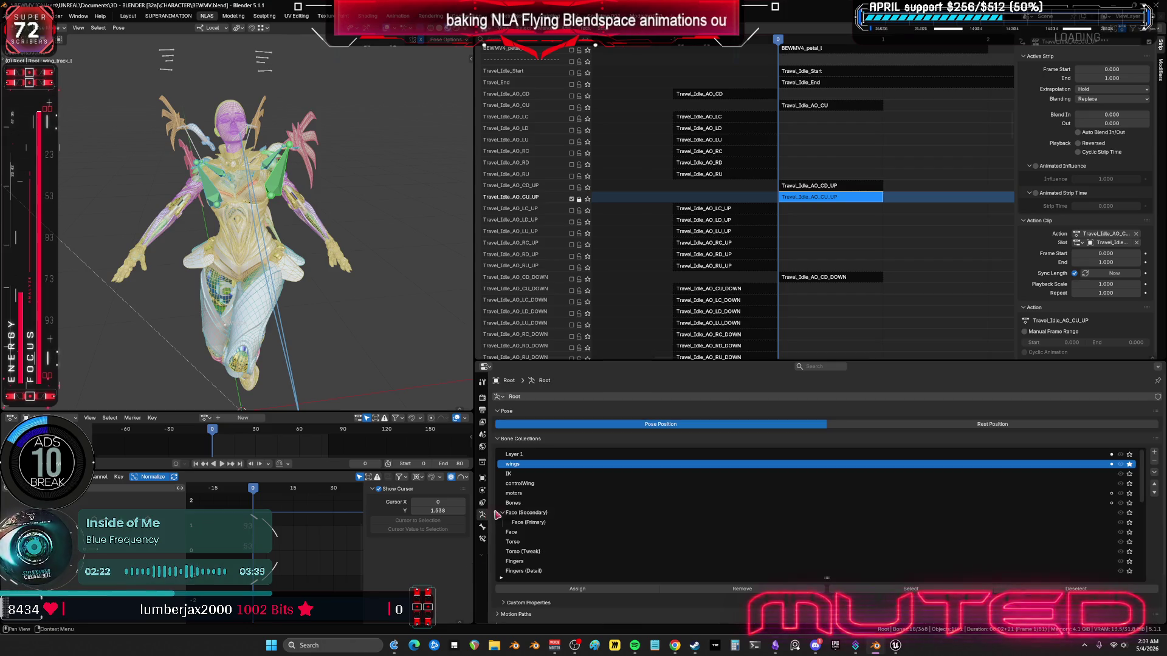
left_click(1129, 464)
scroll(966, 520, "down", 10)
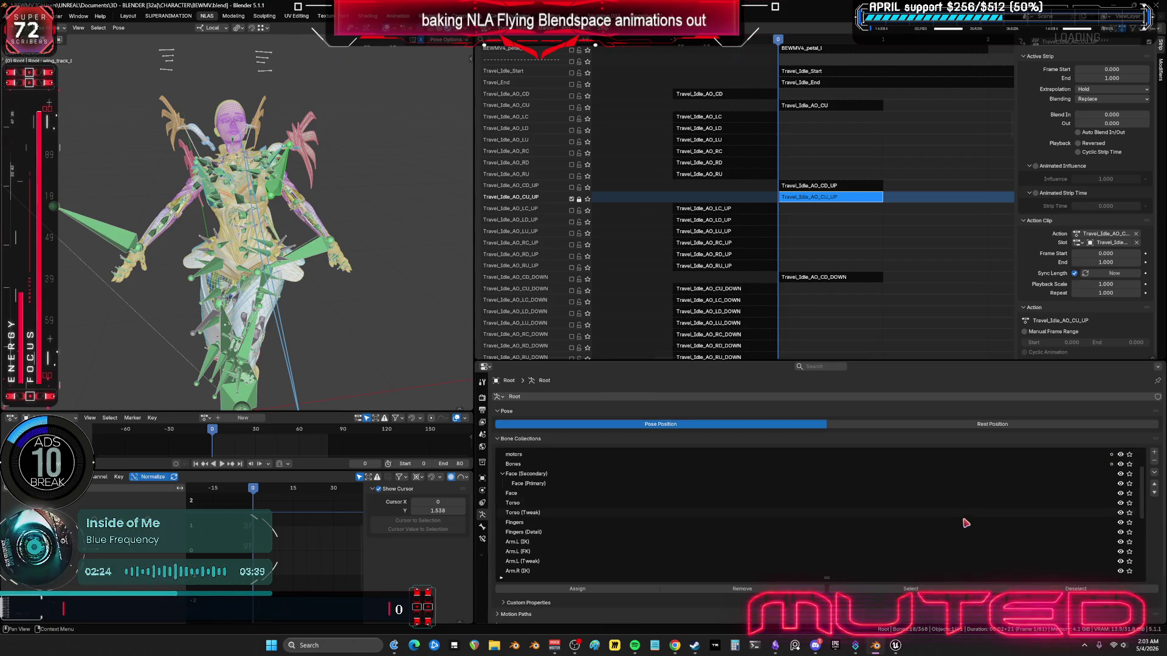
left_click(1129, 571)
scroll(340, 253, "up", 2)
left_click_drag(389, 310, 296, 229)
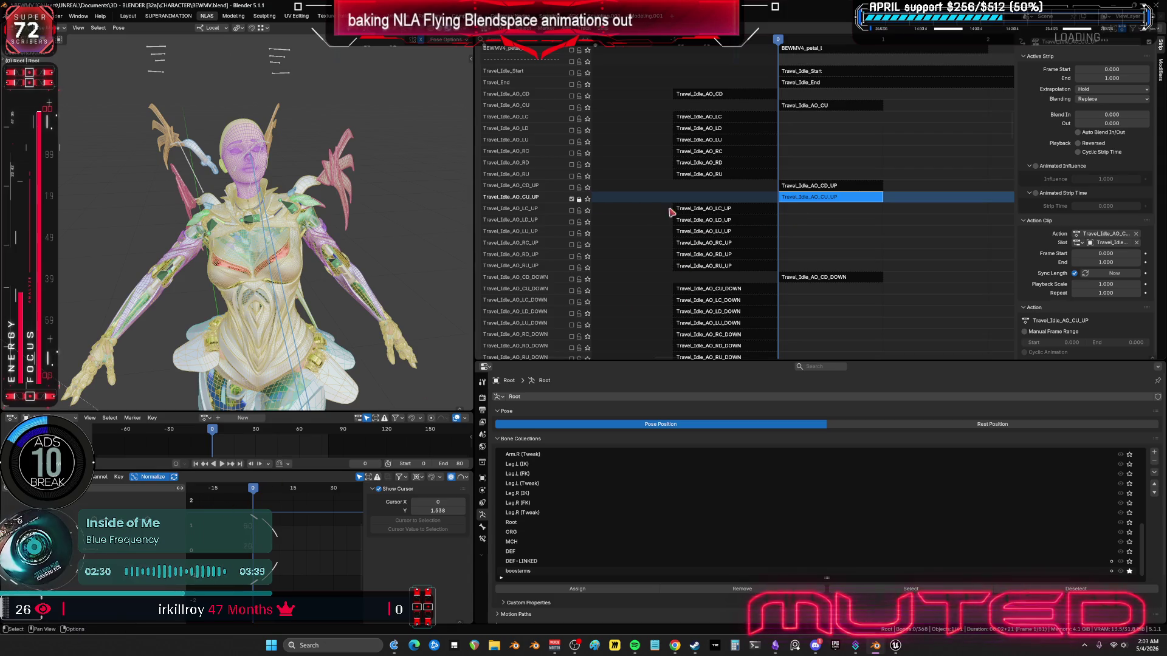
scroll(243, 234, "up", 4)
middle_click_drag(246, 236, 231, 232)
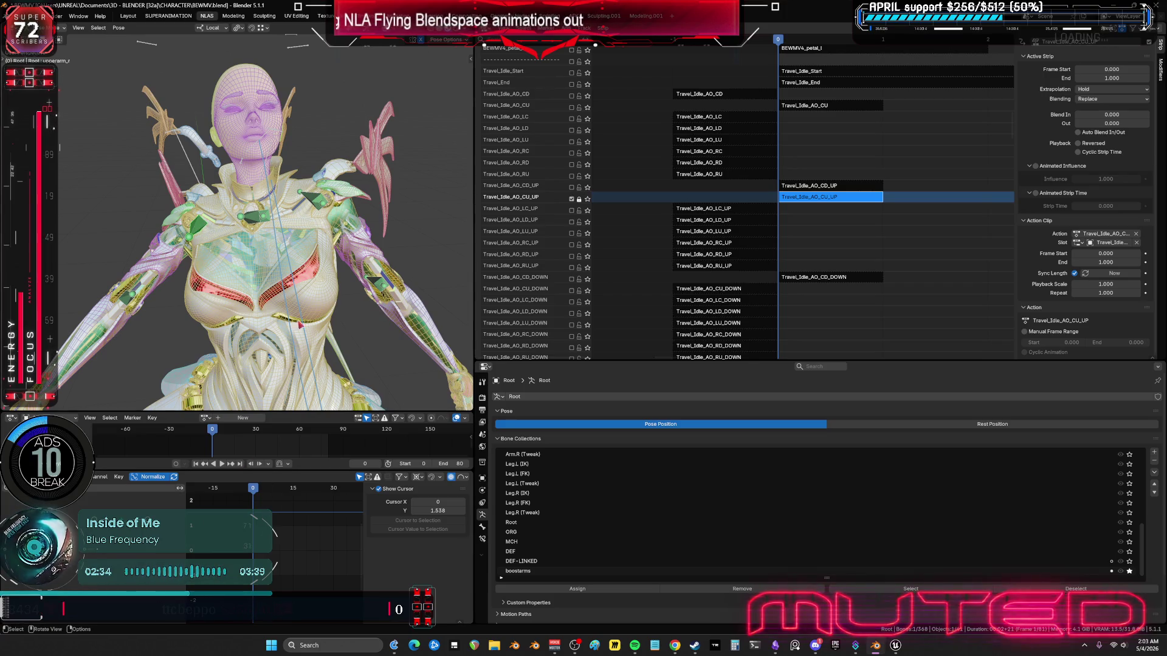
scroll(299, 325, "down", 4)
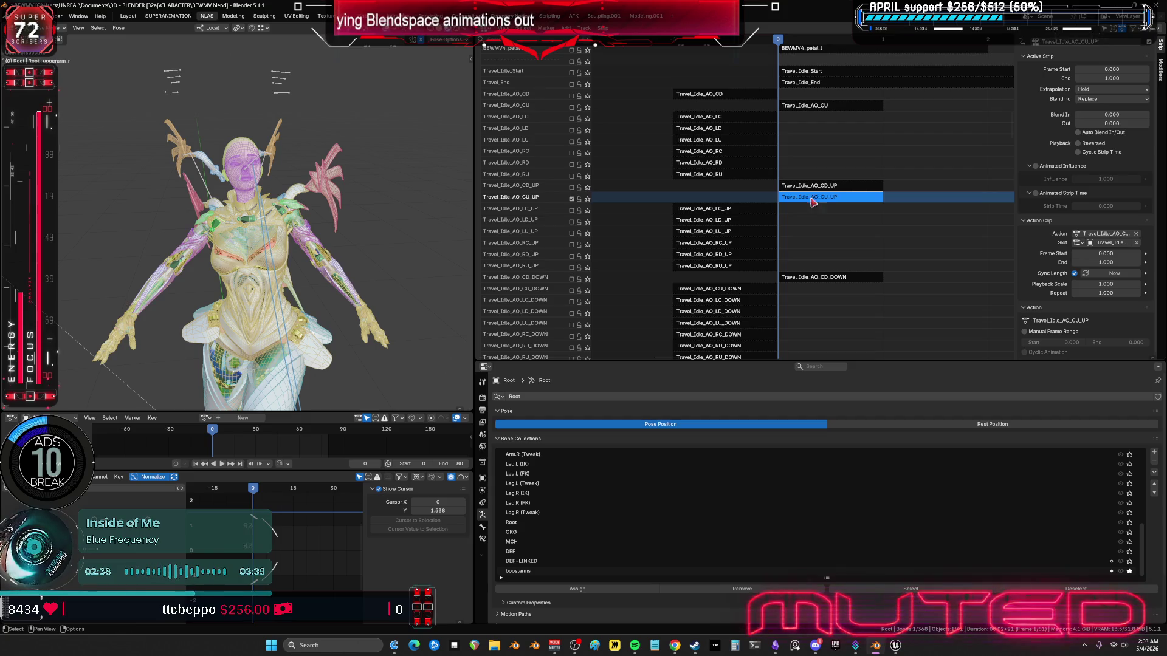
left_click(571, 199)
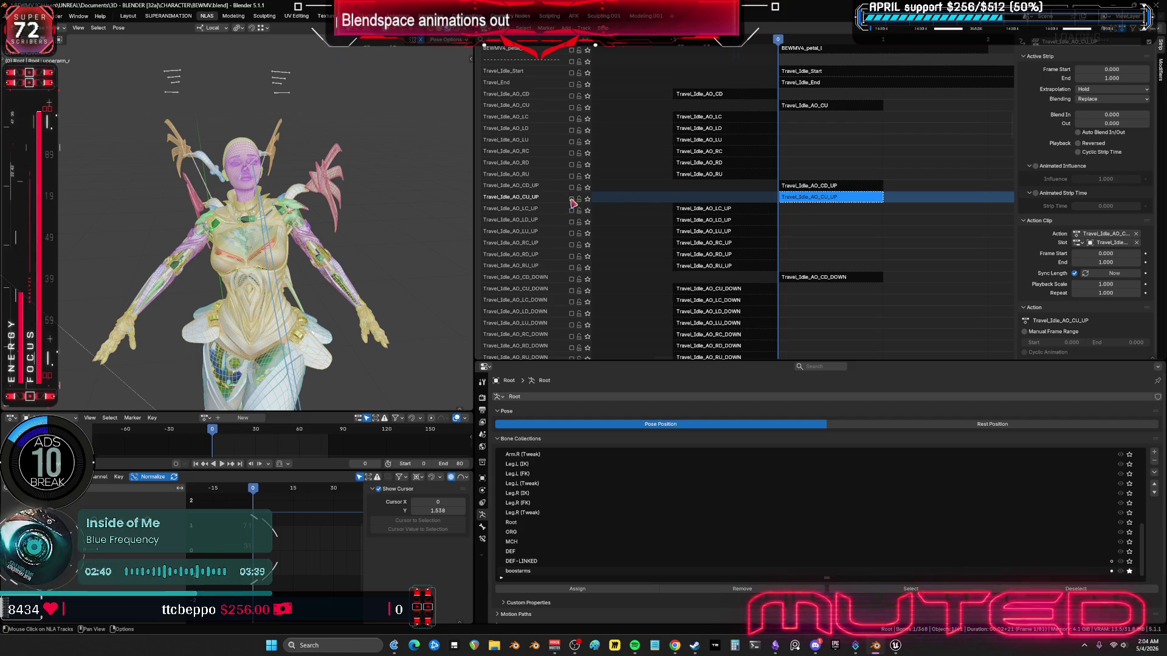
left_click(587, 188)
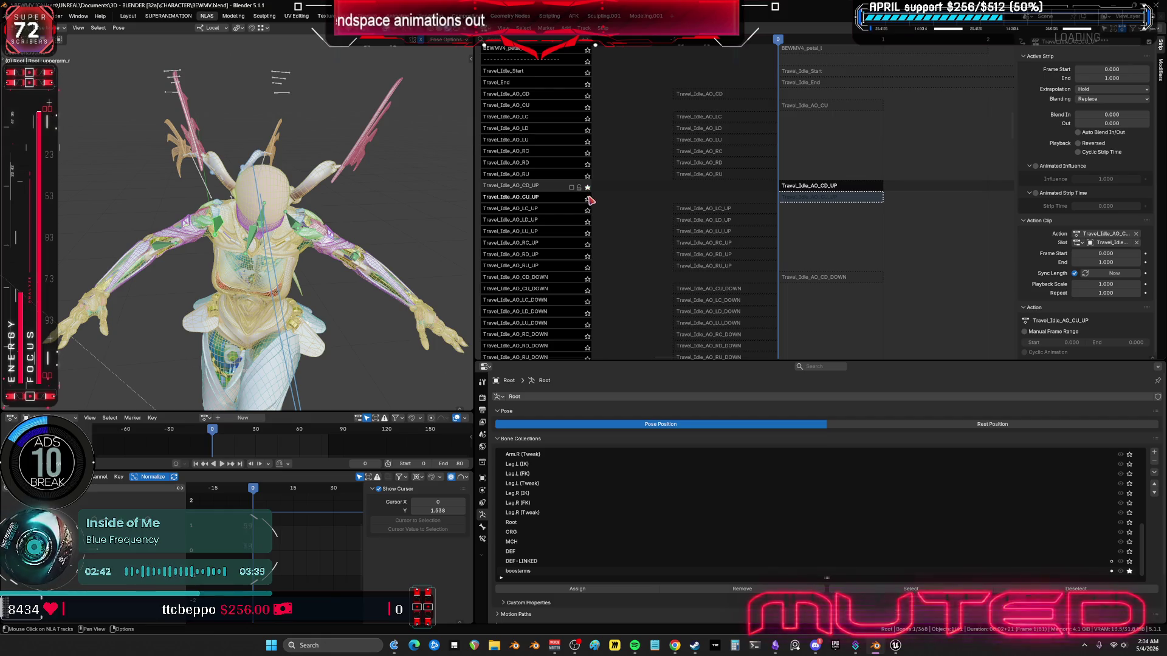
left_click(587, 199)
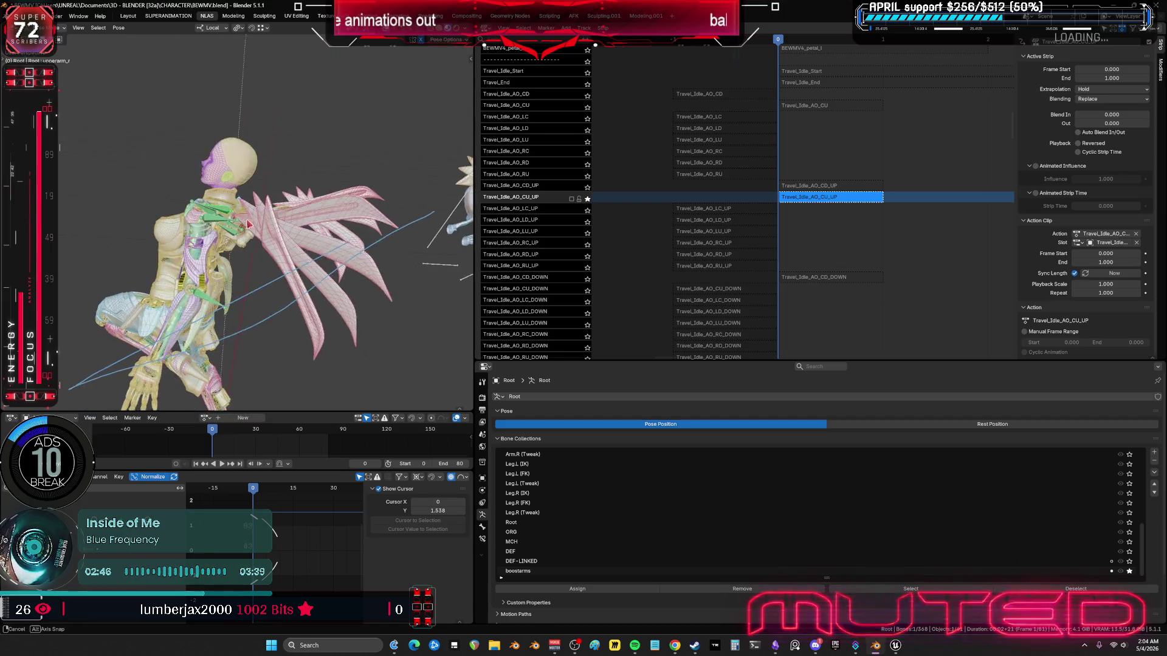
left_click(587, 200)
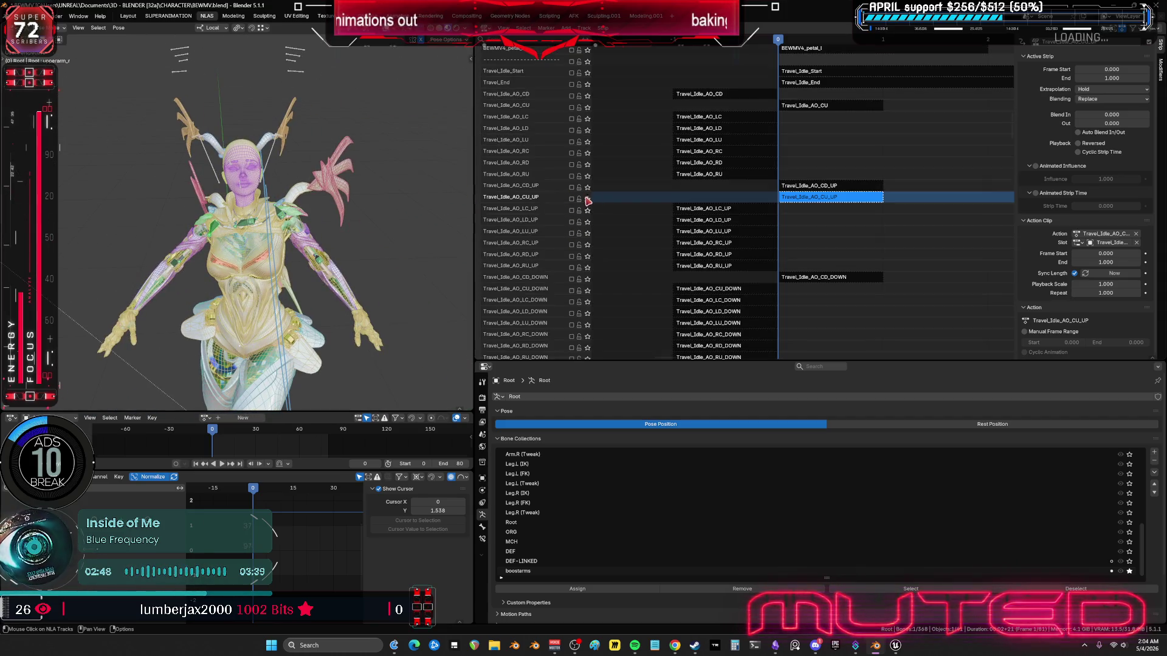
left_click(588, 279)
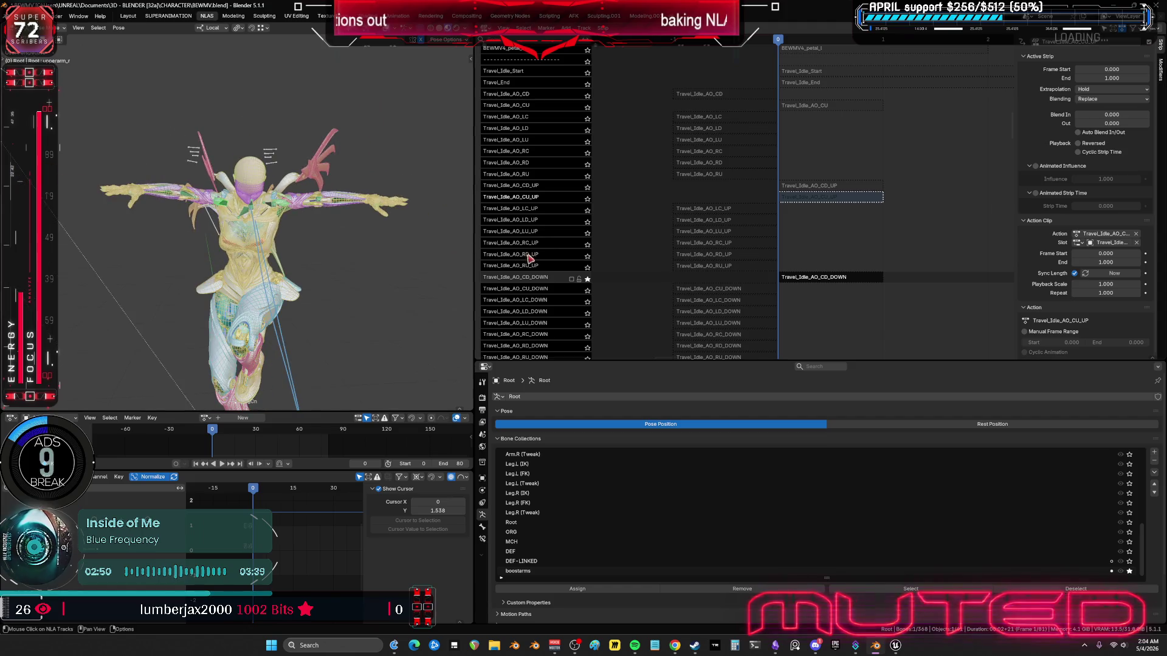
left_click(587, 292)
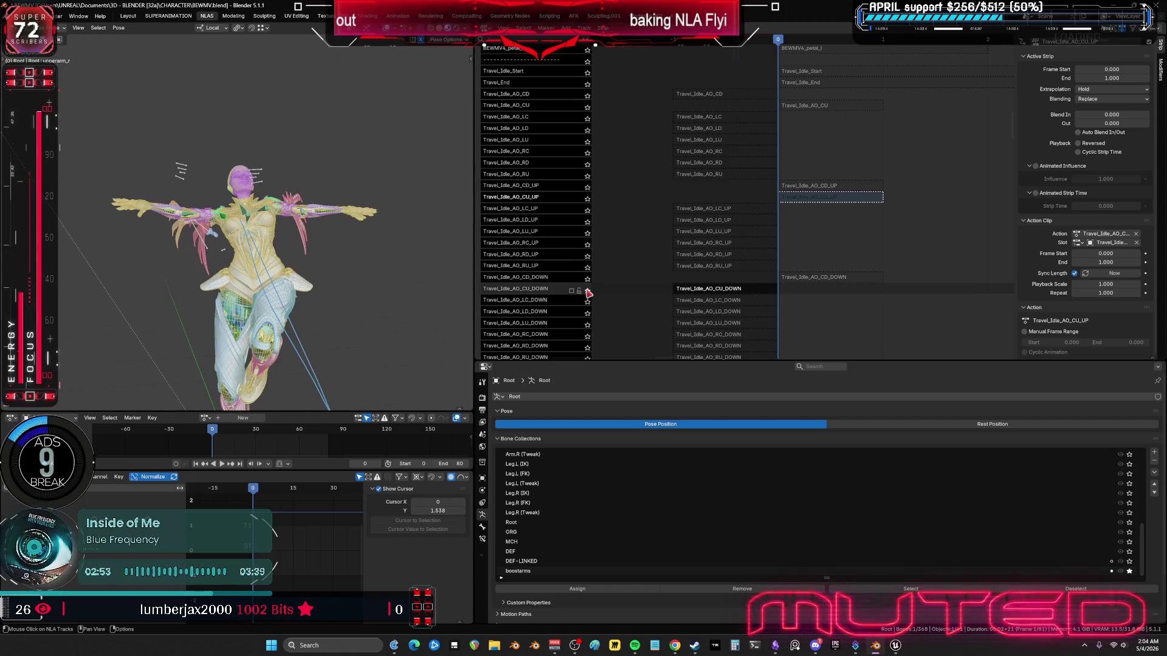
left_click(587, 200)
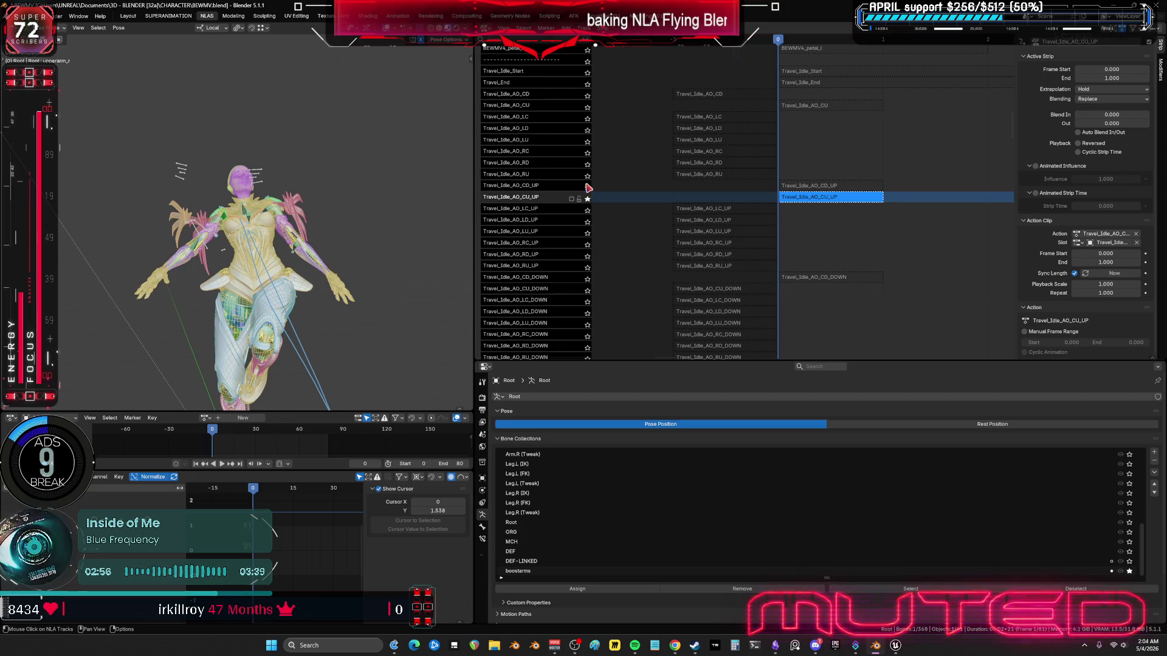
left_click(588, 188)
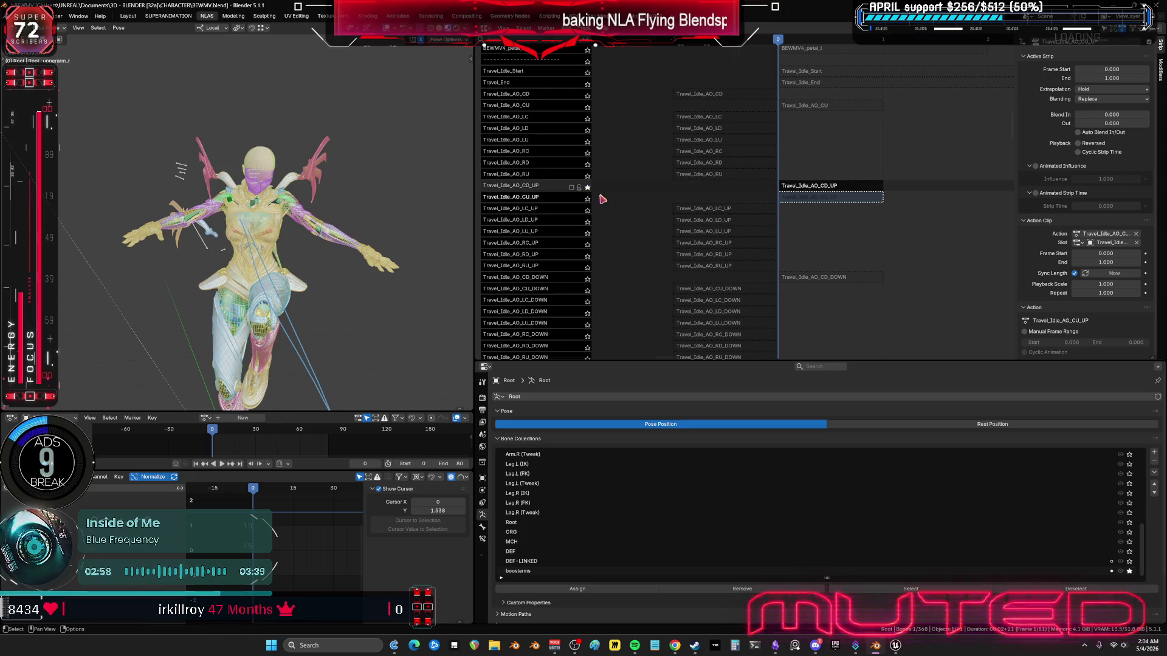
left_click(587, 188)
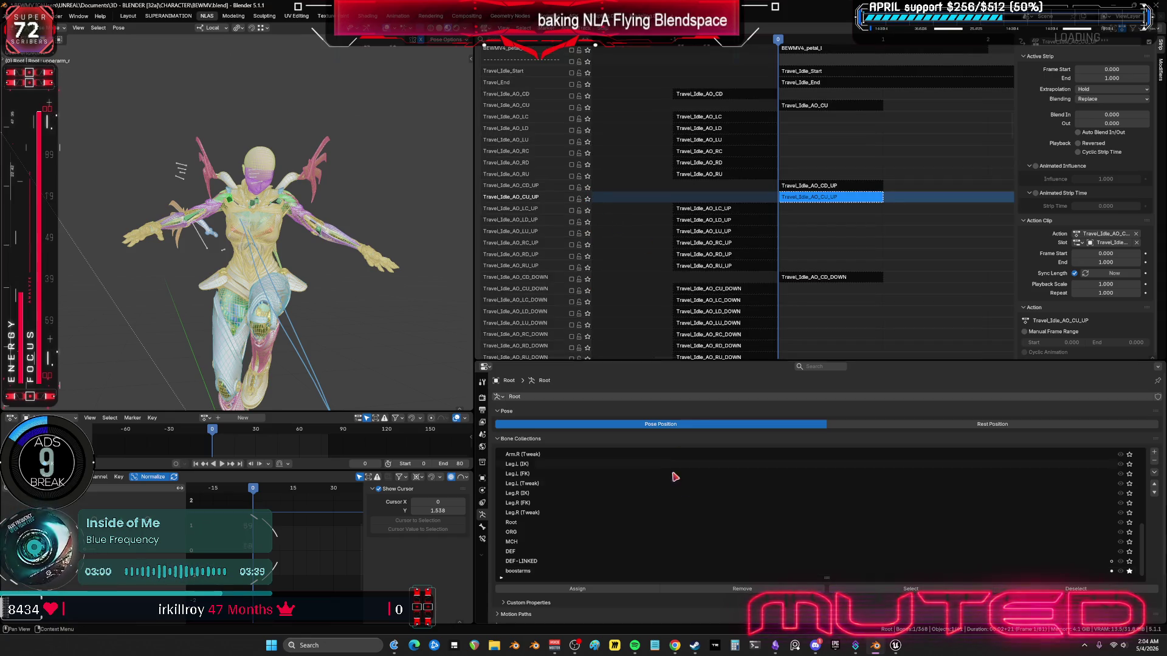
Step: Unsolo the boostarms bone collection and pan the NLA editor to the upper tracks
left_click(1129, 571)
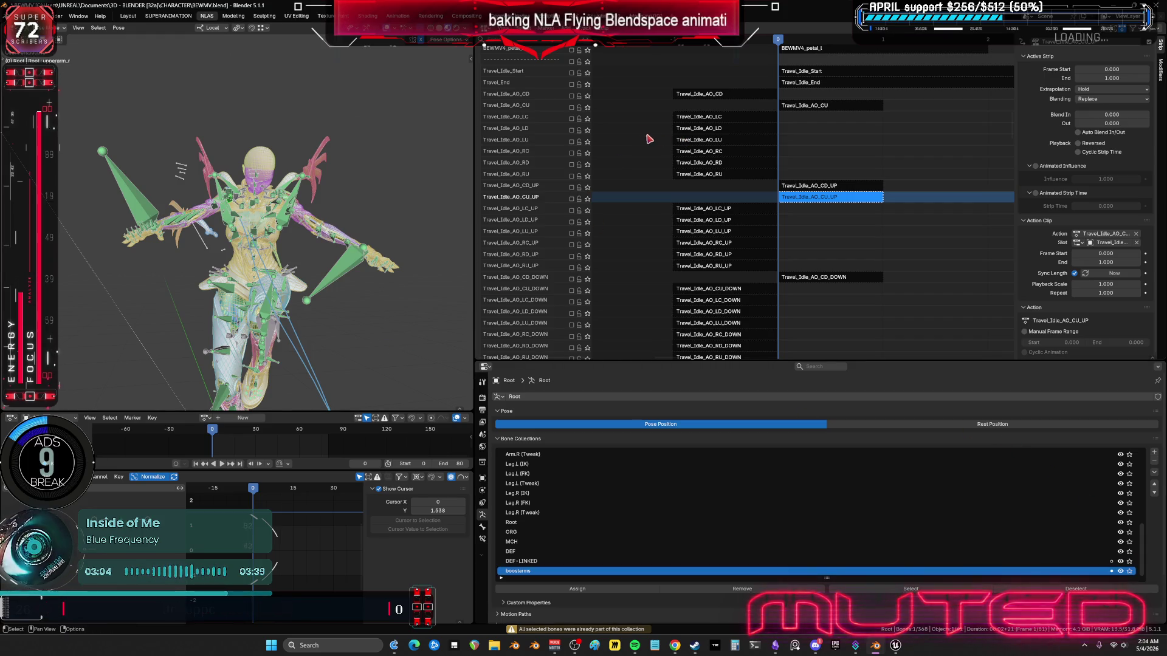
mouse_move(721, 151)
middle_mouse_down()
mouse_move(717, 216)
mouse_move(712, 153)
middle_mouse_up()
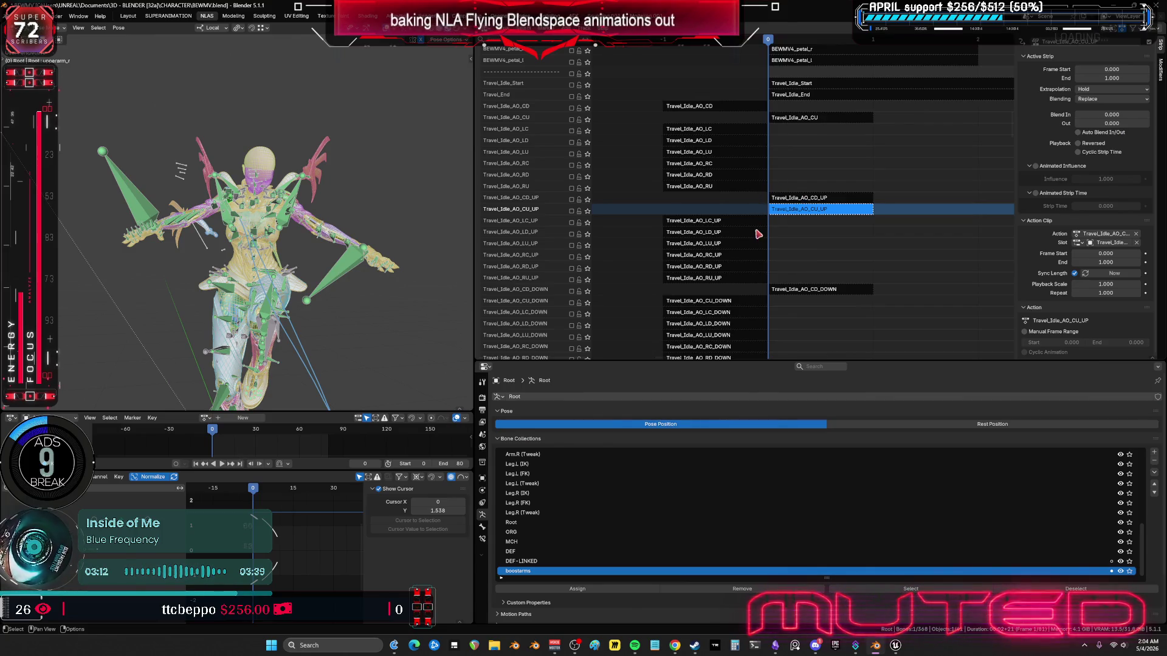
scroll(760, 225, "down", 1)
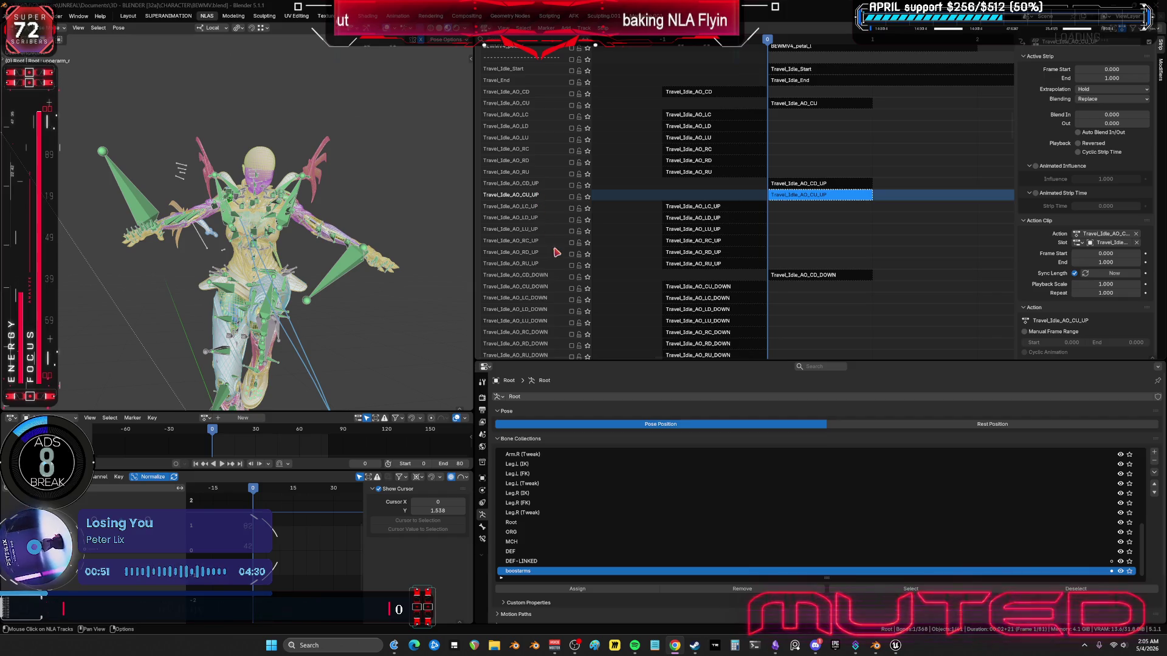
Step: Check the Travel_Idle_AO_CU_DOWN pose, unsolo it, and pan to the LU and RC tracks
scroll(557, 252, "down", 5)
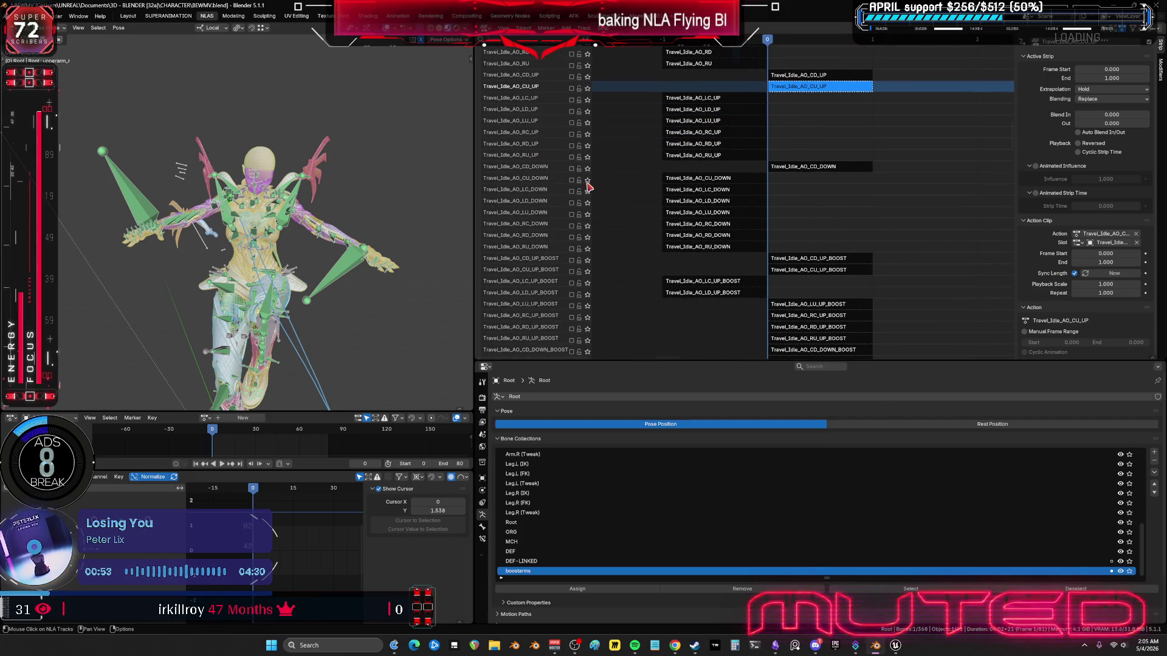
left_click(588, 181)
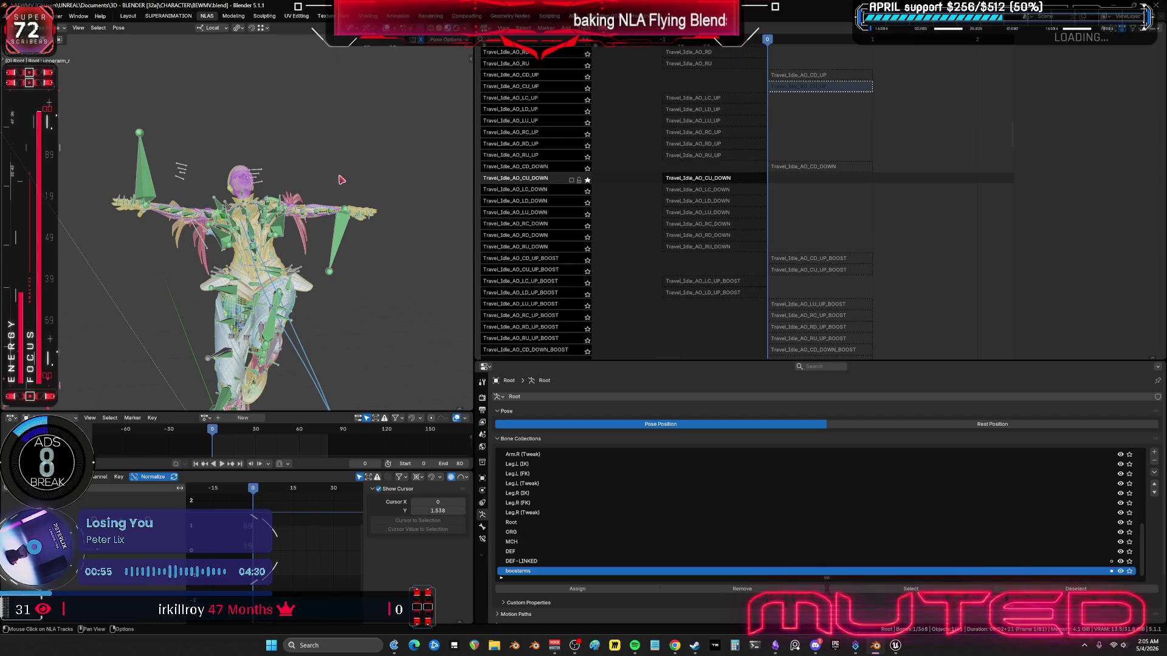
mouse_move(341, 180)
middle_mouse_down()
mouse_move(195, 195)
mouse_move(237, 201)
mouse_move(231, 210)
middle_mouse_up()
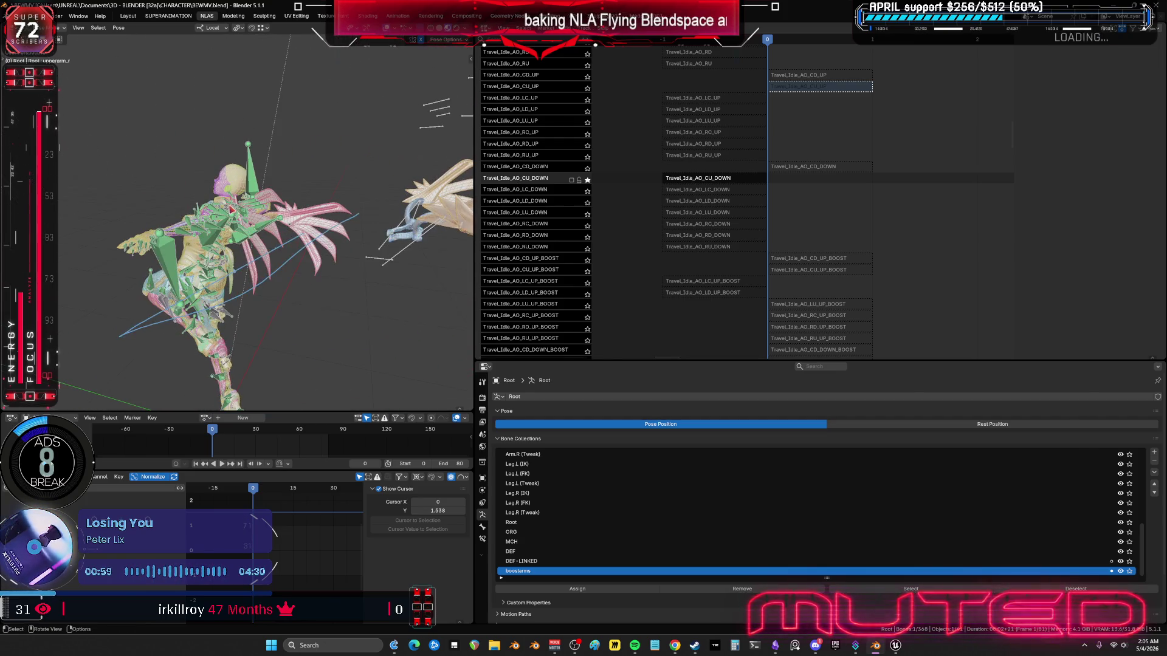
left_click(587, 180)
mouse_move(761, 124)
middle_mouse_down()
mouse_move(752, 192)
mouse_move(767, 285)
mouse_move(784, 138)
mouse_move(804, 183)
mouse_move(792, 180)
middle_mouse_up()
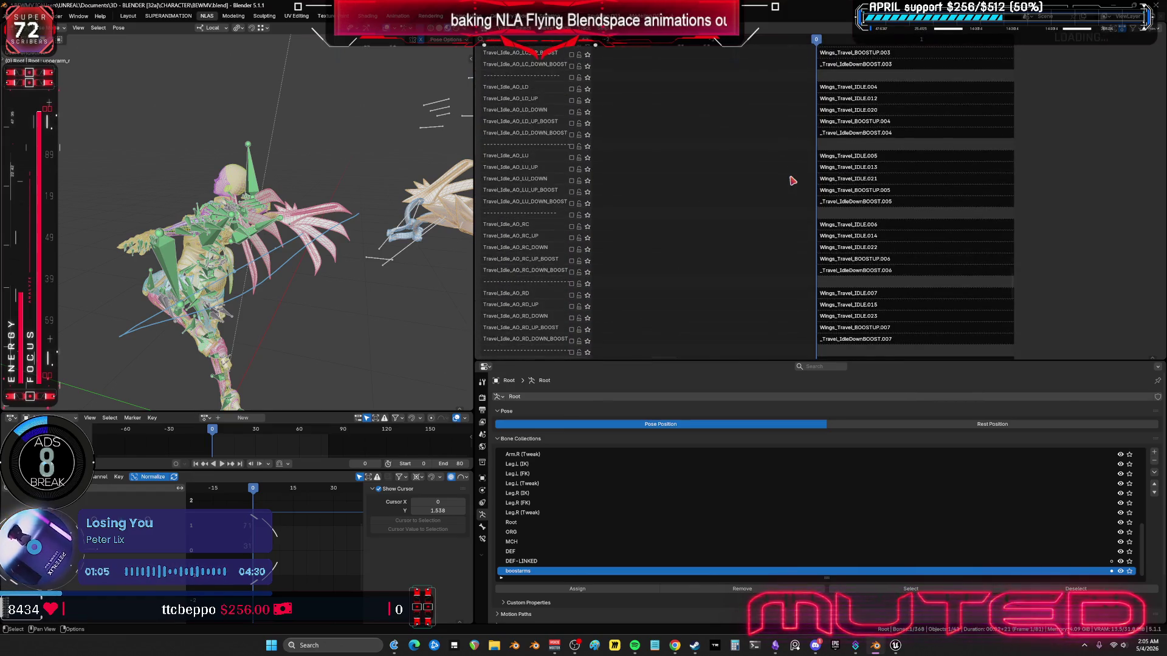
Step: Solo the LU_DOWN, LU_UP, LU, LU_UP_BOOST and LU_DOWN_BOOST tracks in turn, checking the wings
left_click(588, 186)
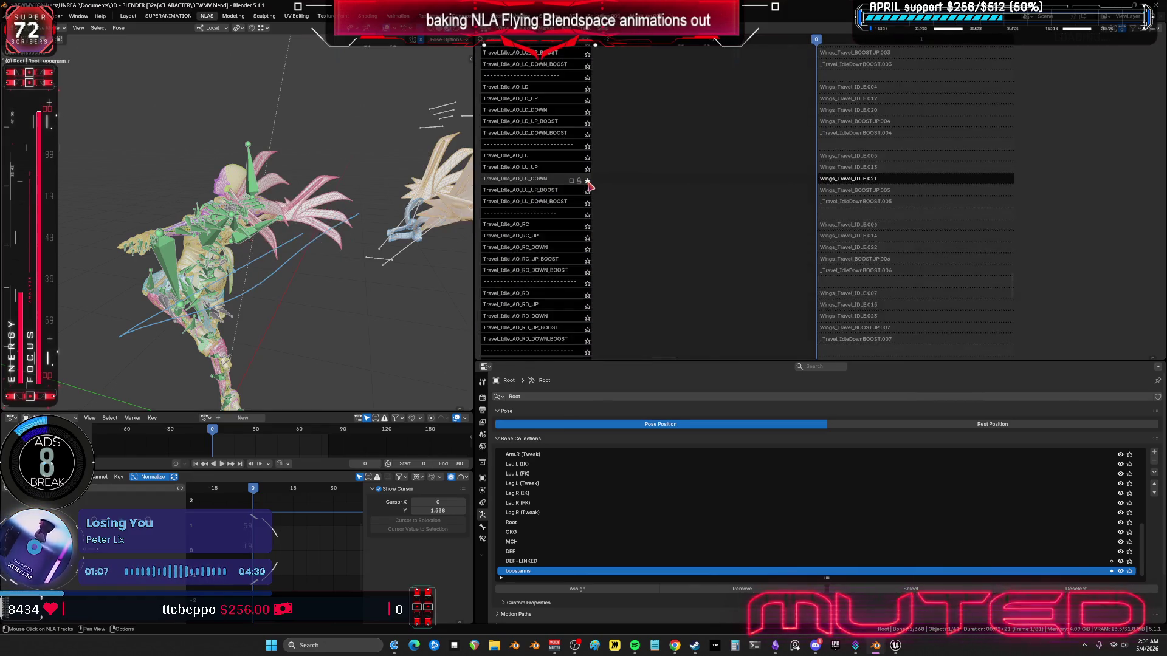
mouse_move(383, 197)
middle_mouse_down()
mouse_move(285, 212)
mouse_move(340, 210)
middle_mouse_up()
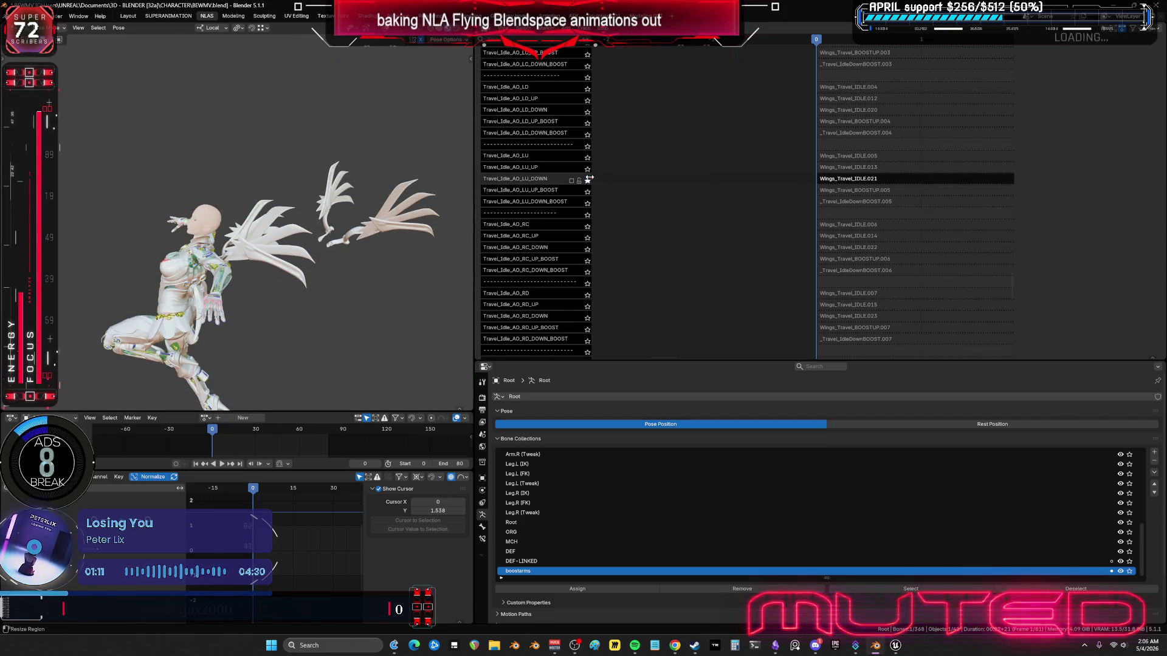
left_click(587, 169)
middle_click_drag(256, 197, 357, 198)
left_click(587, 158)
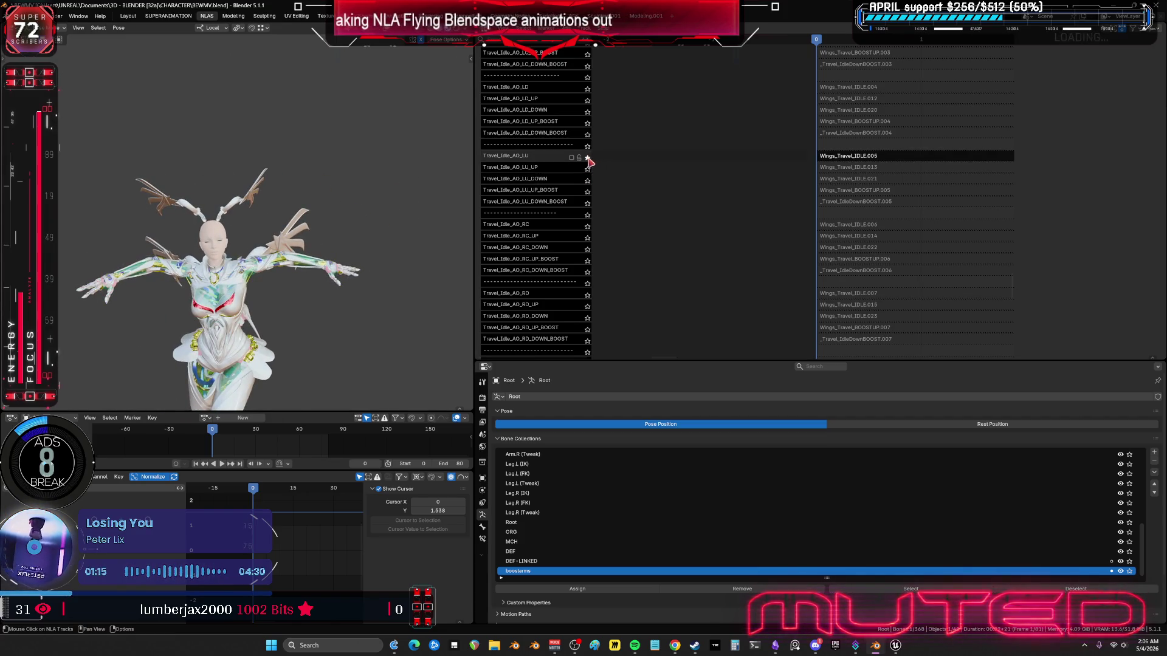
left_click(588, 169)
left_click(588, 181)
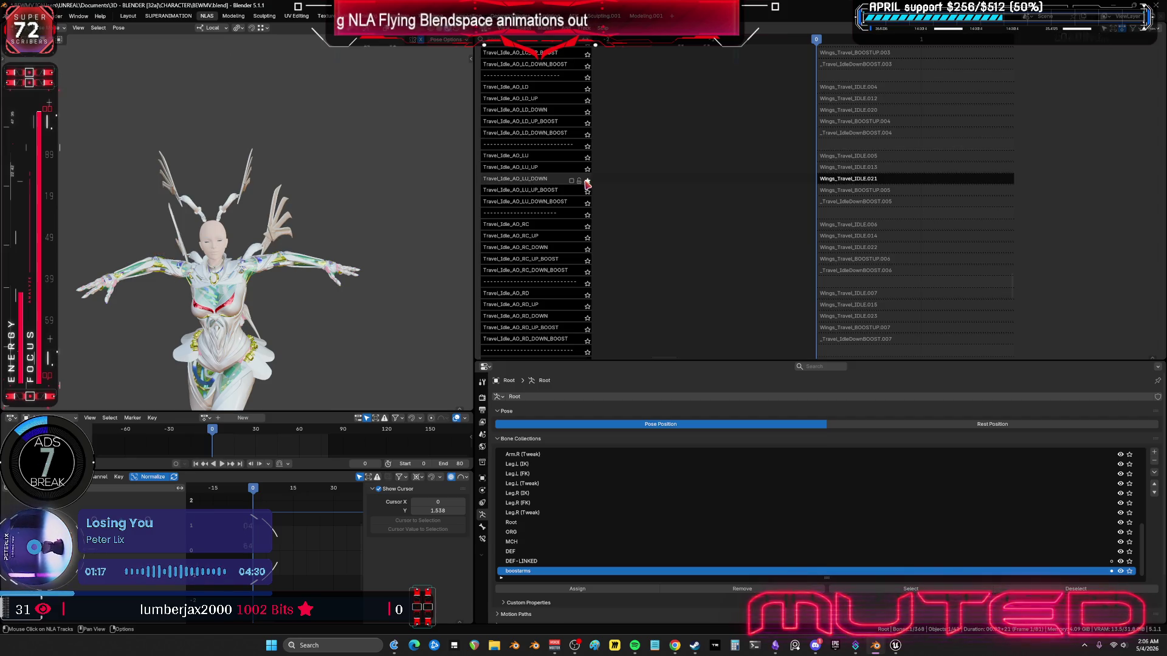
left_click(588, 192)
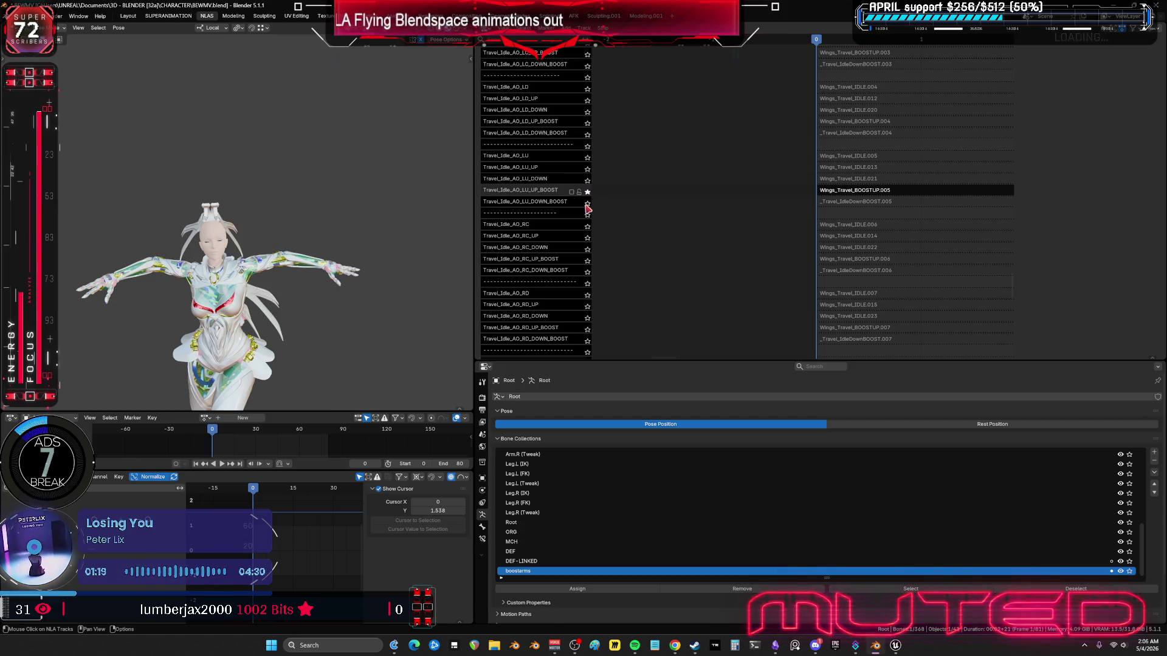
left_click(587, 205)
middle_click_drag(404, 213, 152, 179)
Step: Recheck the LU_UP_BOOST, LU_DOWN, LU and LU_UP wing poses from a front-left view
left_click(588, 192)
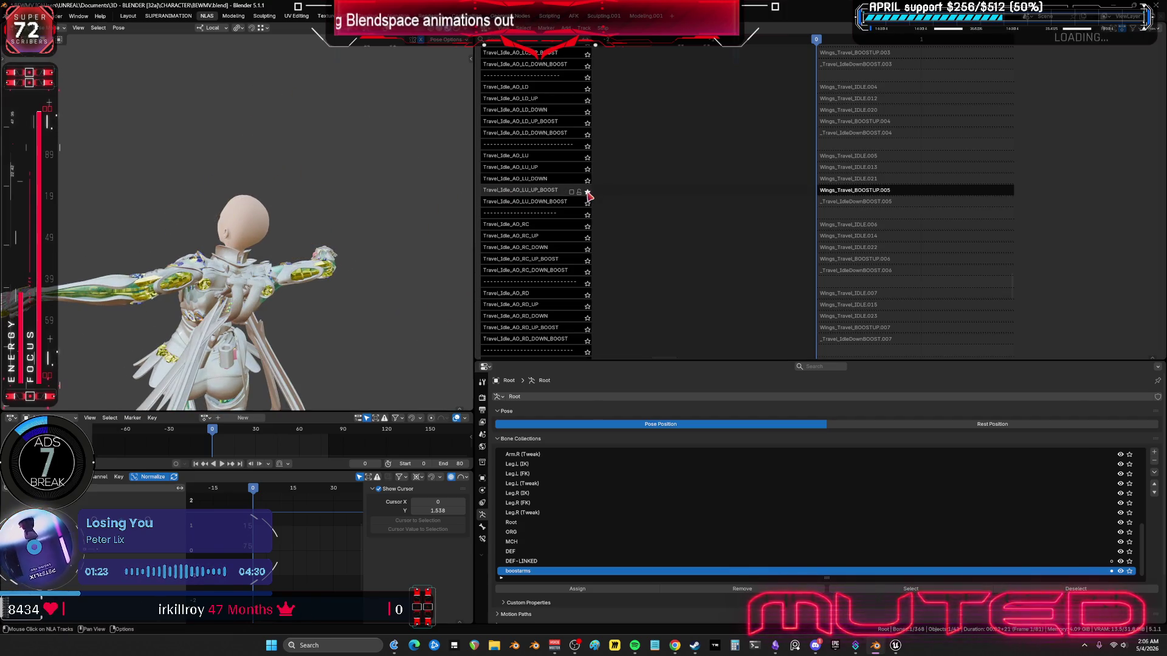
left_click(588, 181)
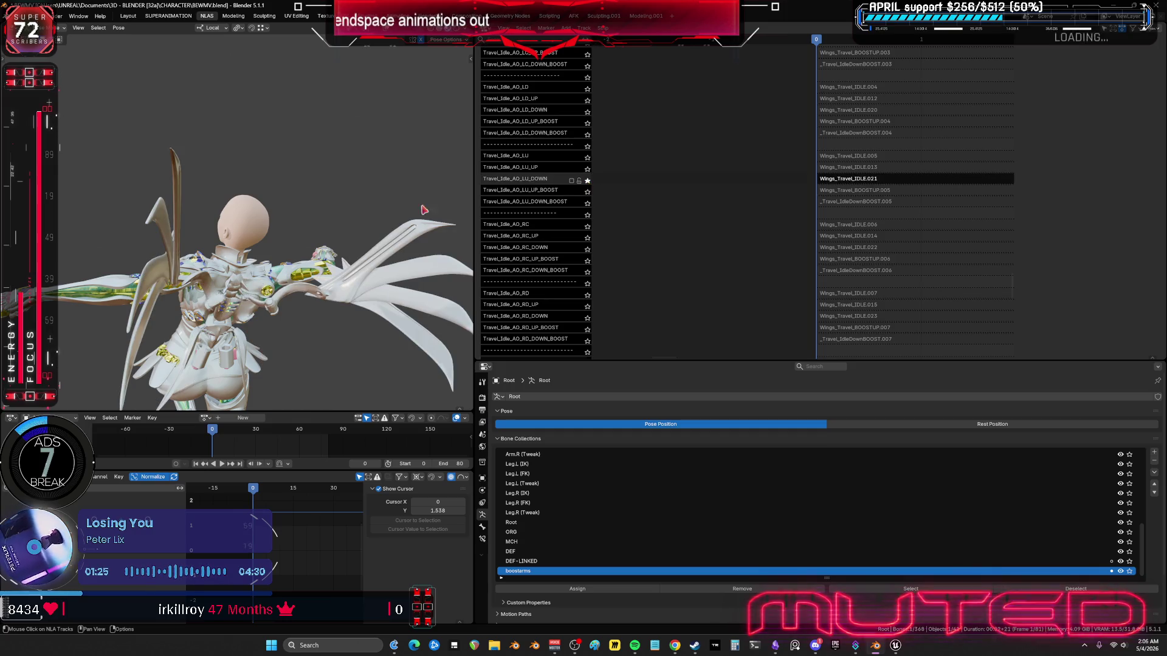
middle_click_drag(424, 210, 543, 194)
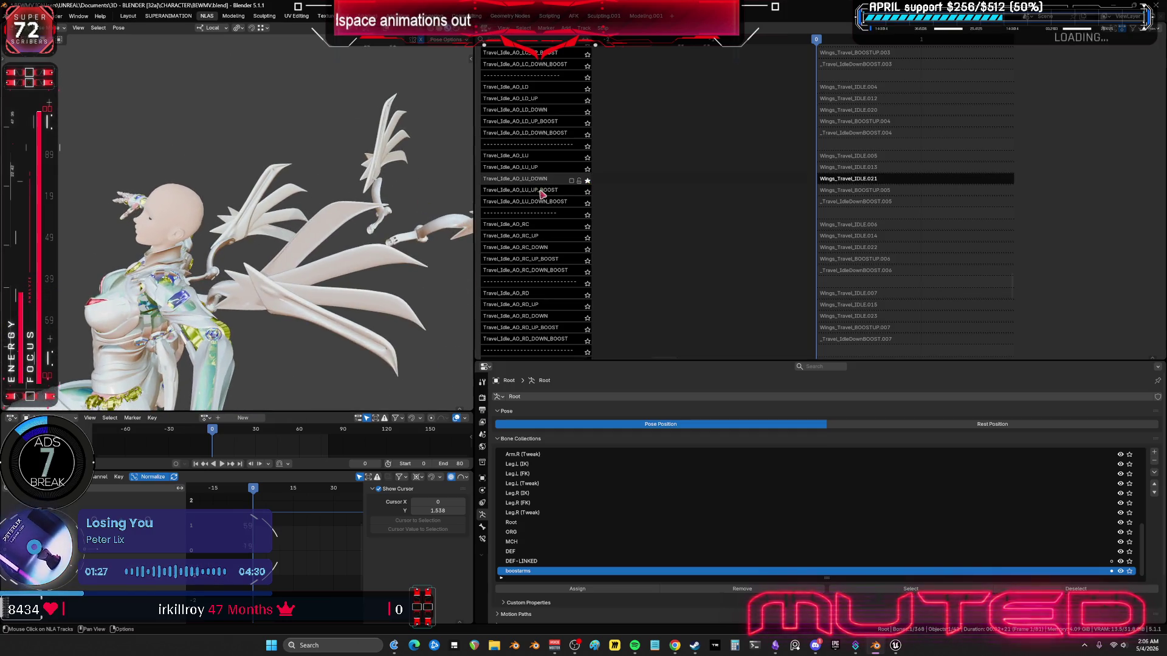
left_click(586, 157)
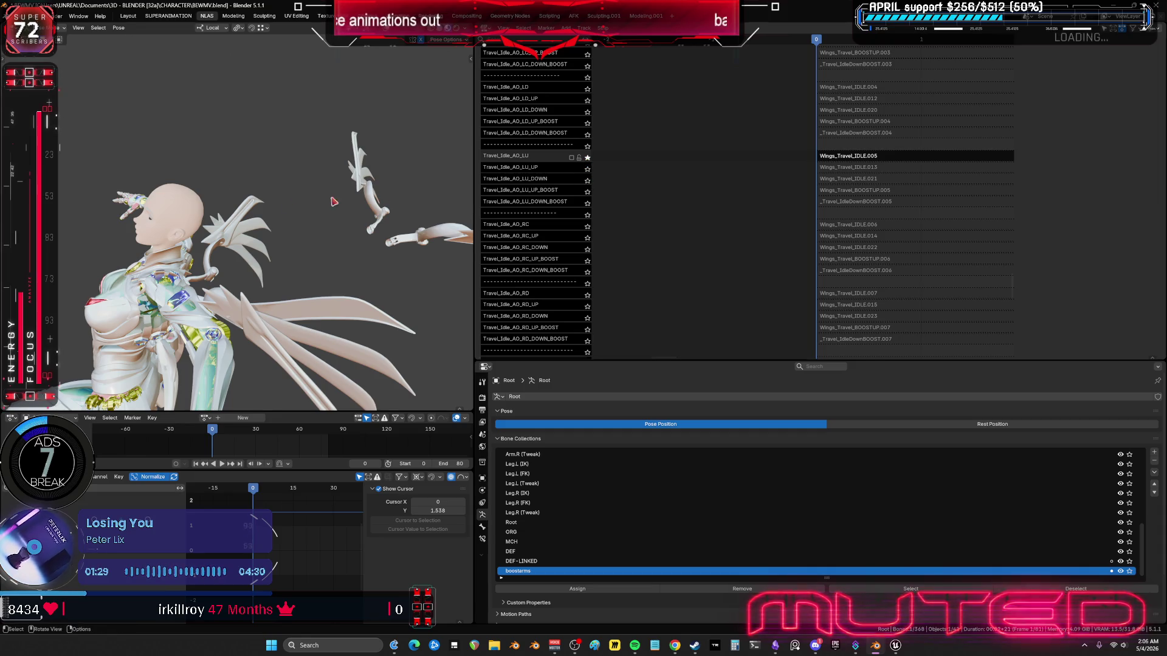
left_click(587, 169)
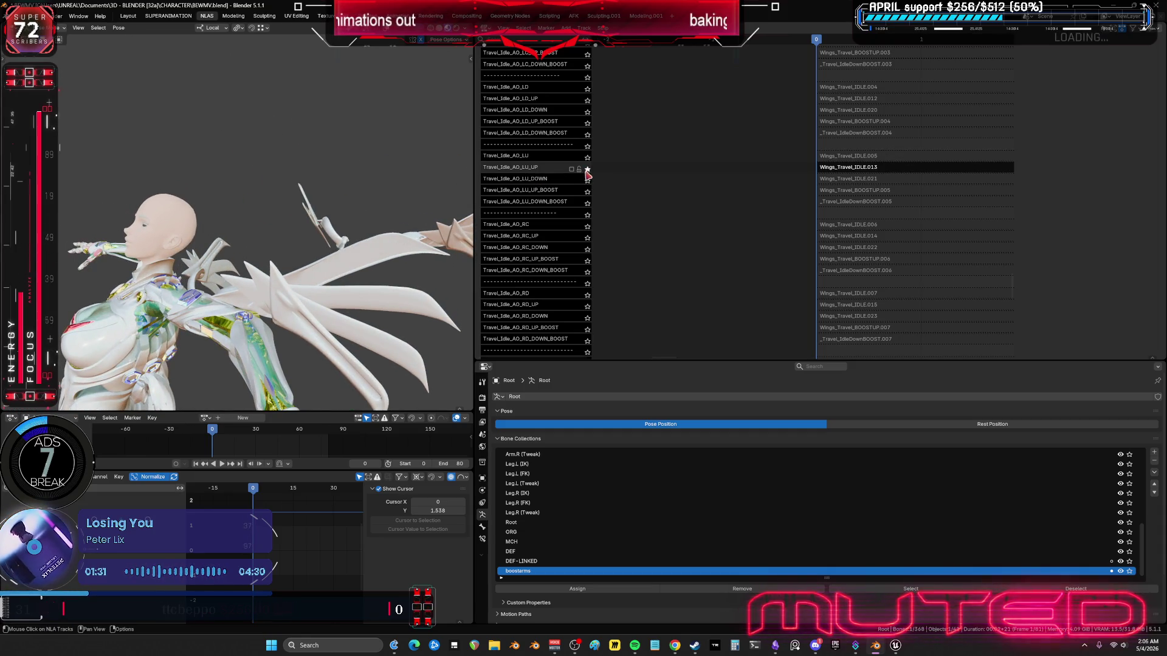
left_click(587, 180)
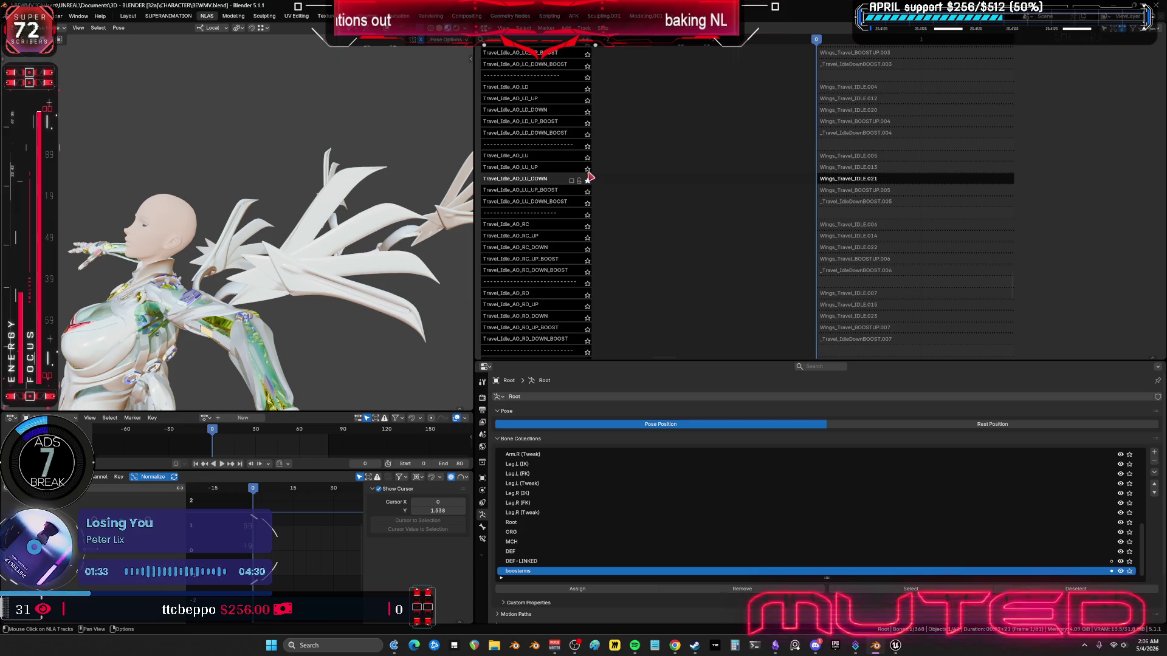
left_click(587, 169)
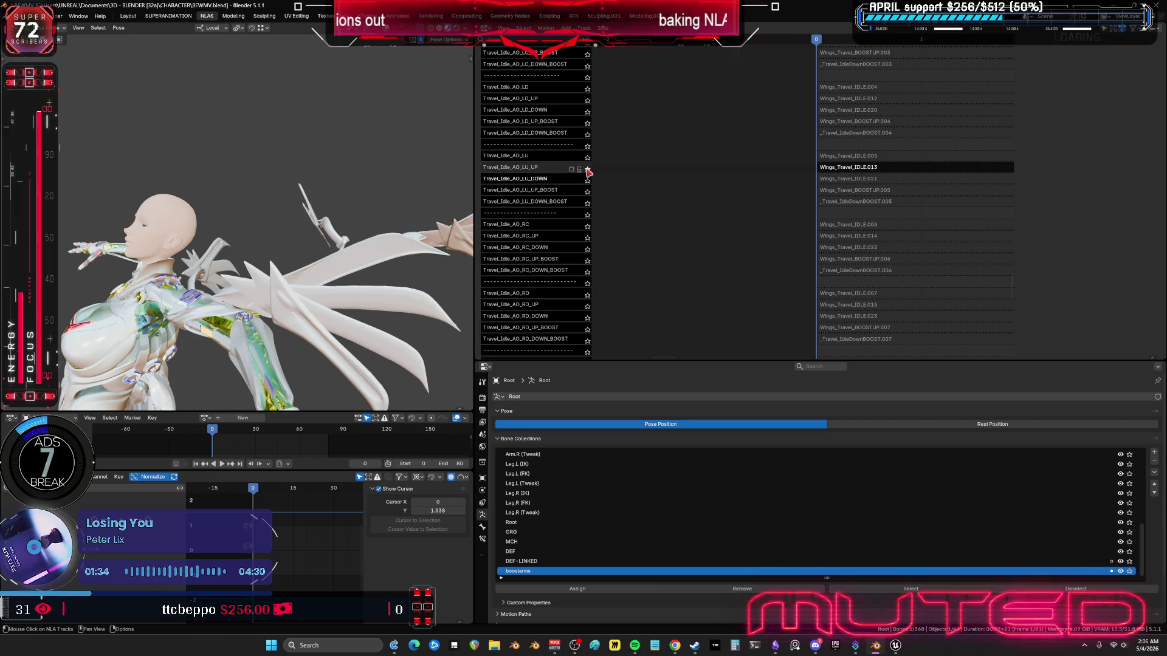
Step: Solo the RC_UP, RC_DOWN and RC tracks, then let all tracks play again
left_click(587, 237)
left_click(587, 249)
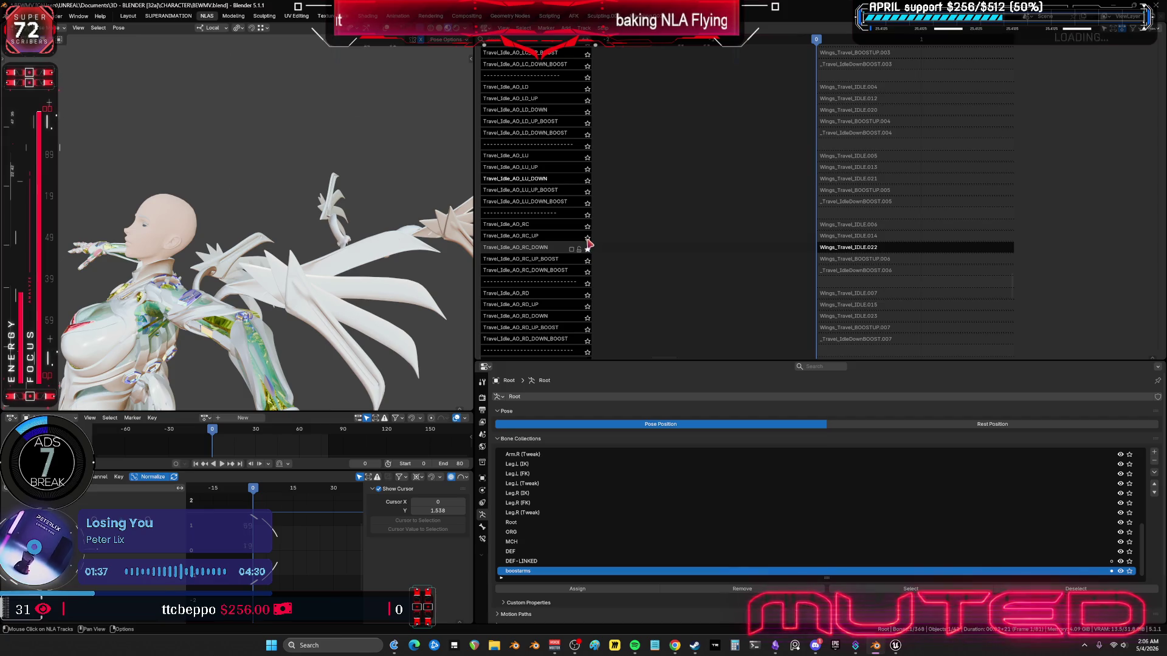
left_click(587, 237)
left_click(587, 226)
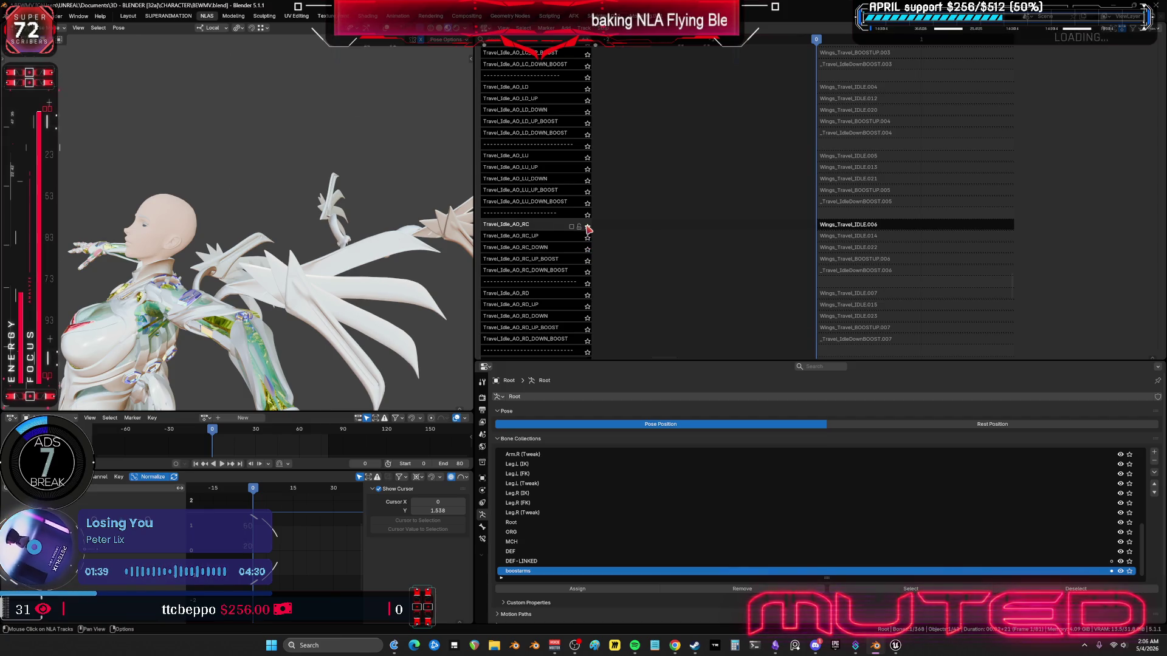
mouse_move(365, 207)
middle_mouse_down()
mouse_move(340, 206)
mouse_move(365, 200)
mouse_move(358, 213)
mouse_move(425, 182)
mouse_move(556, 164)
middle_mouse_up()
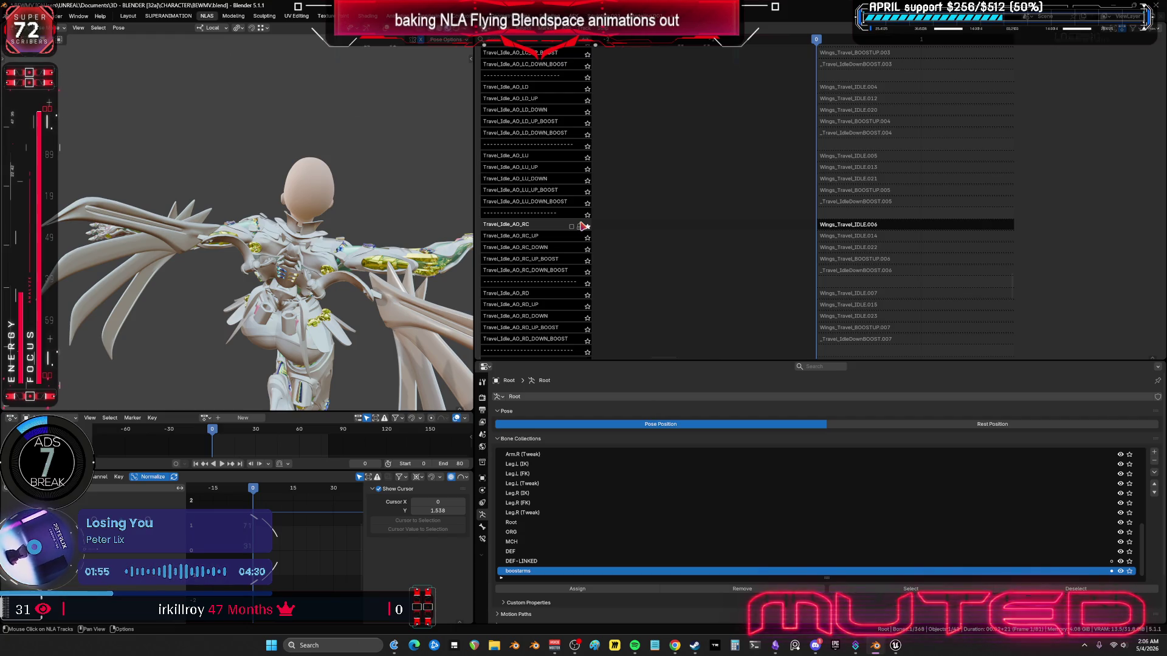
left_click(584, 226)
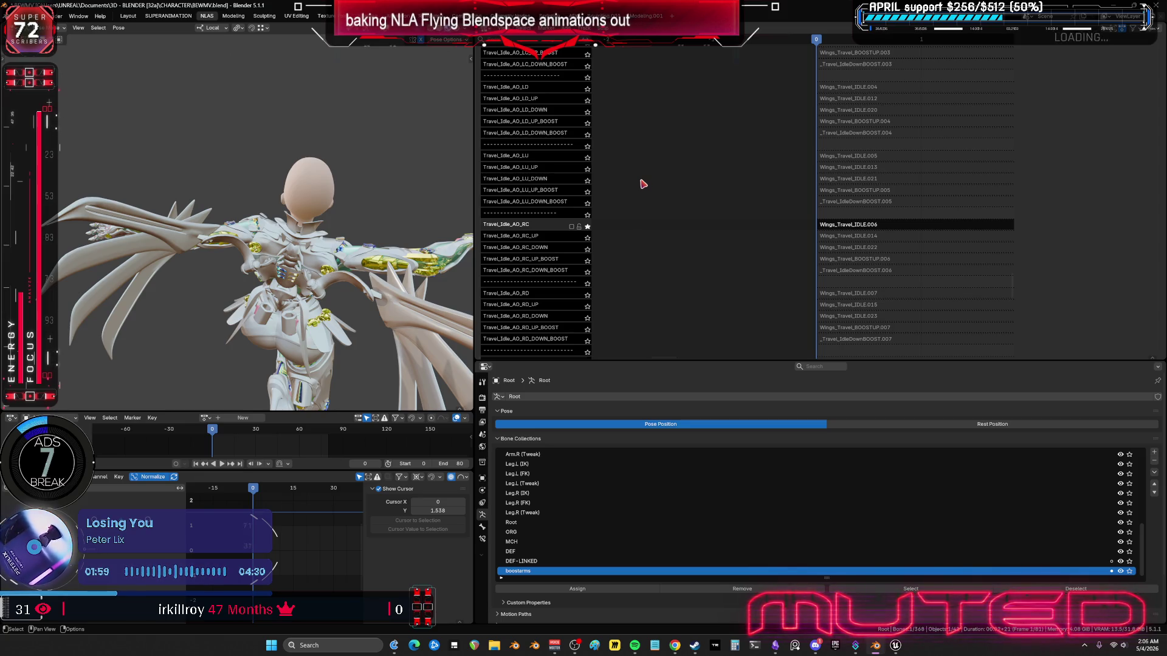
left_click(586, 227)
Step: Solo the CD, CD_DOWN, CD_UP, CD_UP_BOOST and CD_DOWN_BOOST tracks in turn
scroll(660, 148, "up", 10)
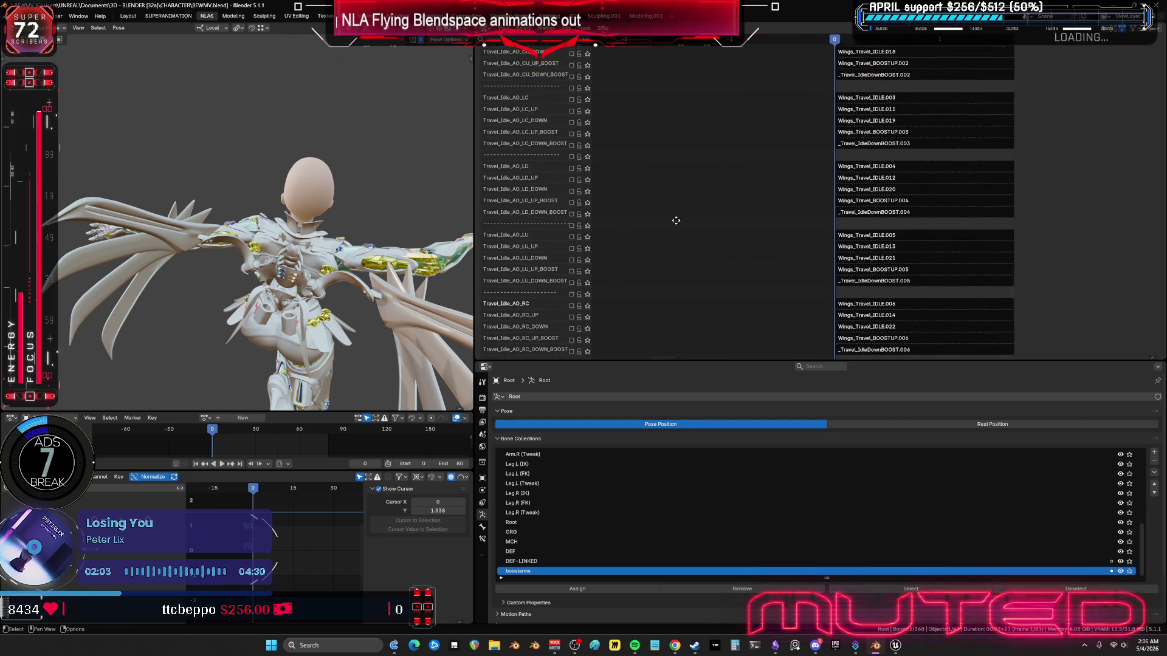
scroll(660, 159, "up", 3)
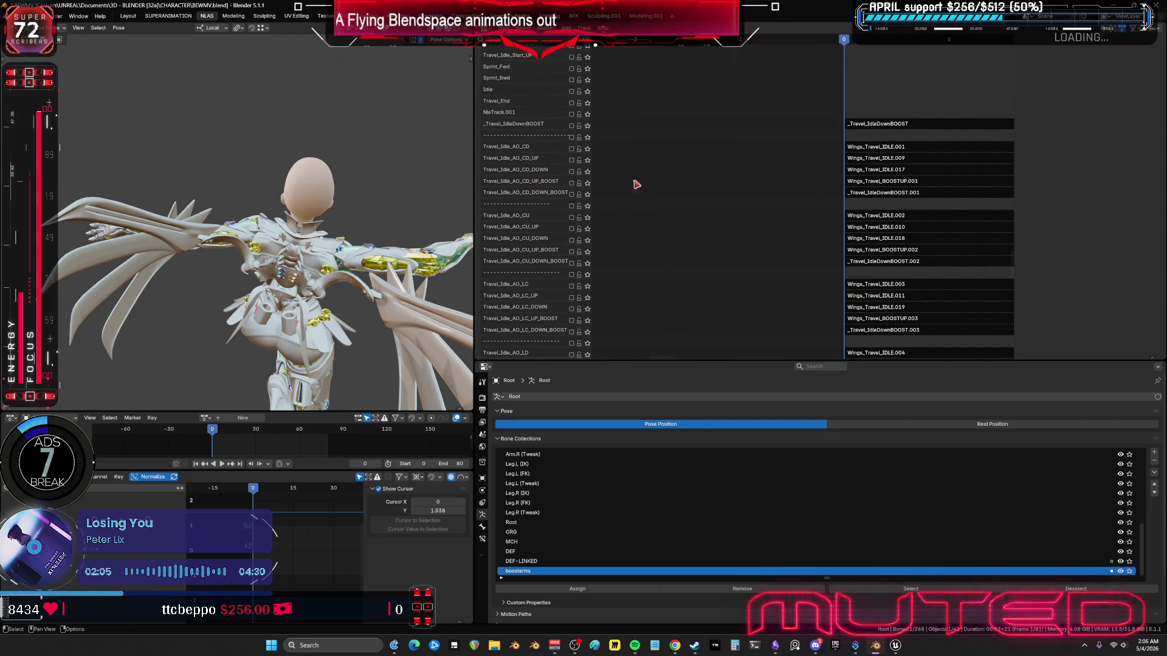
left_click(587, 147)
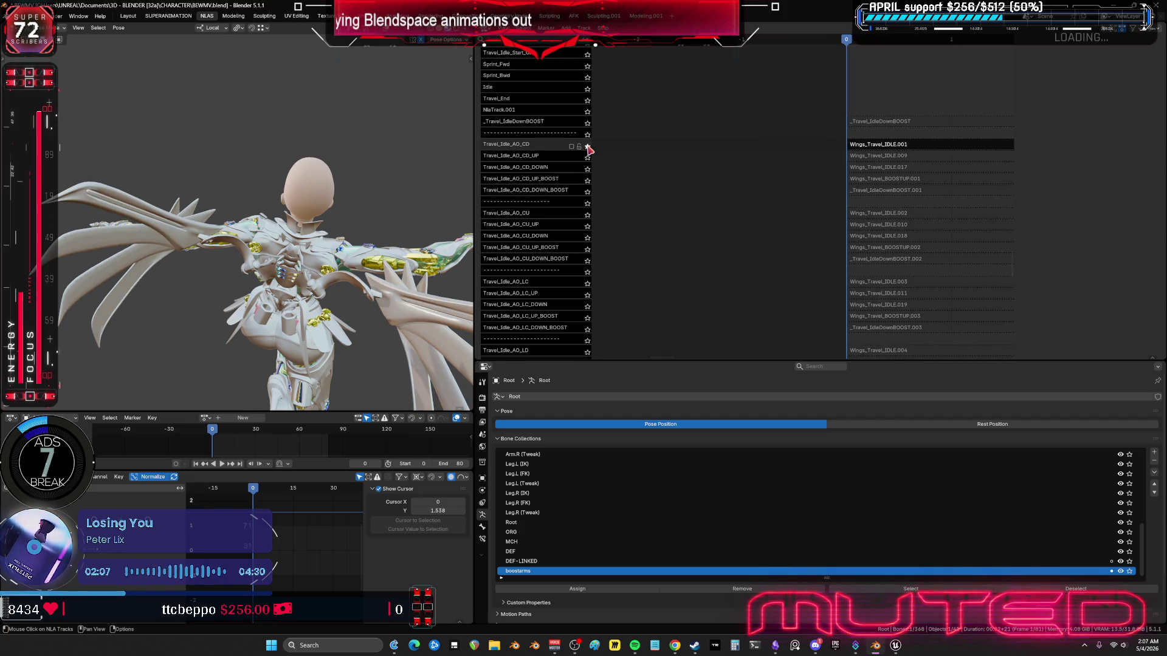
middle_click_drag(320, 193, 547, 175)
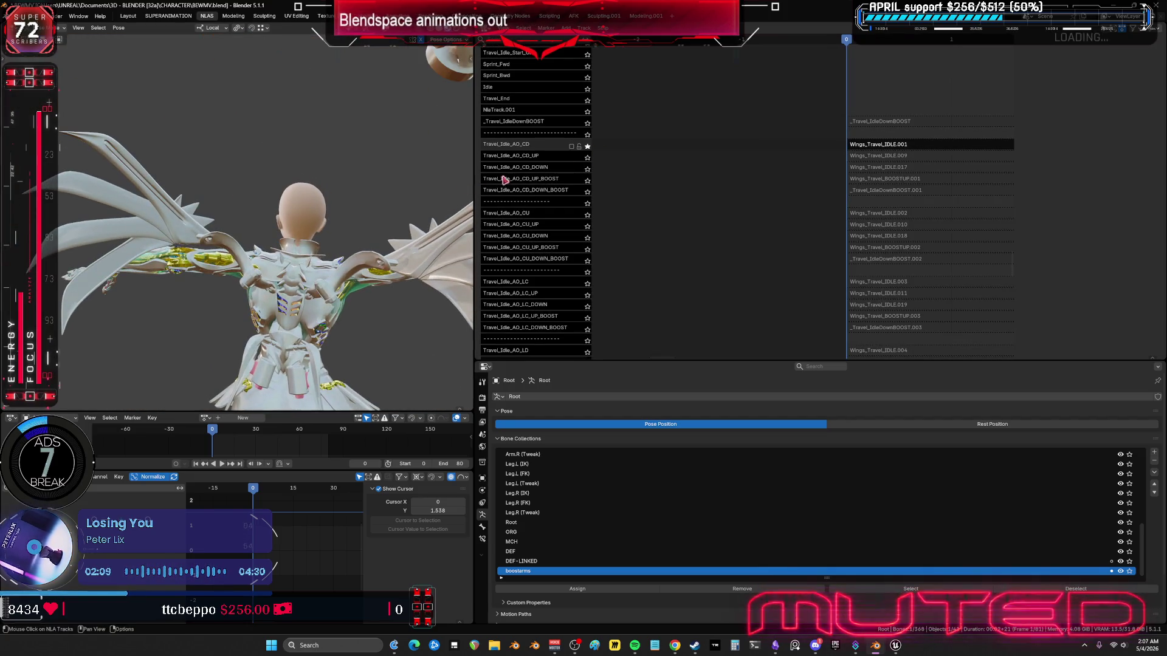
left_click(587, 170)
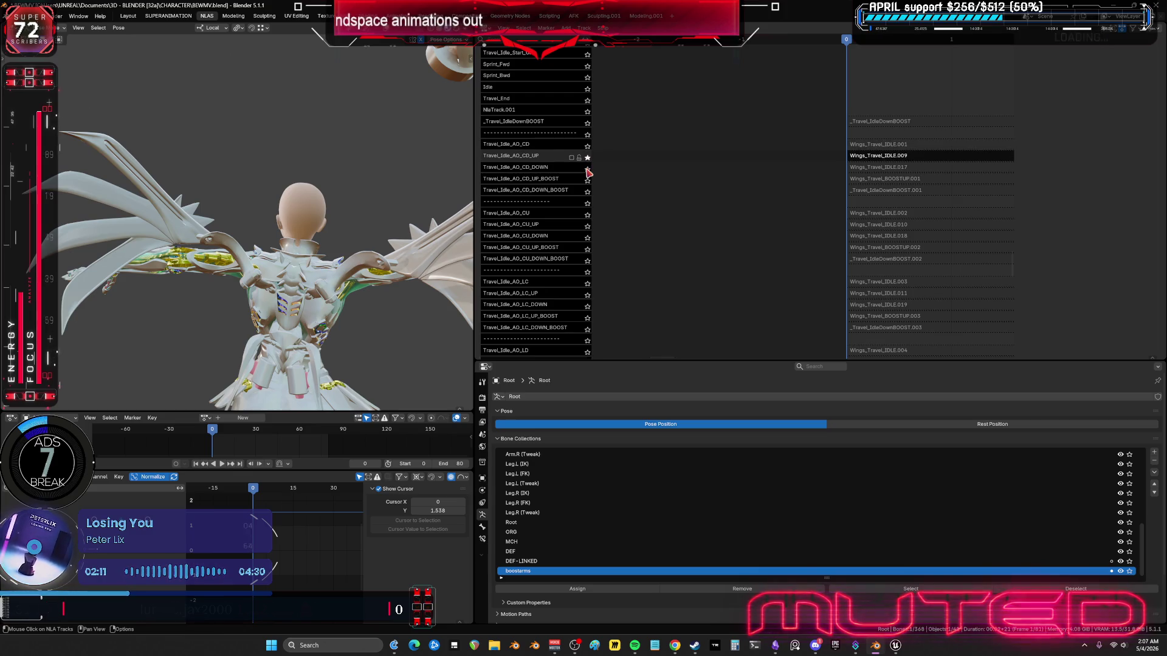
left_click(587, 158)
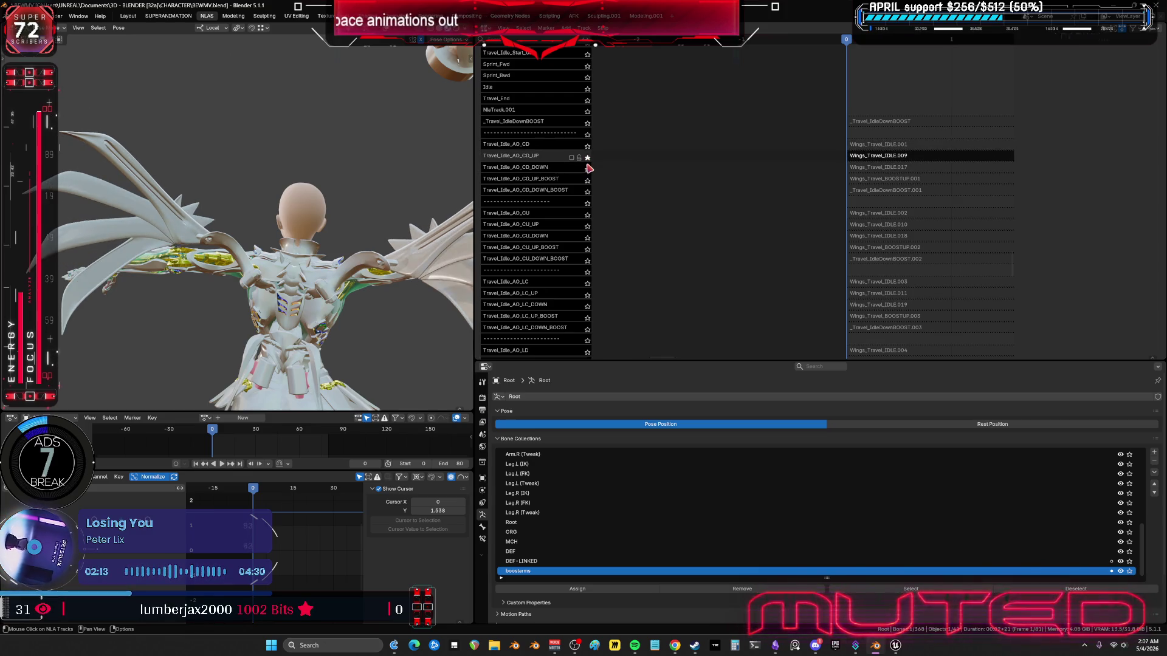
left_click(587, 169)
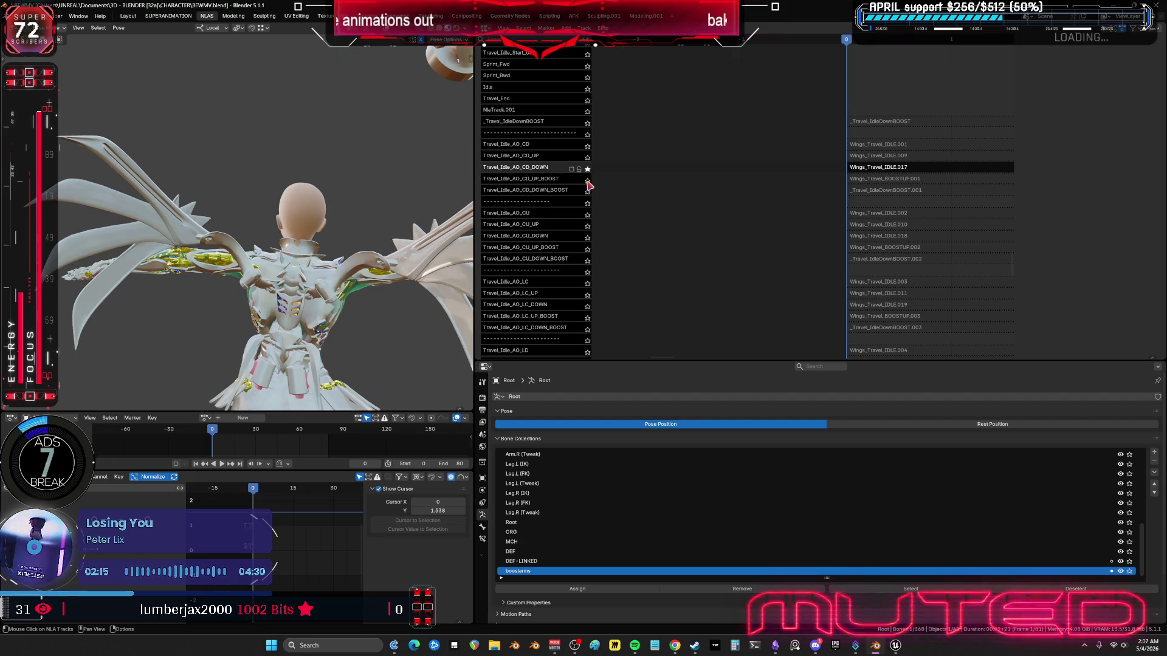
left_click(587, 181)
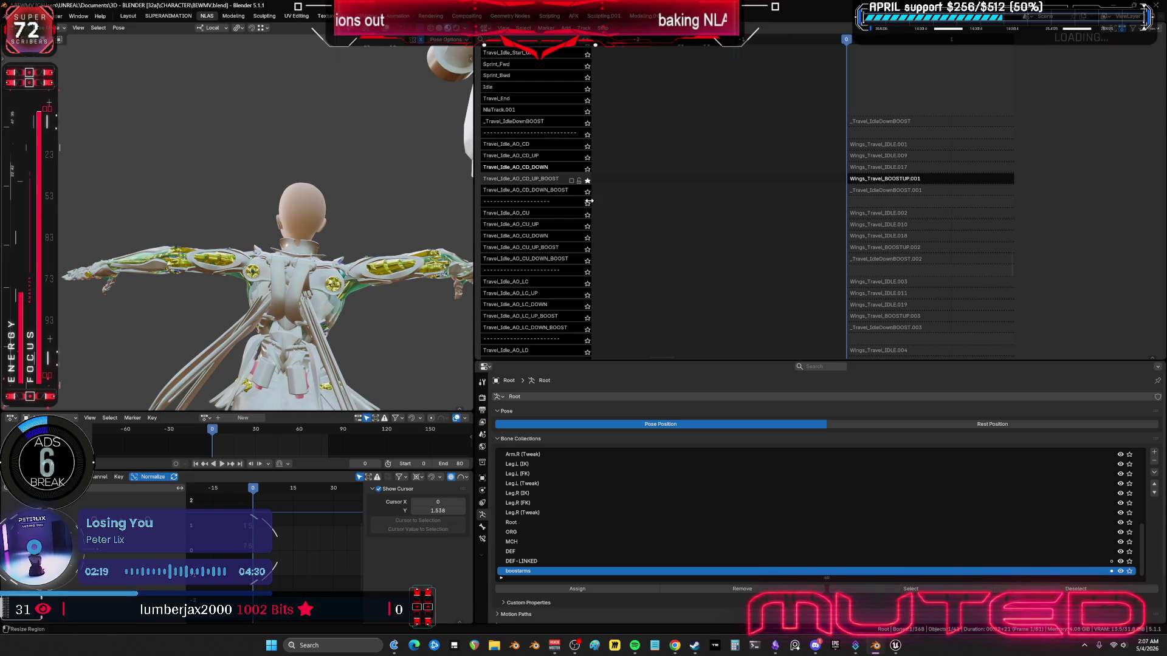
left_click(587, 192)
Step: Solo the CU, CU_UP, CU_DOWN and CU_UP_BOOST tracks in turn
left_click(587, 215)
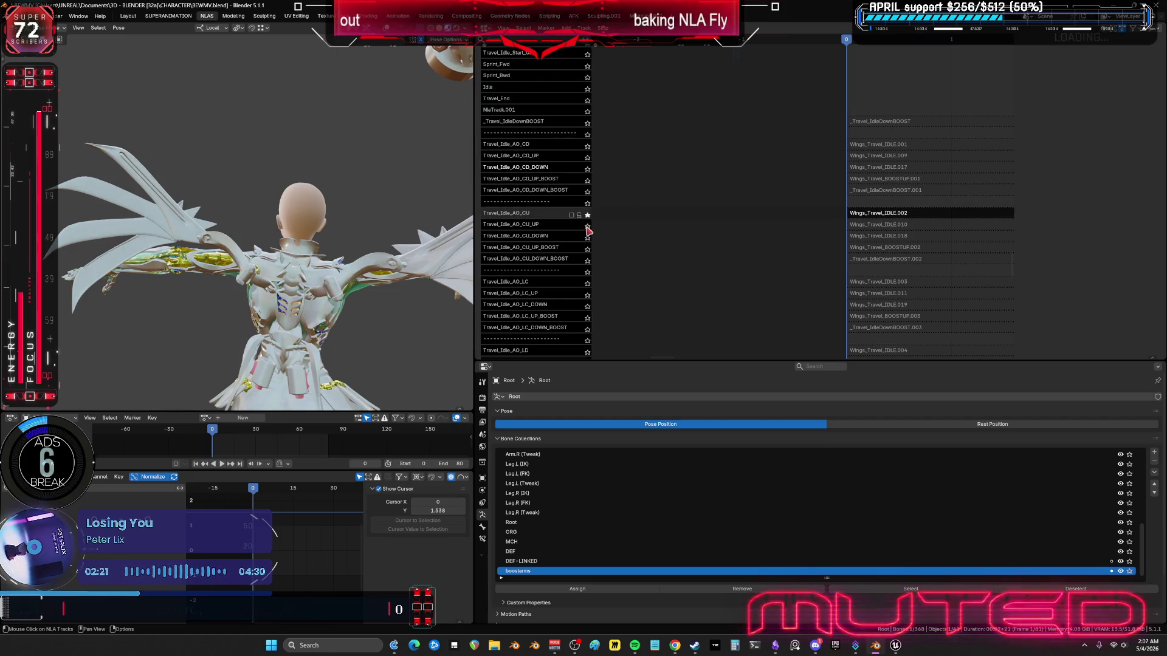
left_click(587, 226)
left_click(587, 238)
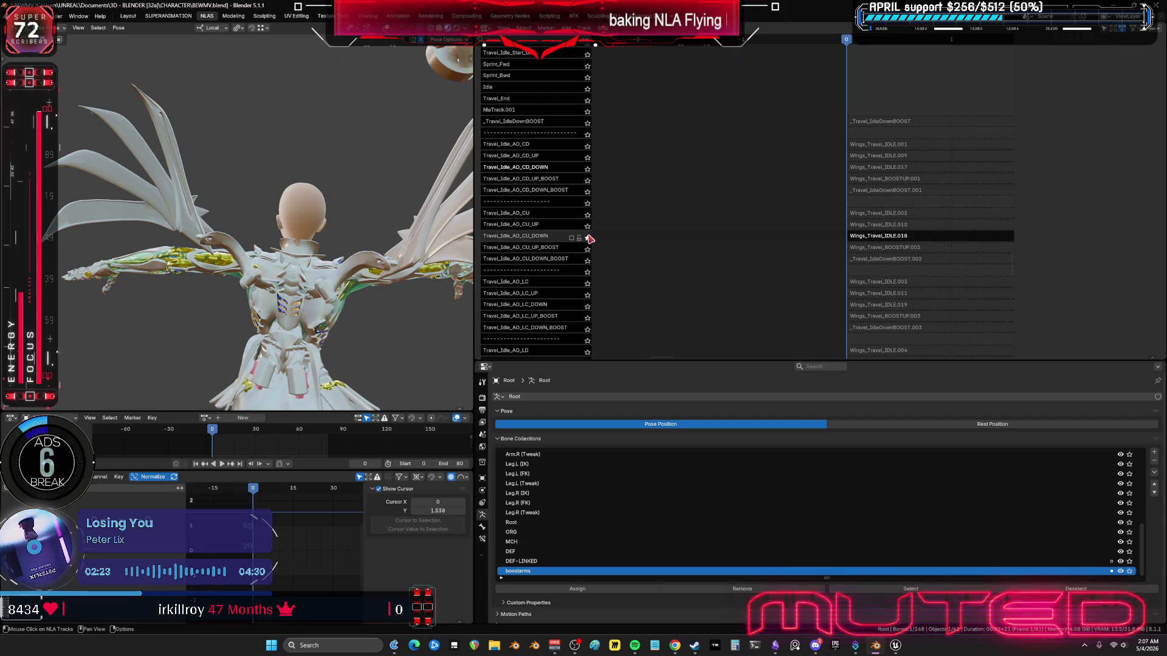
left_click(587, 226)
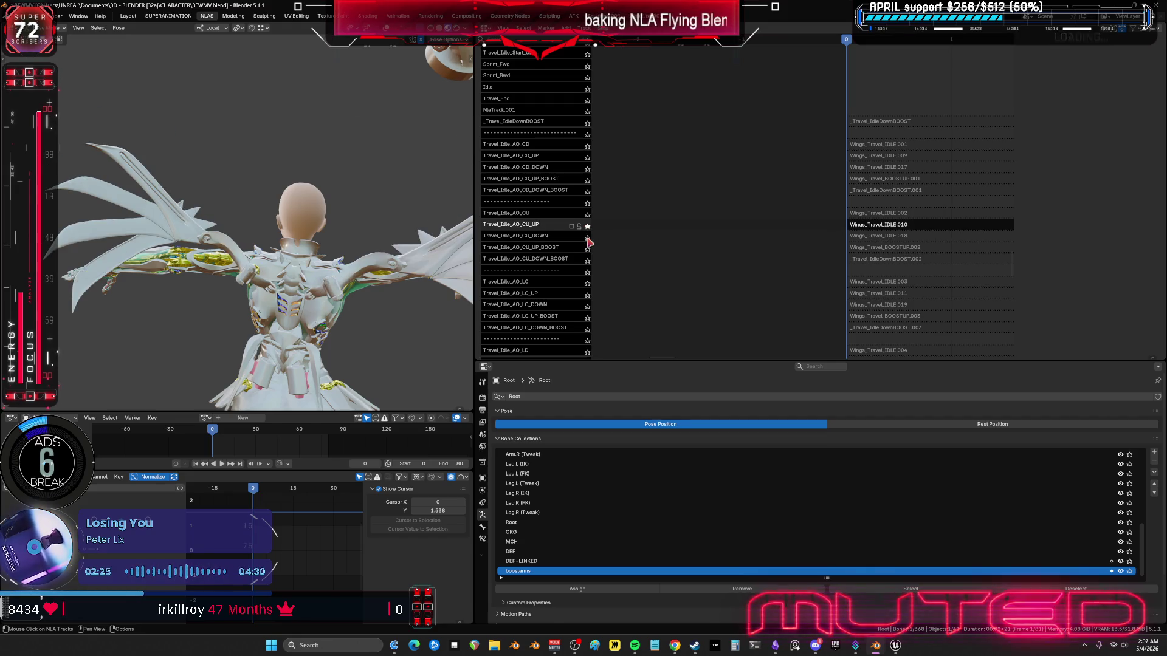
left_click(587, 238)
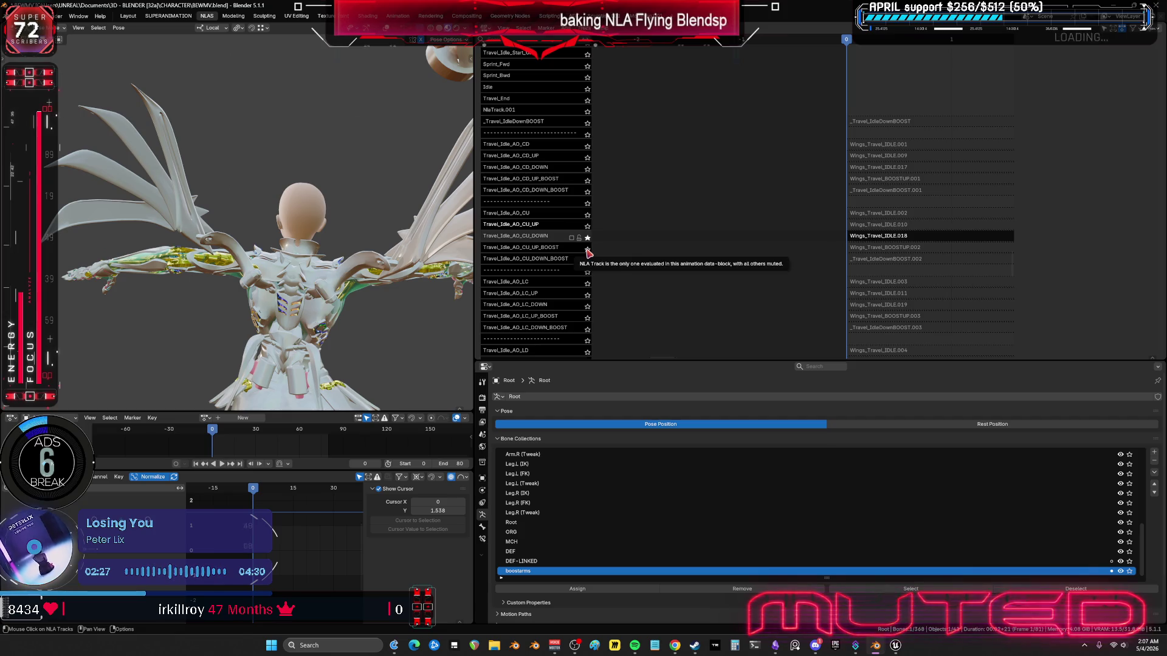
left_click(587, 249)
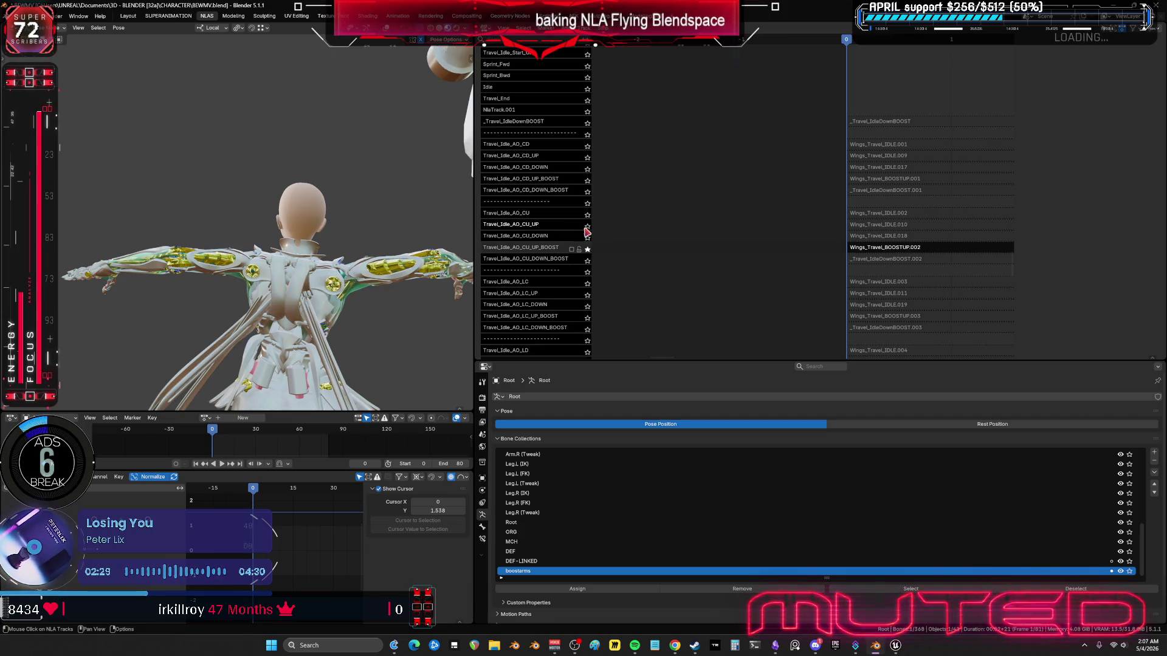
Step: Solo the LC, LC_UP, LC_DOWN, LD, LD_UP and LD_DOWN tracks in turn
left_click(587, 283)
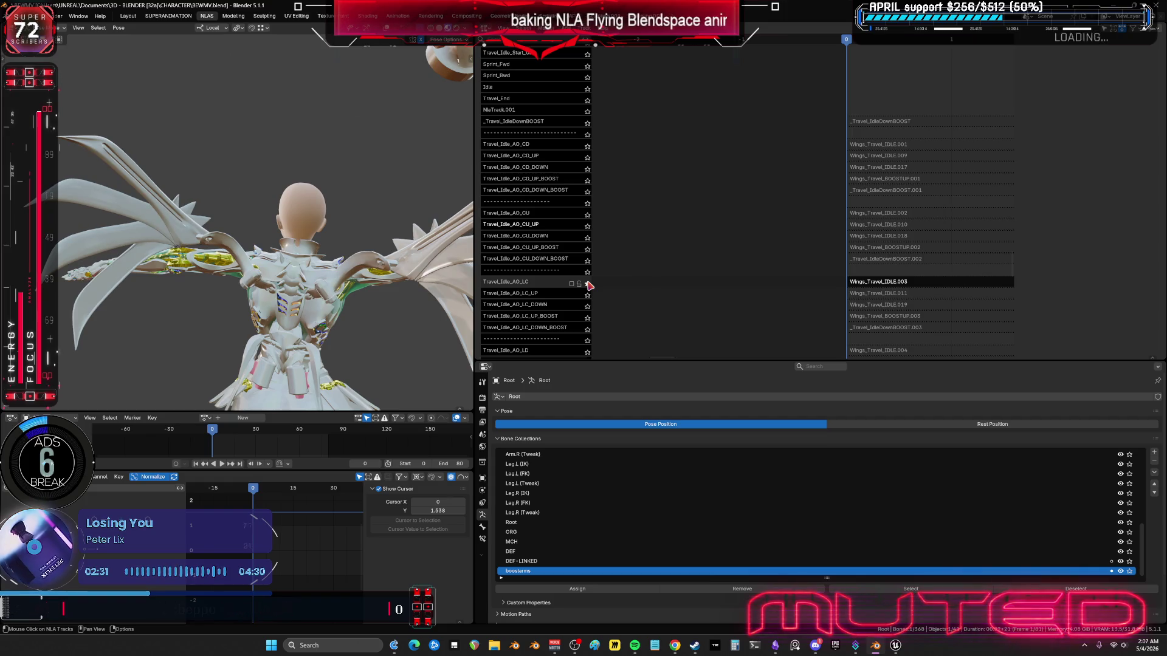
left_click(587, 295)
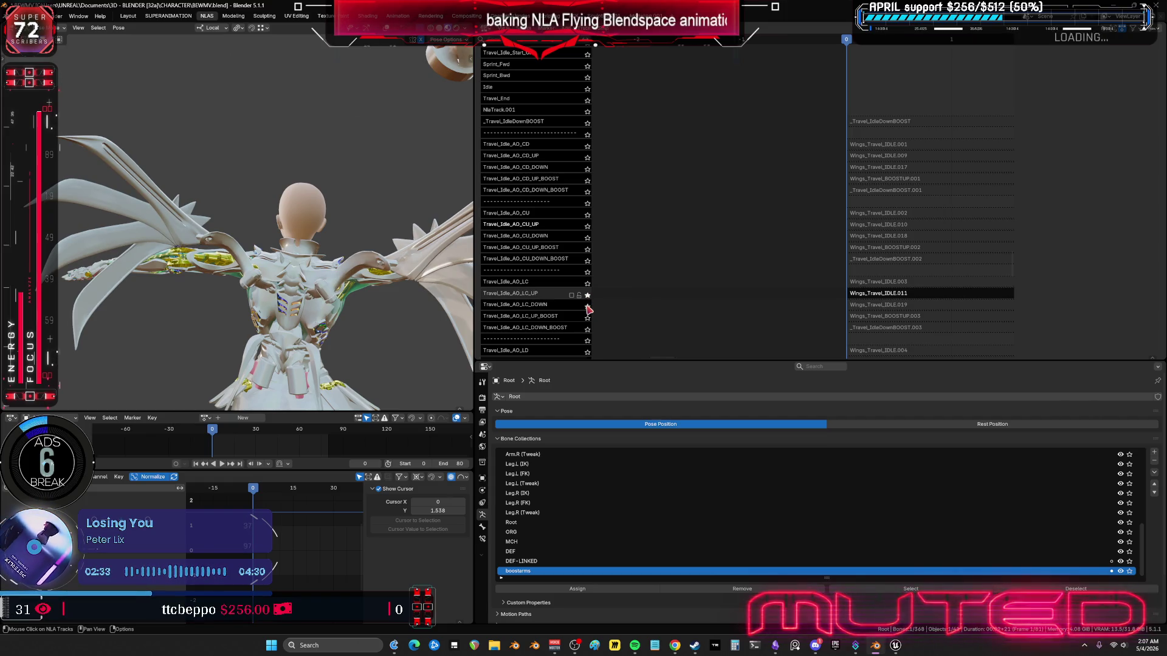
left_click(587, 307)
middle_click_drag(680, 292, 685, 120)
left_click(587, 164)
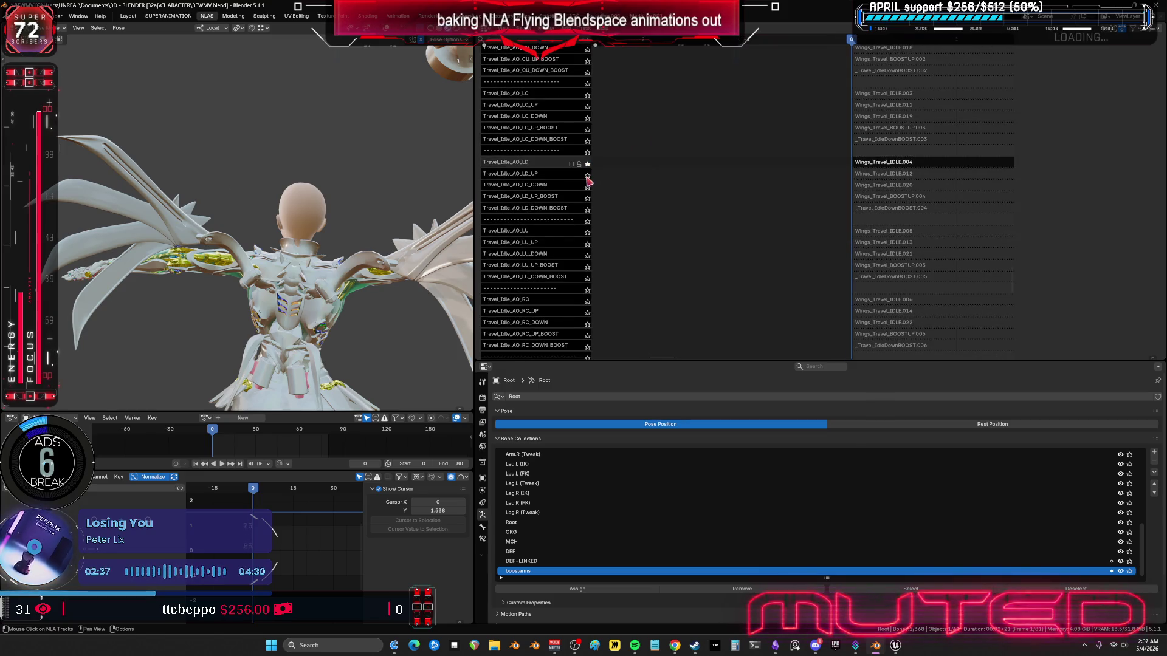
left_click(587, 176)
left_click(586, 186)
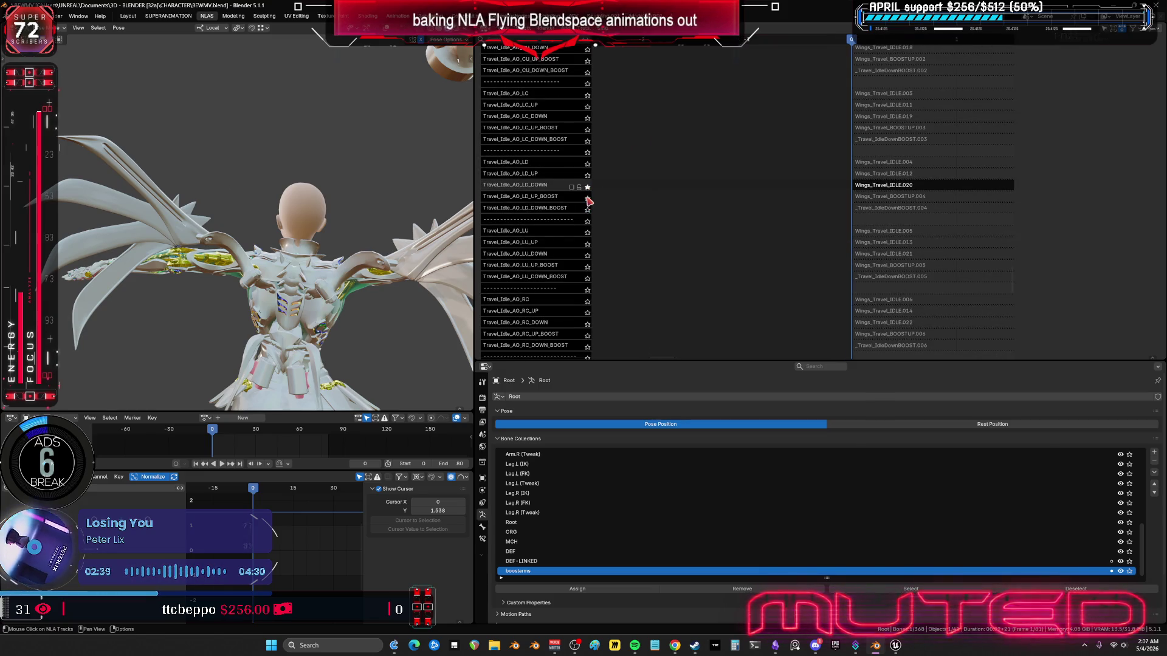
Step: Solo LU_UP, LU_DOWN, RC, RC_UP and finally RC_DOWN
middle_click_drag(621, 260, 621, 178)
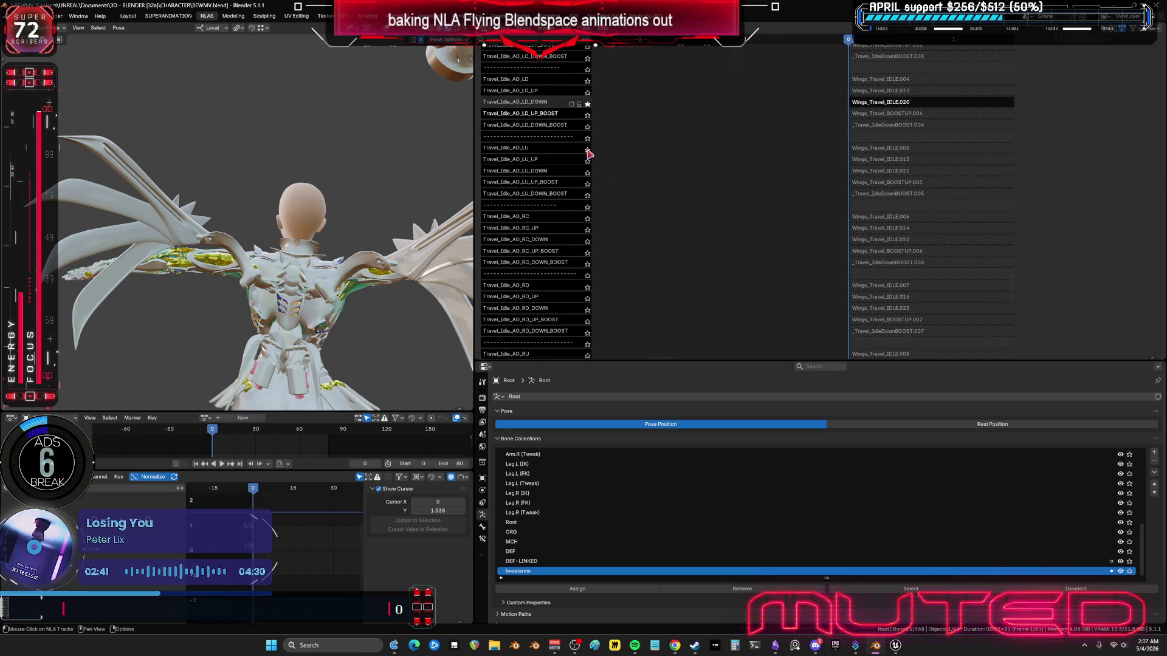
left_click(587, 162)
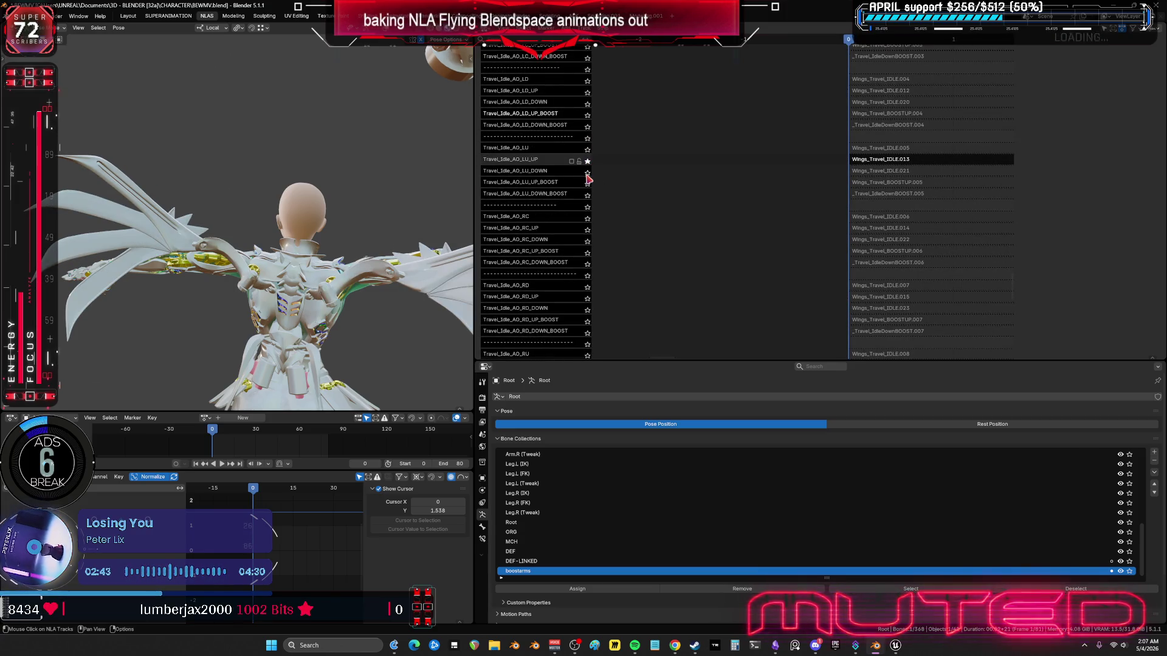
left_click(587, 173)
middle_click_drag(614, 218, 607, 158)
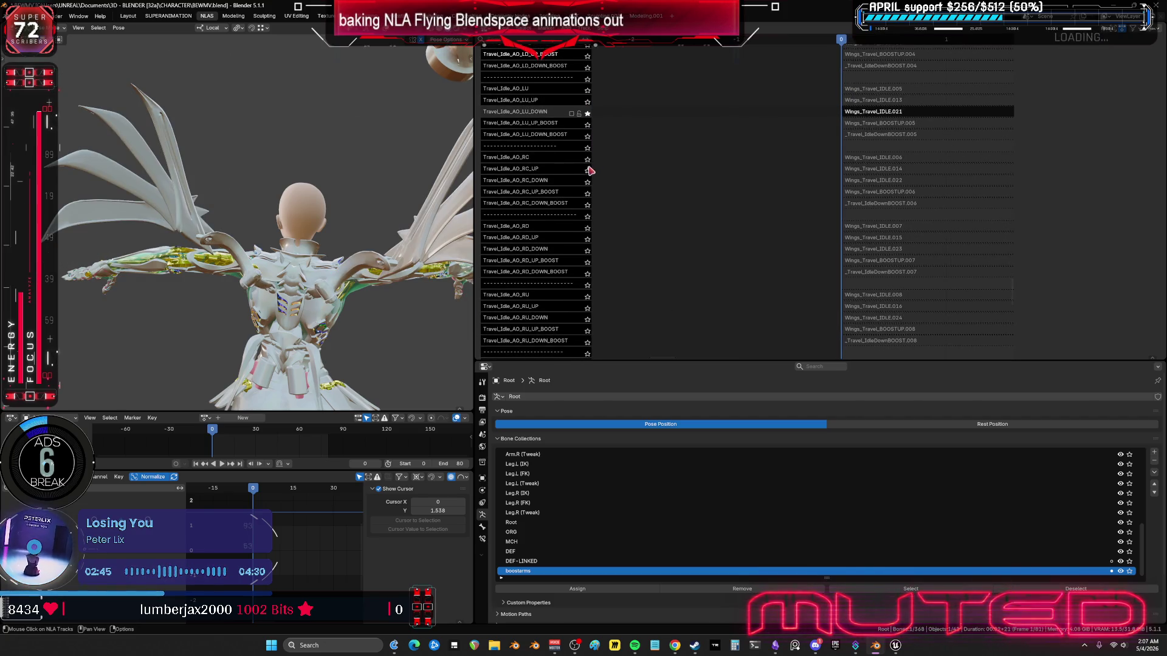
left_click(587, 159)
left_click(587, 170)
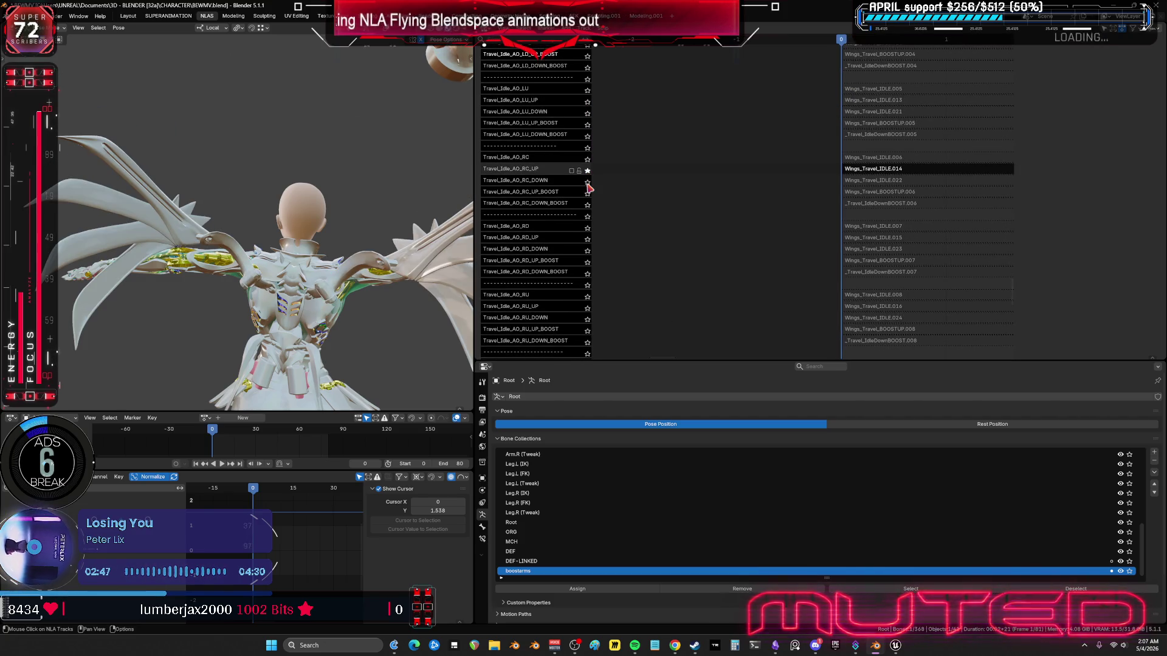
left_click(587, 183)
Step: Solo the RD_UP, RD_DOWN, RU, RU_UP and RU_DOWN tracks in turn
mouse_move(618, 225)
middle_mouse_down()
mouse_move(607, 170)
mouse_move(589, 151)
middle_mouse_up()
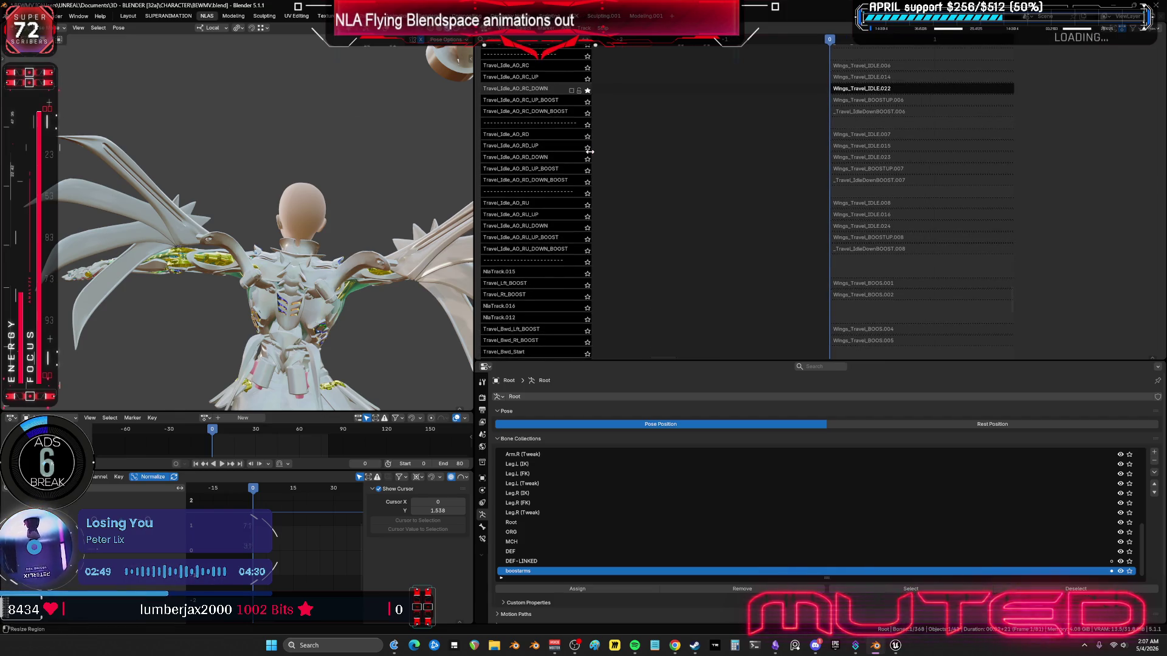
left_click(587, 147)
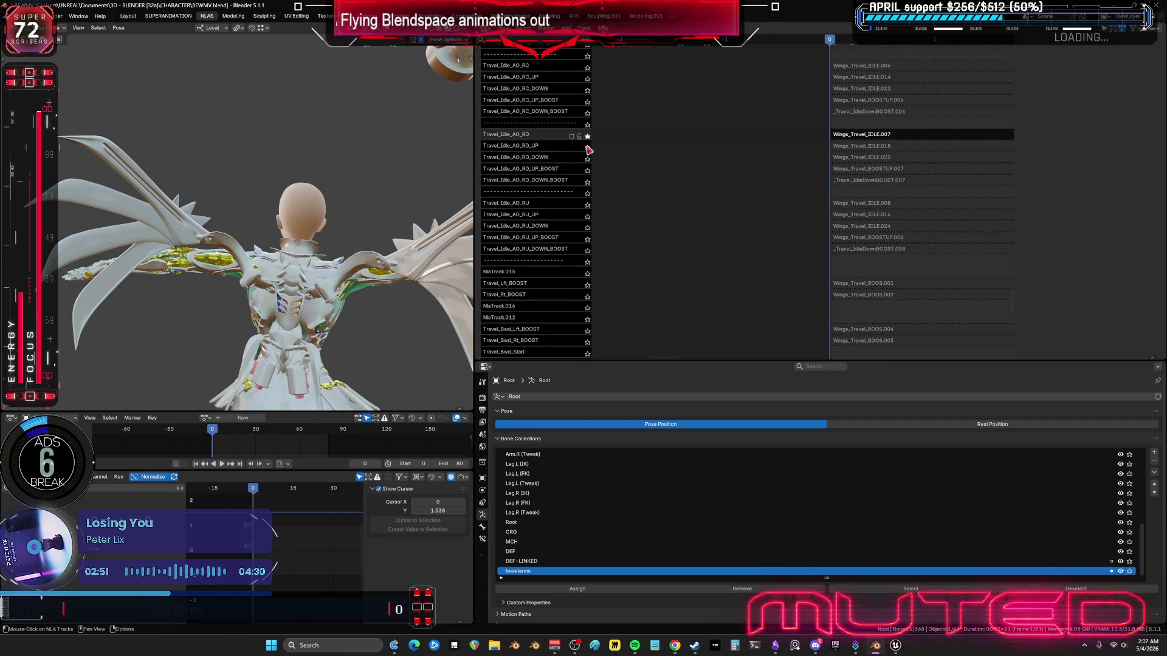
left_click(587, 159)
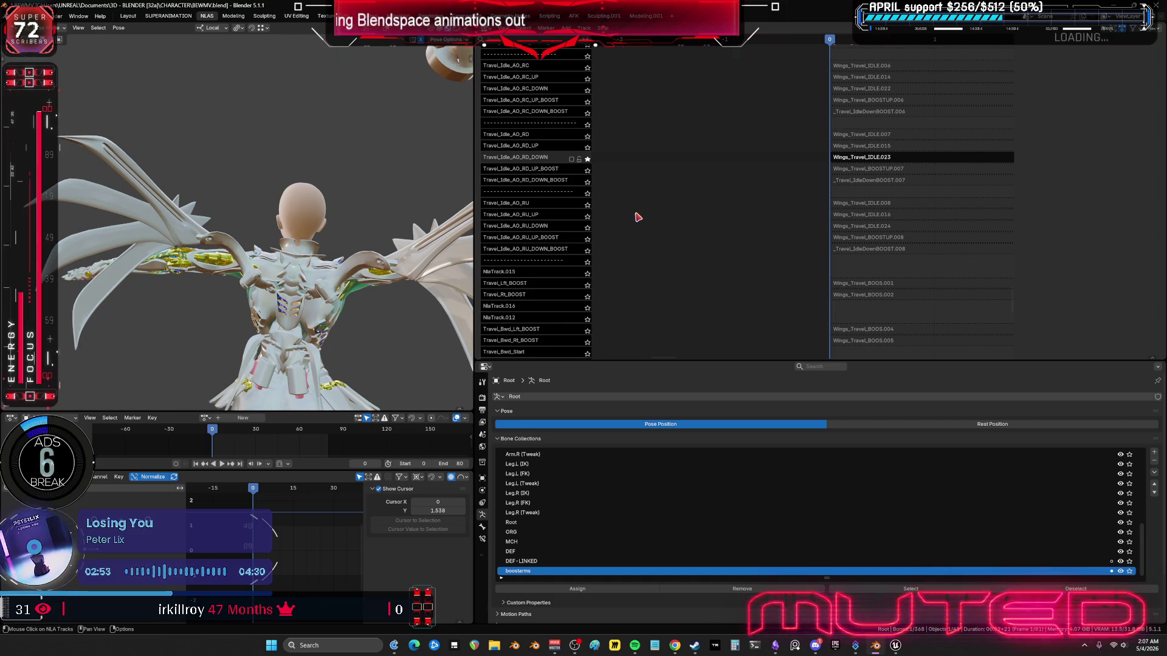
middle_click_drag(637, 217, 629, 140)
left_click(587, 118)
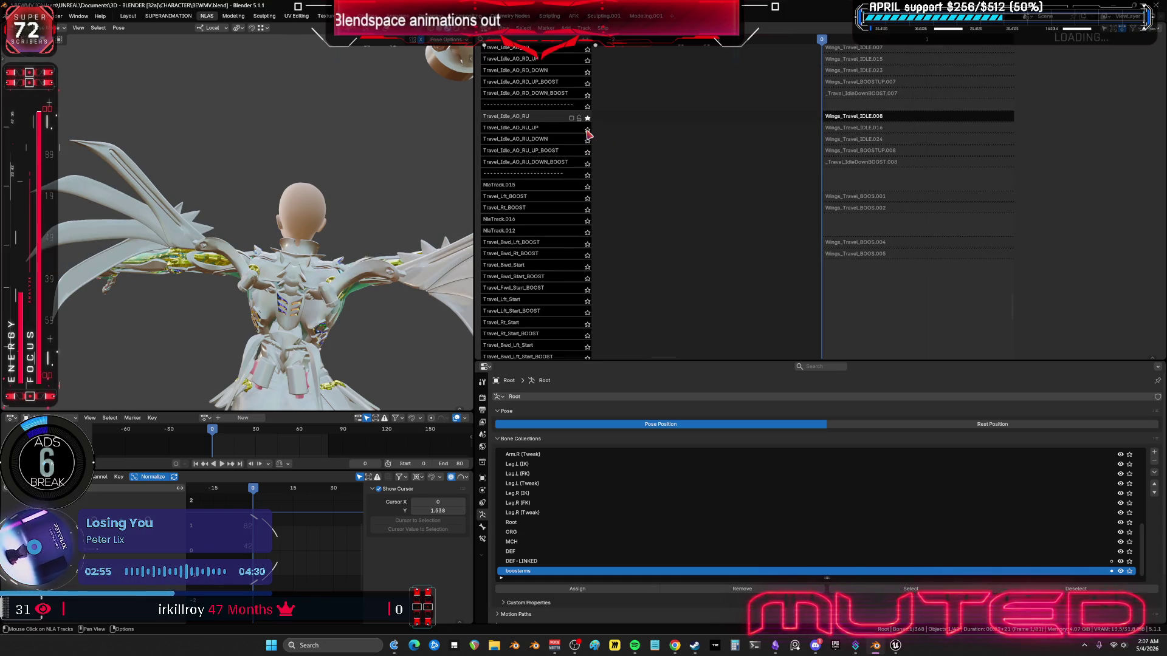
left_click(587, 129)
left_click(587, 140)
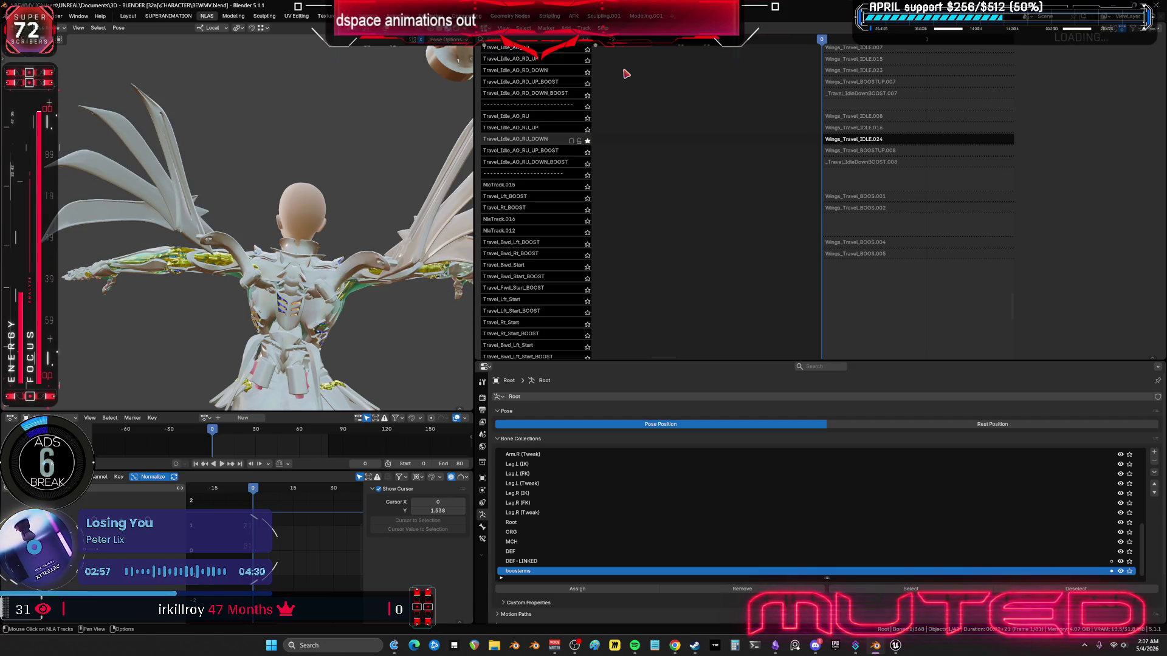
Step: Recheck the RD_DOWN, RC_DOWN, LU_DOWN and CU_DOWN wing poses, moving back up the track list
mouse_move(626, 74)
middle_mouse_down()
mouse_move(607, 138)
mouse_move(625, 198)
middle_mouse_up()
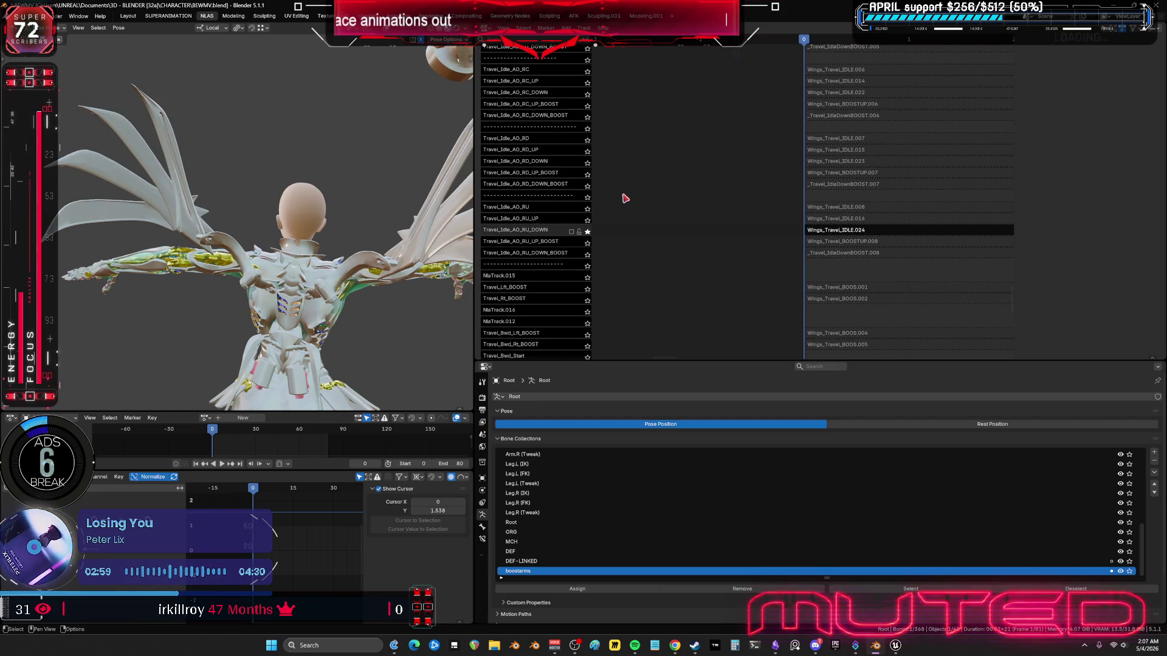
left_click(587, 163)
left_click(588, 95)
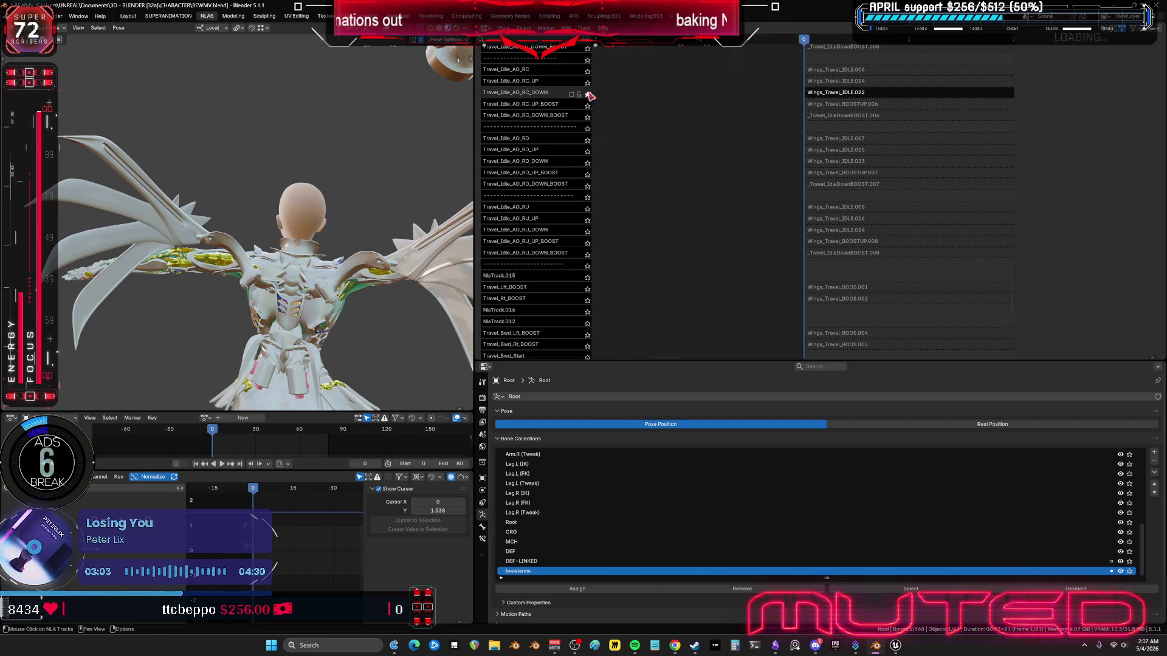
scroll(619, 195, "up", 5)
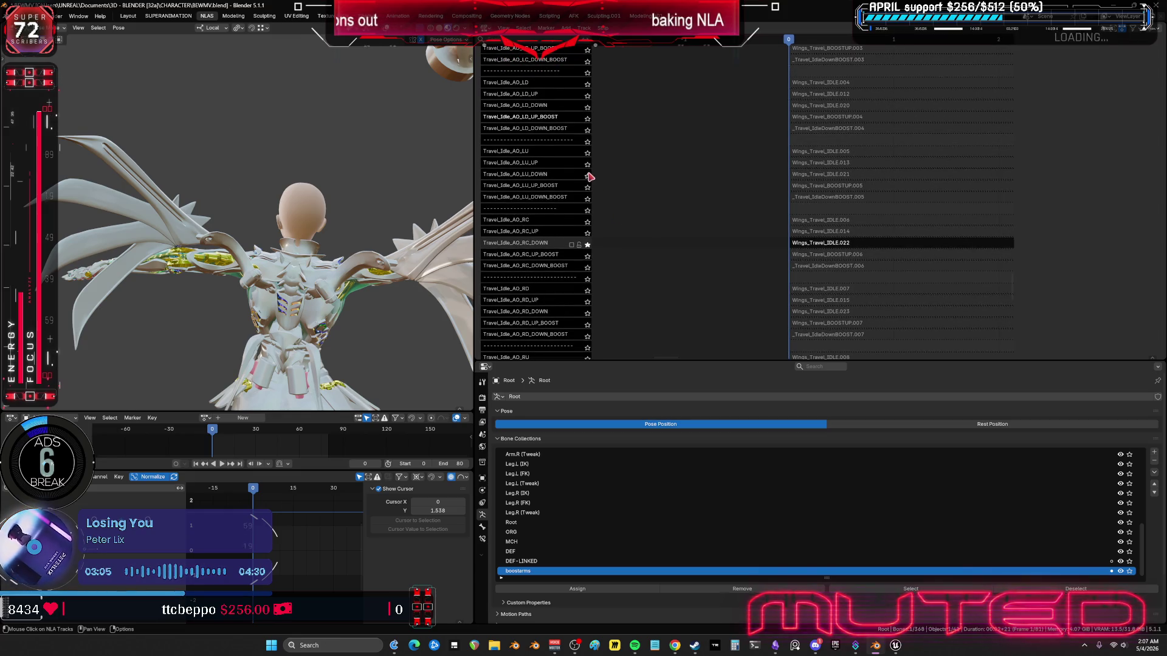
left_click(587, 176)
scroll(604, 255, "up", 6)
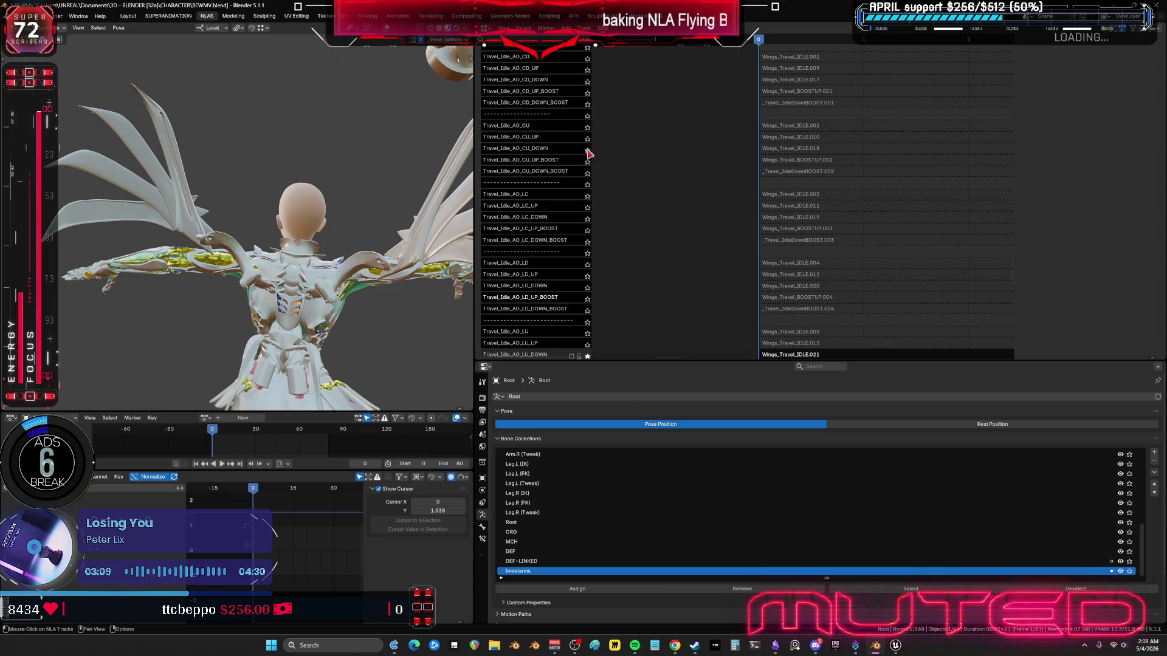
left_click(790, 148)
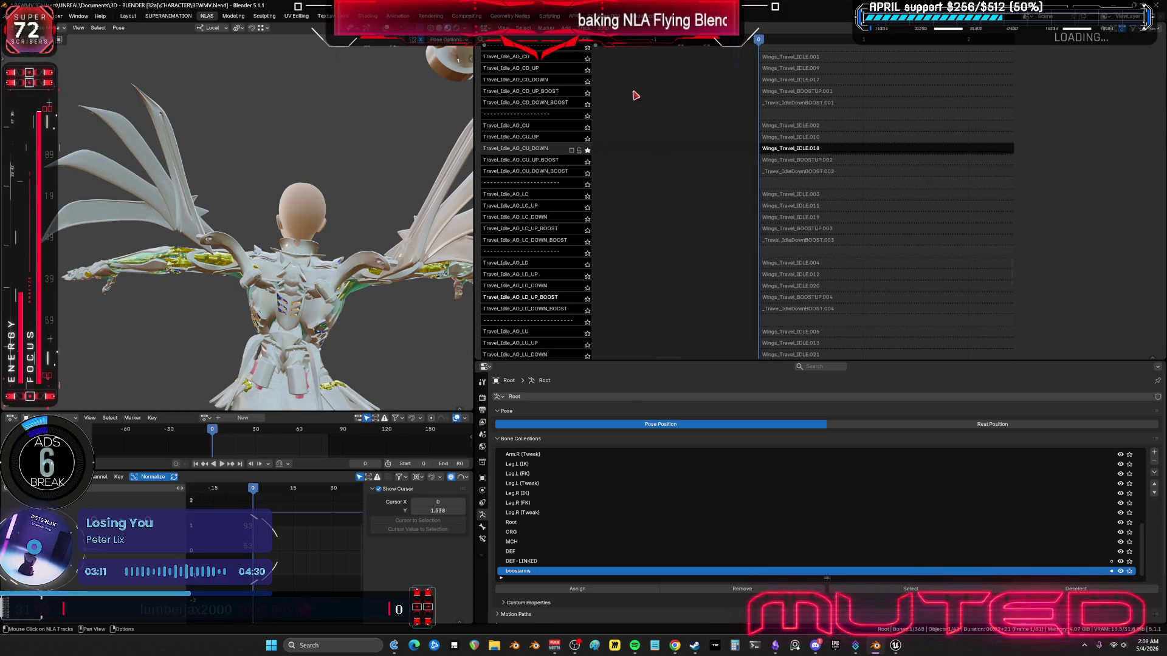
scroll(588, 275, "up", 6)
Step: Solo the CD_DOWN, CD_UP and CD idle wing tracks in turn to compare poses, ending on Travel_Idle_AO_CD, then frame all strips
left_click(587, 259)
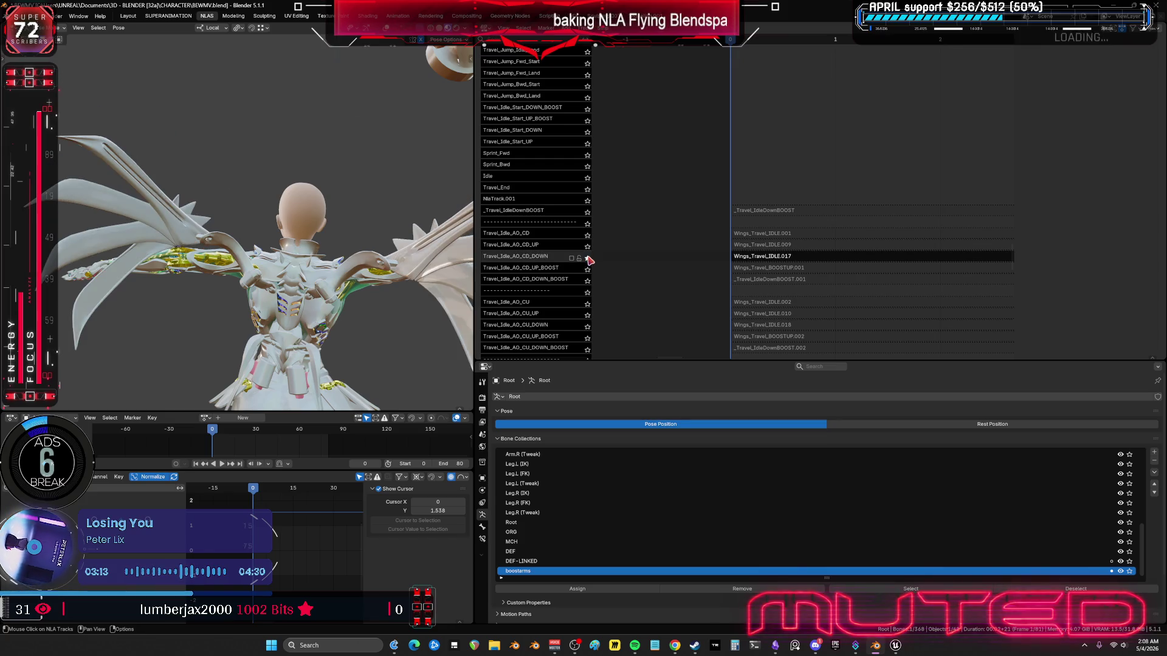
left_click(587, 246)
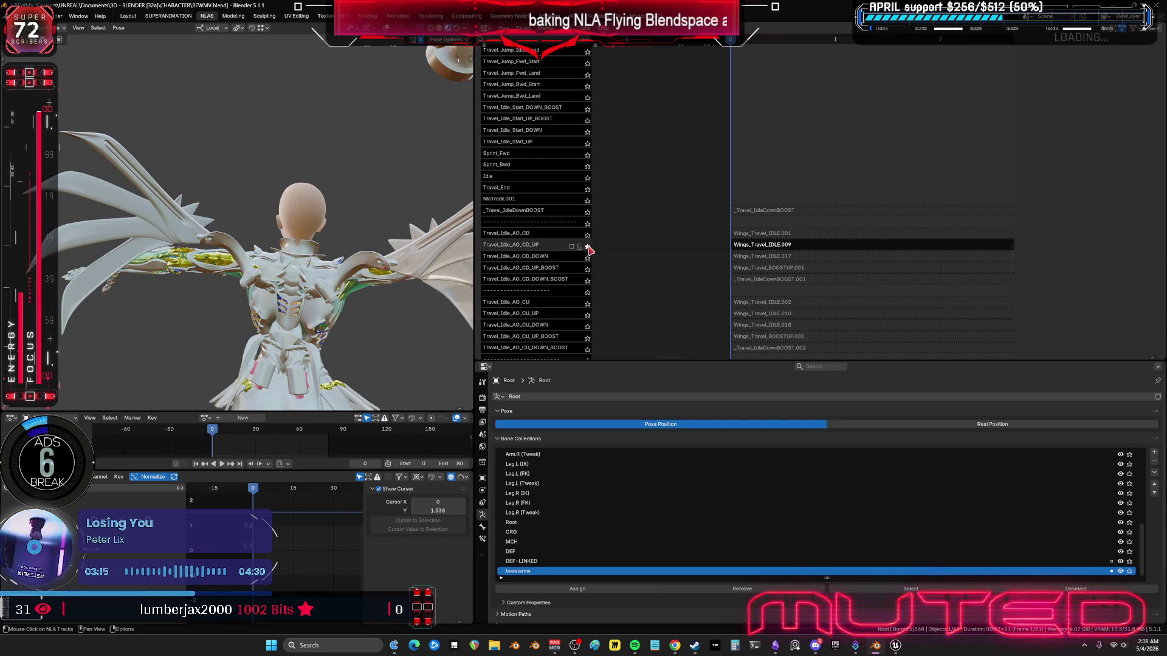
left_click(587, 235)
left_click(587, 246)
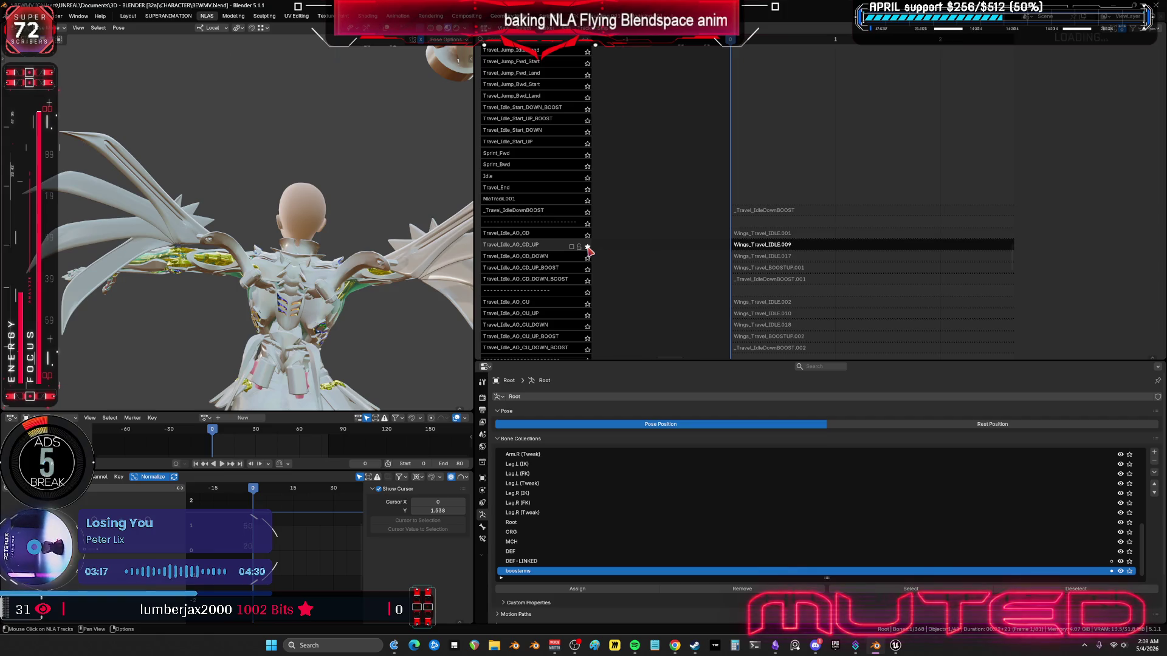
left_click(587, 259)
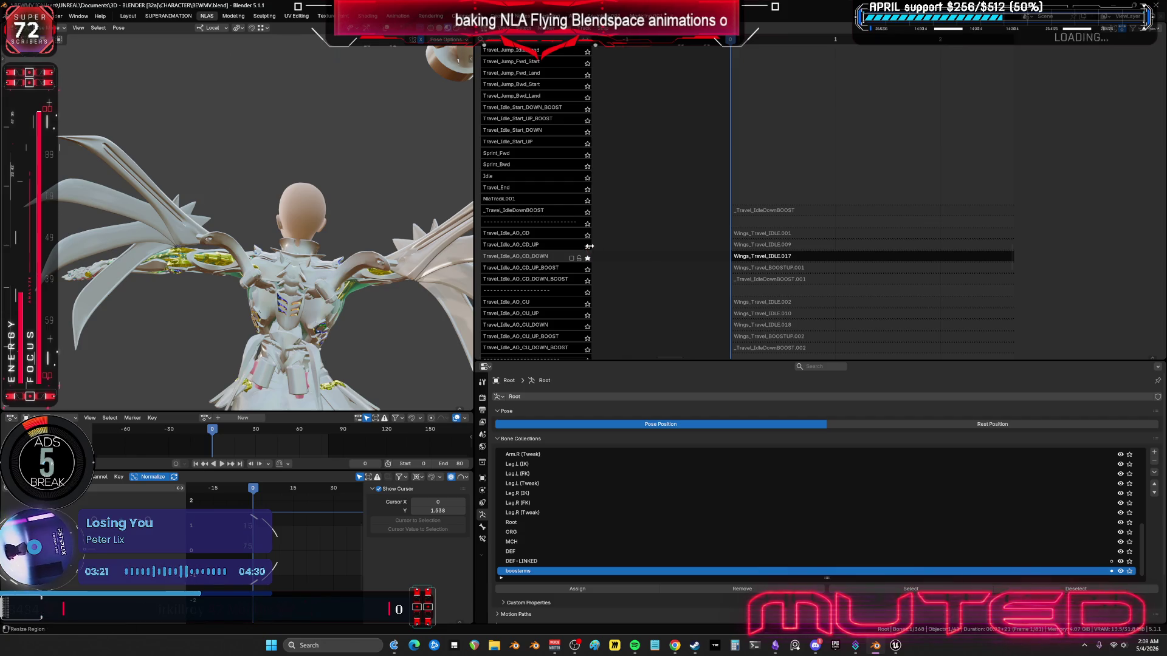
left_click(587, 247)
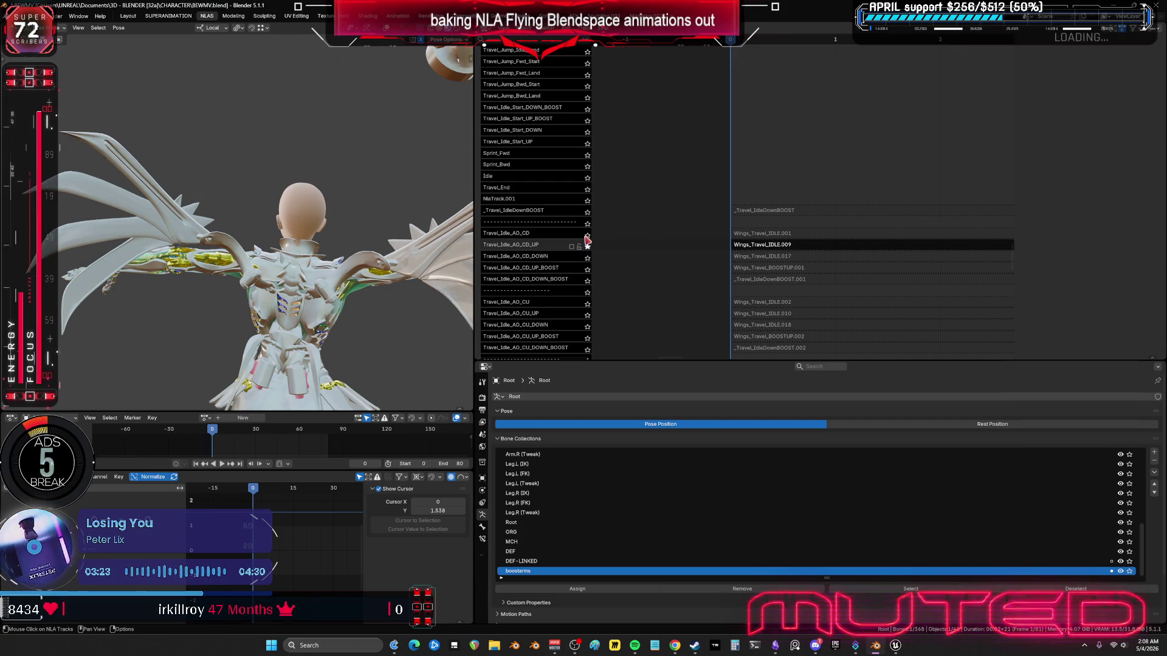
left_click(587, 236)
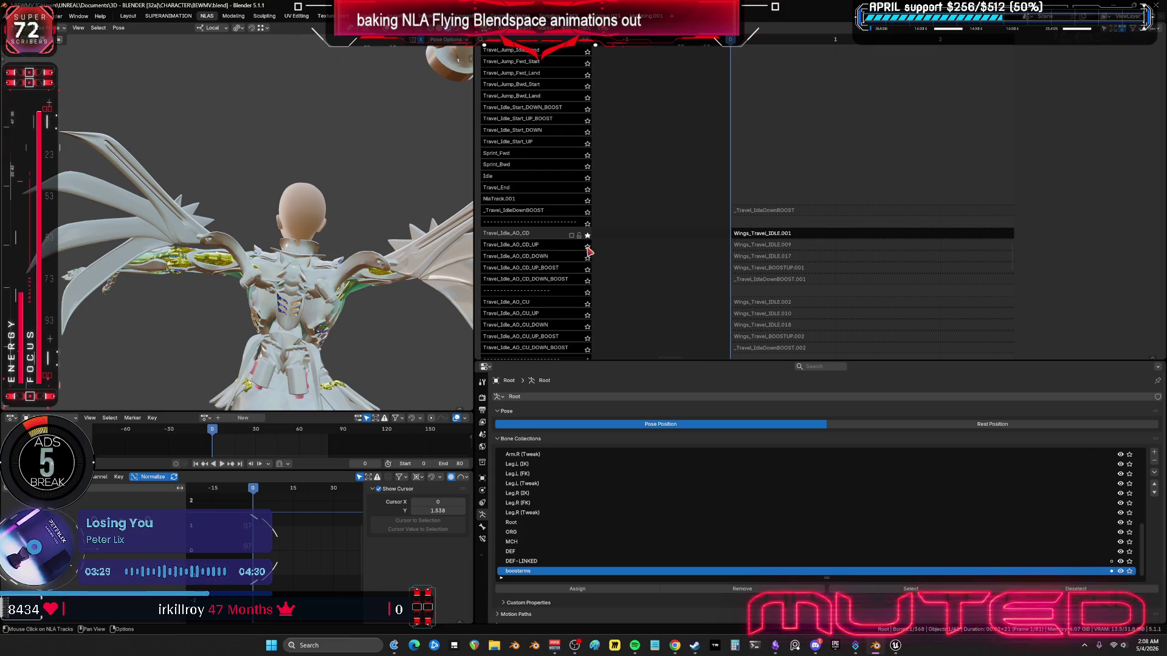
key("Home")
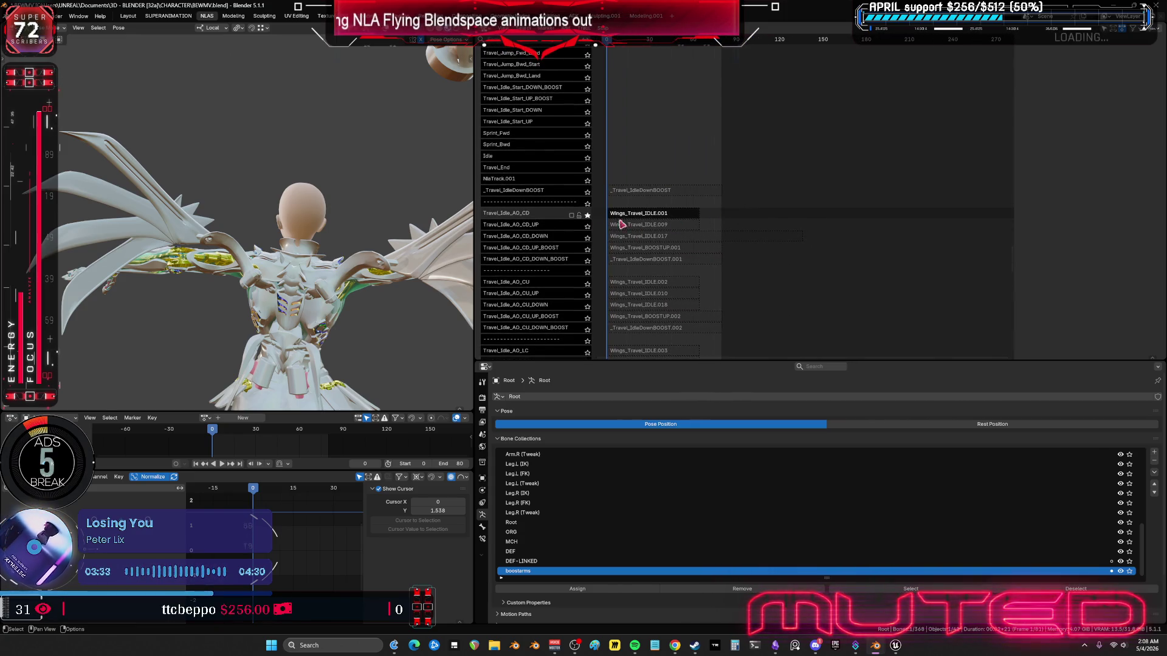
Step: Tweak the Wings_Travel_IDLE.001 strip's action with the WingCn wing rig in pose mode
left_click(633, 210)
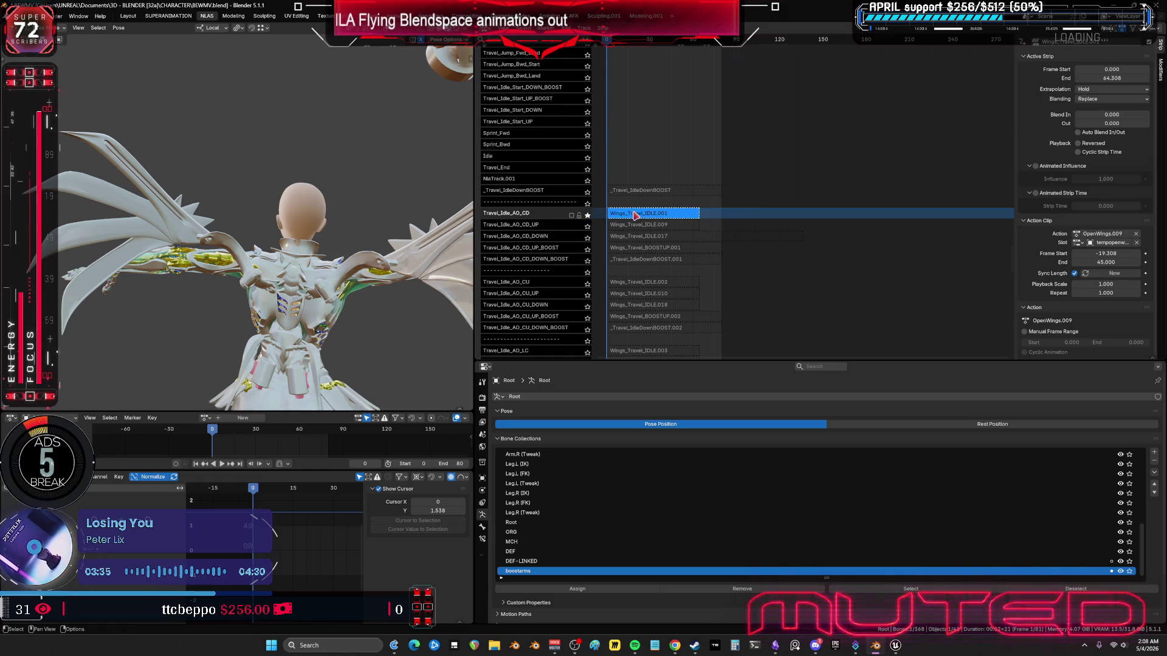
key("Tab")
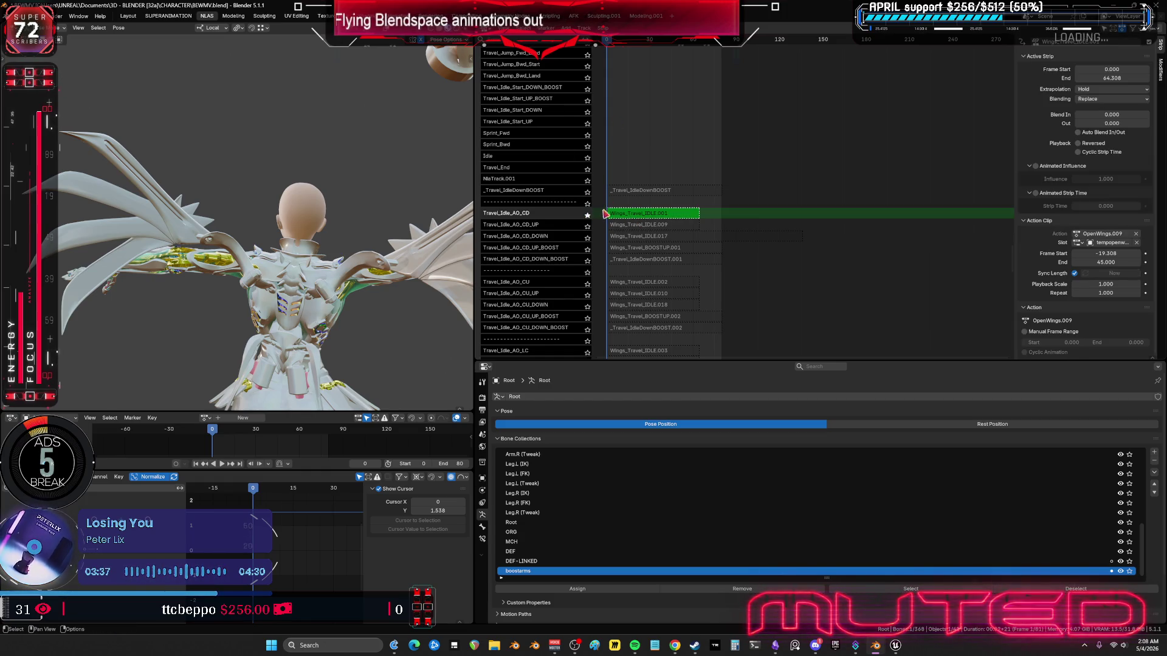
key("shift+alt+z")
mouse_move(303, 279)
middle_mouse_down()
mouse_move(267, 296)
mouse_move(363, 260)
middle_mouse_up()
left_click(363, 260)
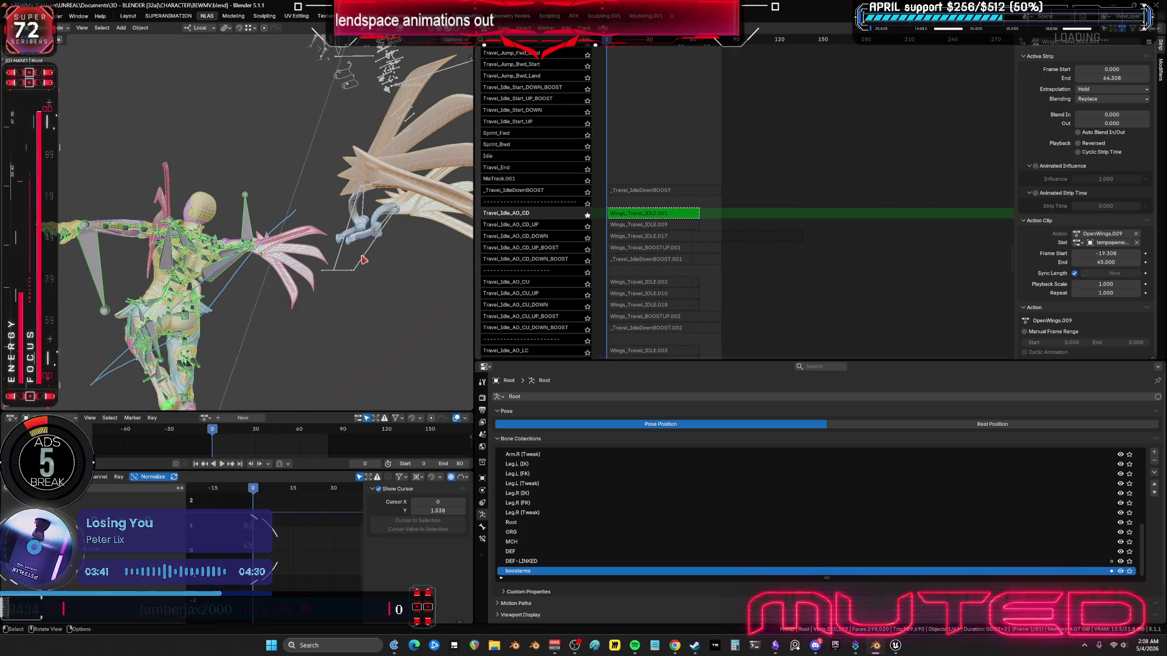
key("ctrl+Tab")
key("ctrl+space")
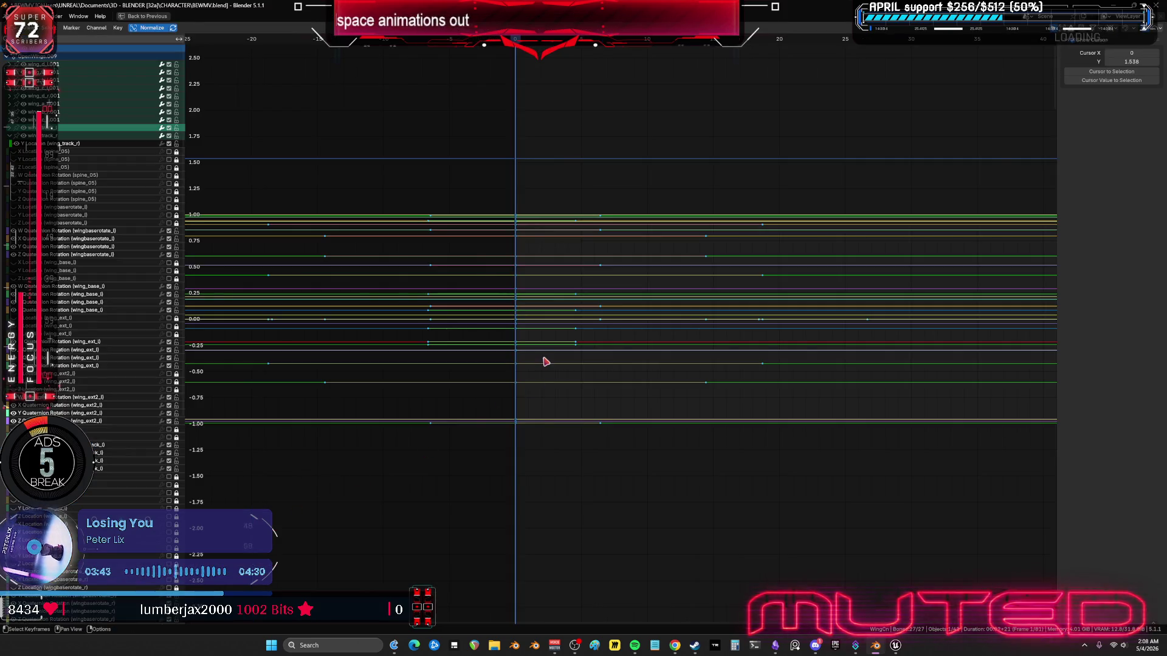
key("ctrl+space")
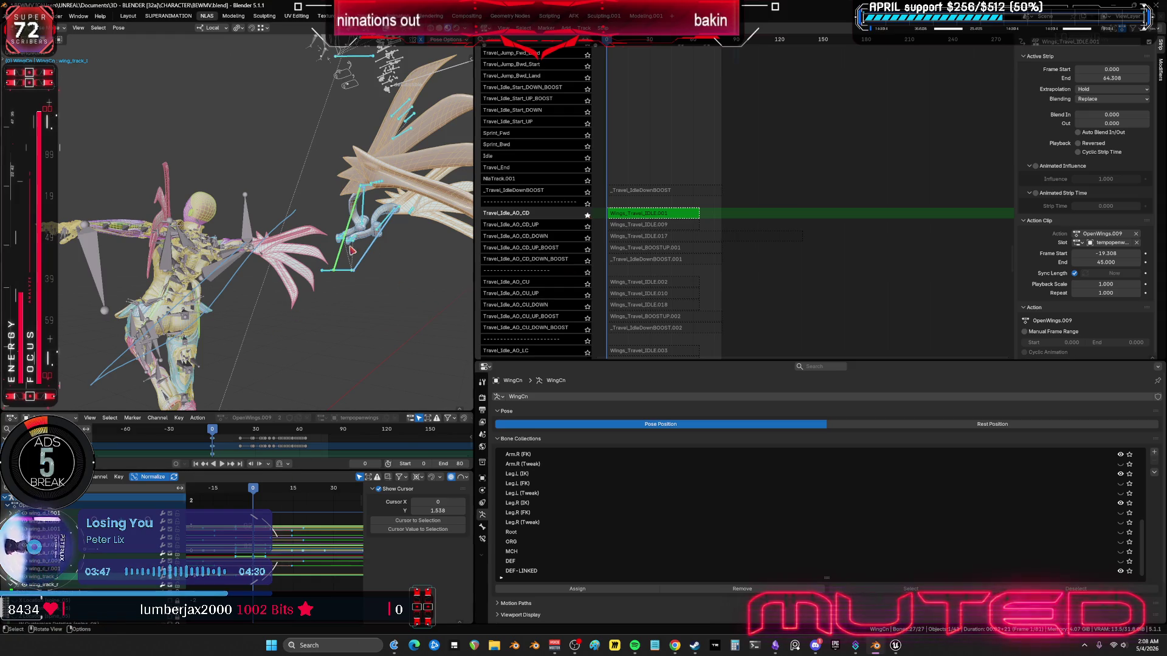
middle_click_drag(351, 250, 387, 274)
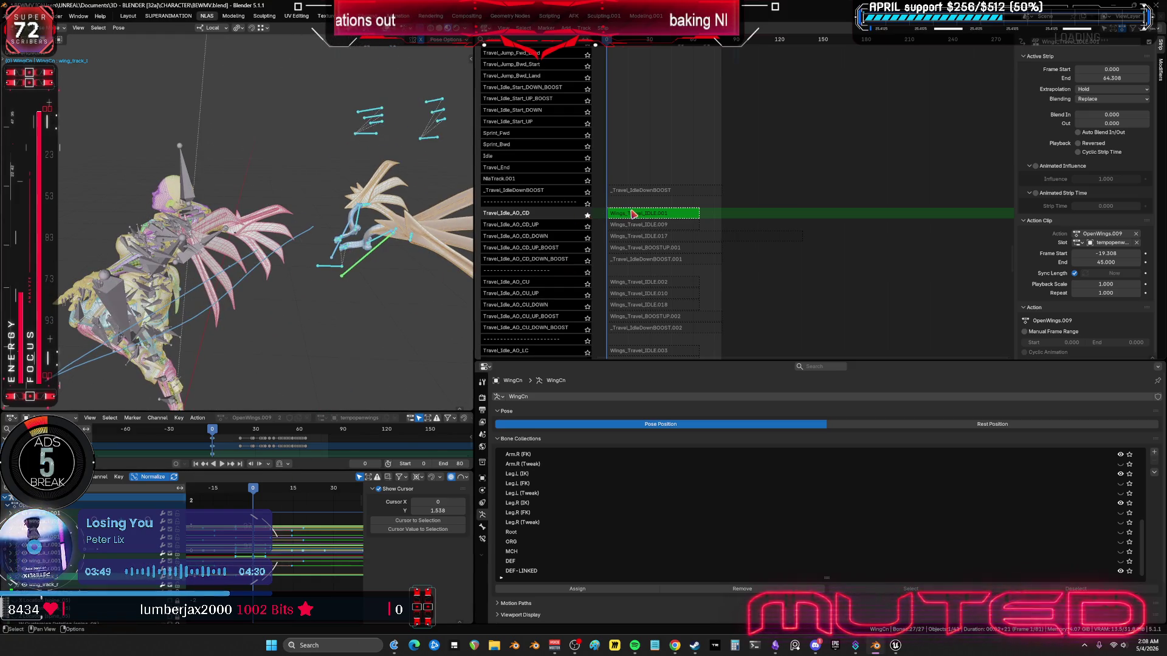
Step: Take Travel_Idle_AO_CD out of solo and exit tweak mode
left_click(586, 216)
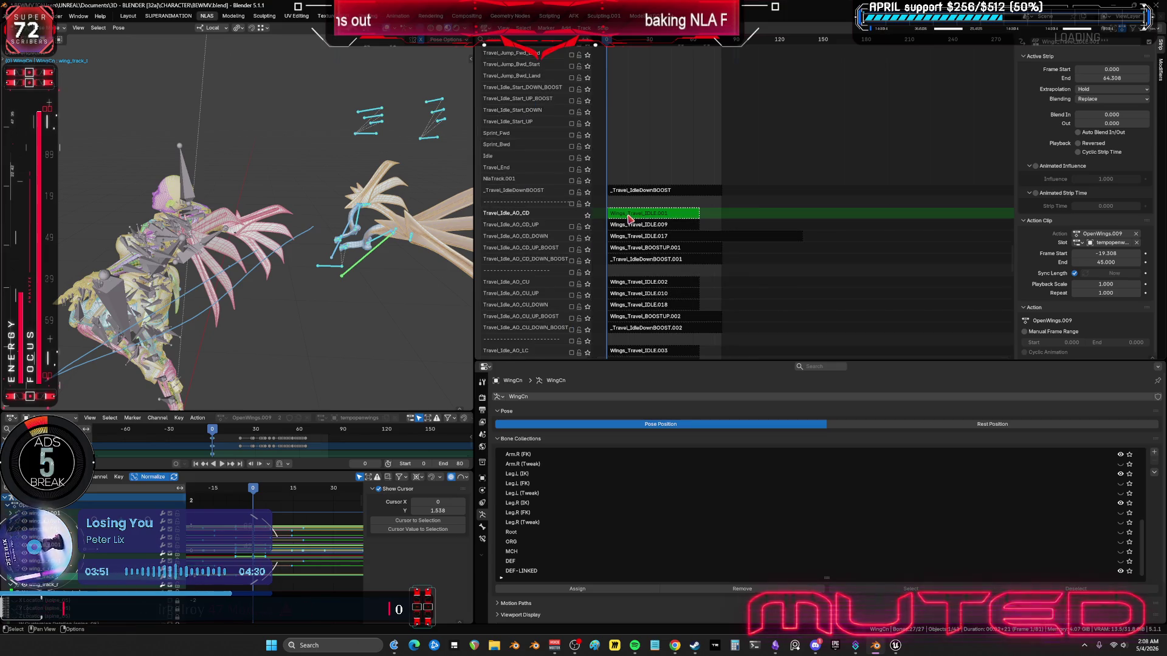
key("Tab")
scroll(757, 237, "down", 5)
scroll(756, 237, "up", 5)
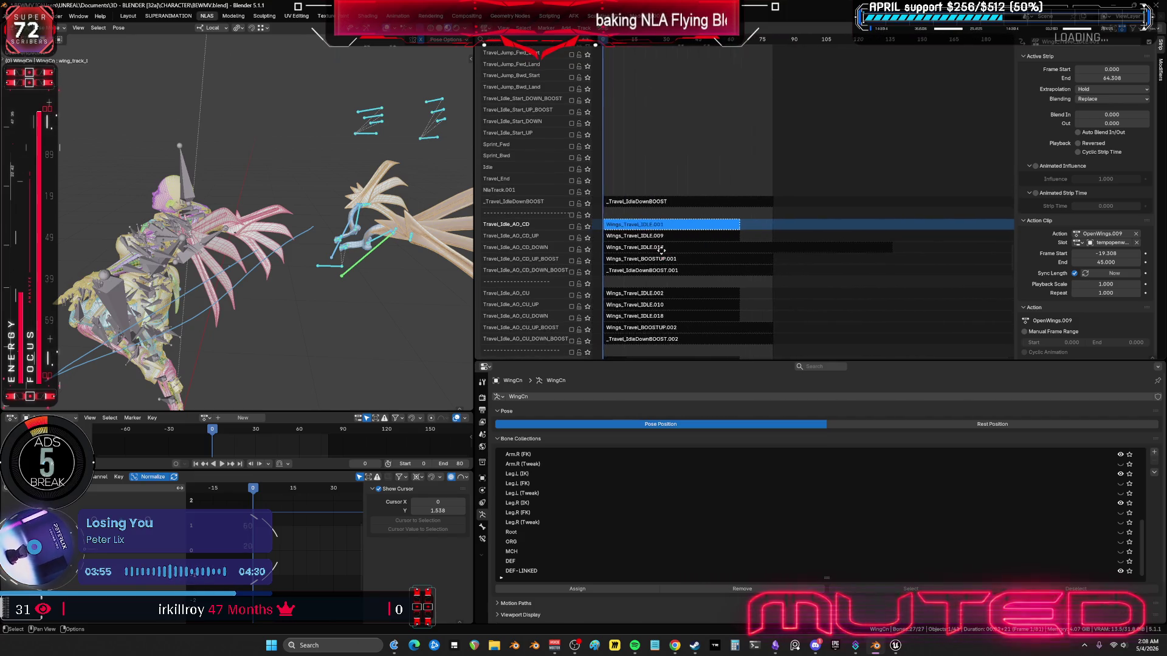
scroll(747, 255, "up", 3)
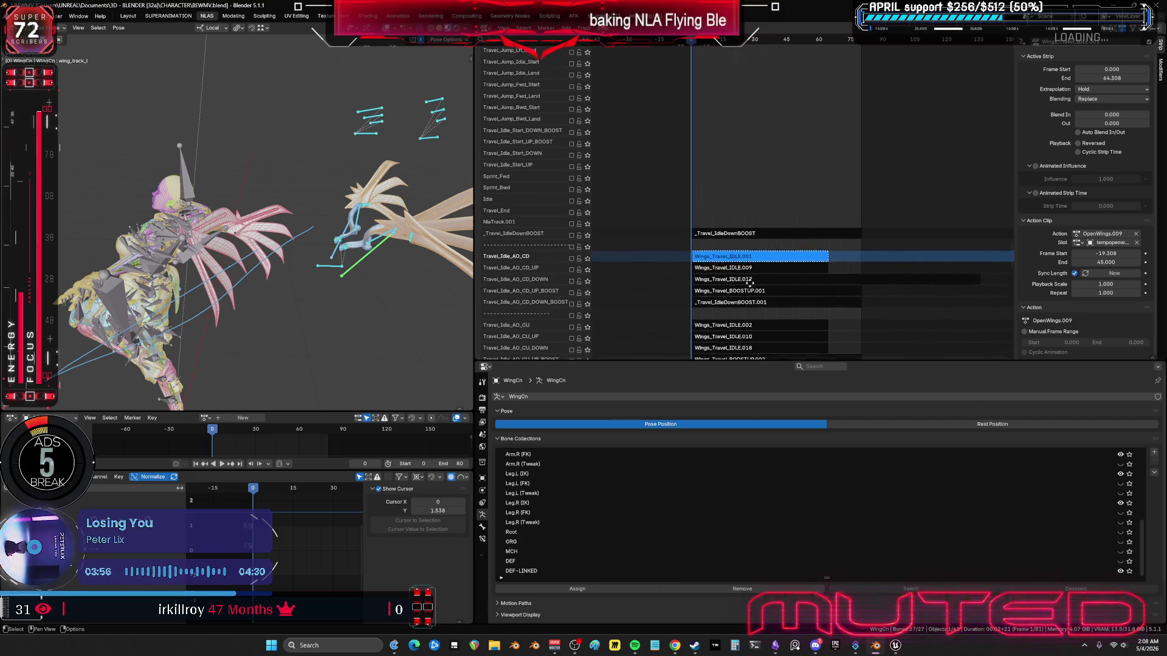
Step: Select and unmute the _Travel_IdleDownBOOST track, entering tweak mode briefly to review its WingCnAction keys
left_click(712, 239)
left_click(571, 241)
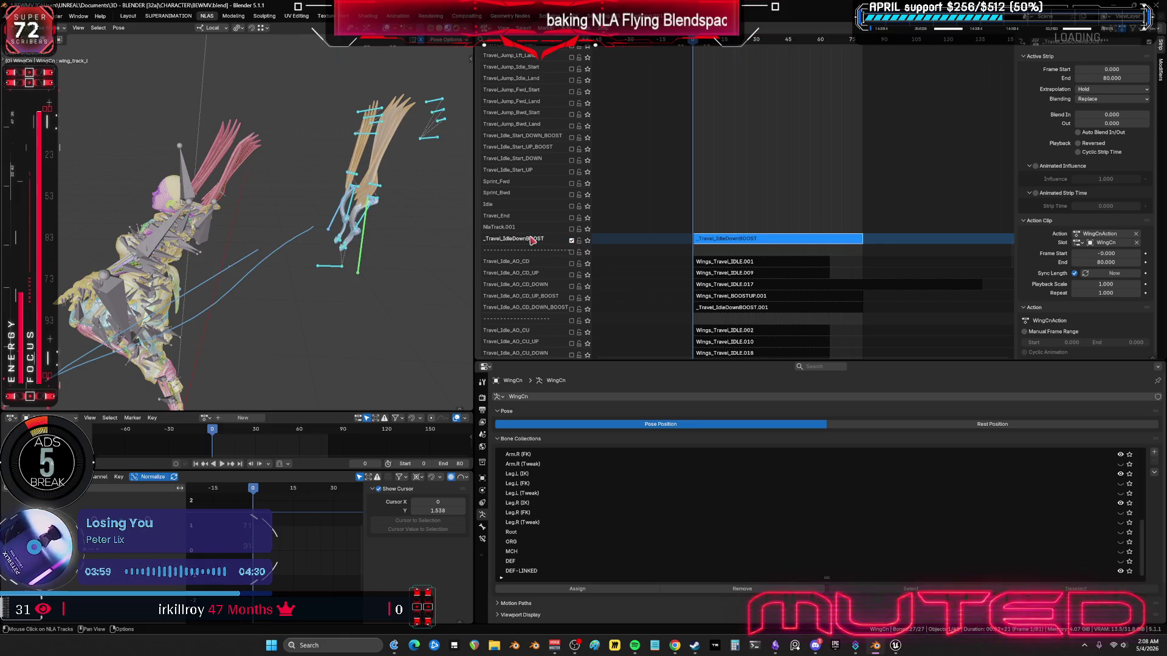
key("Tab")
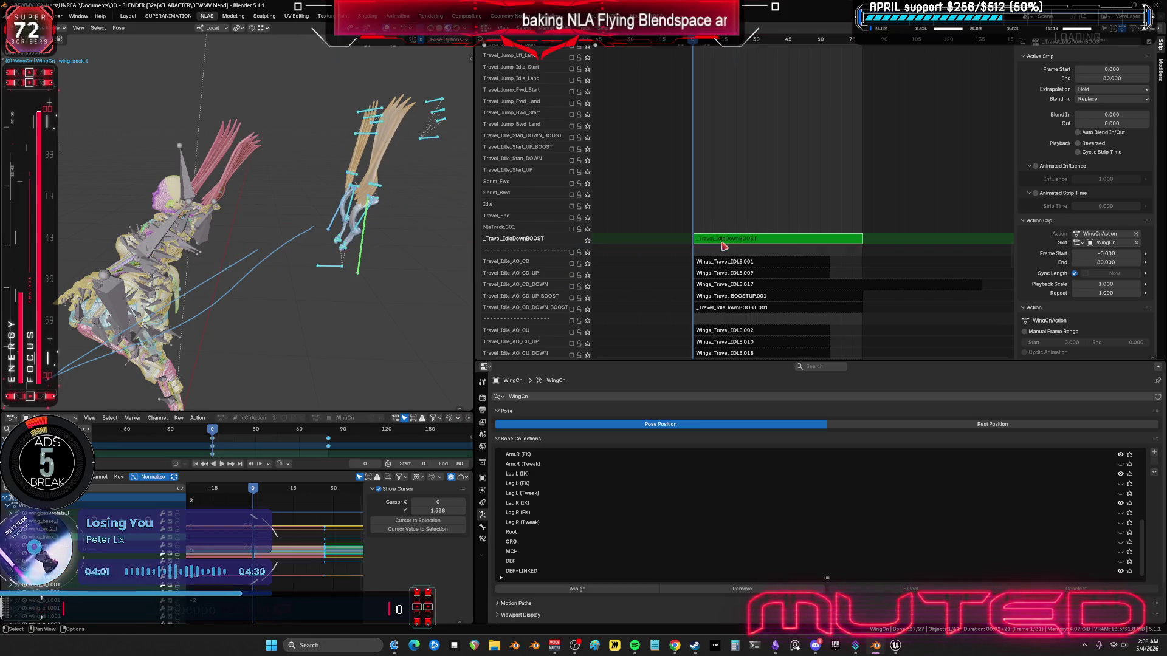
key("Tab")
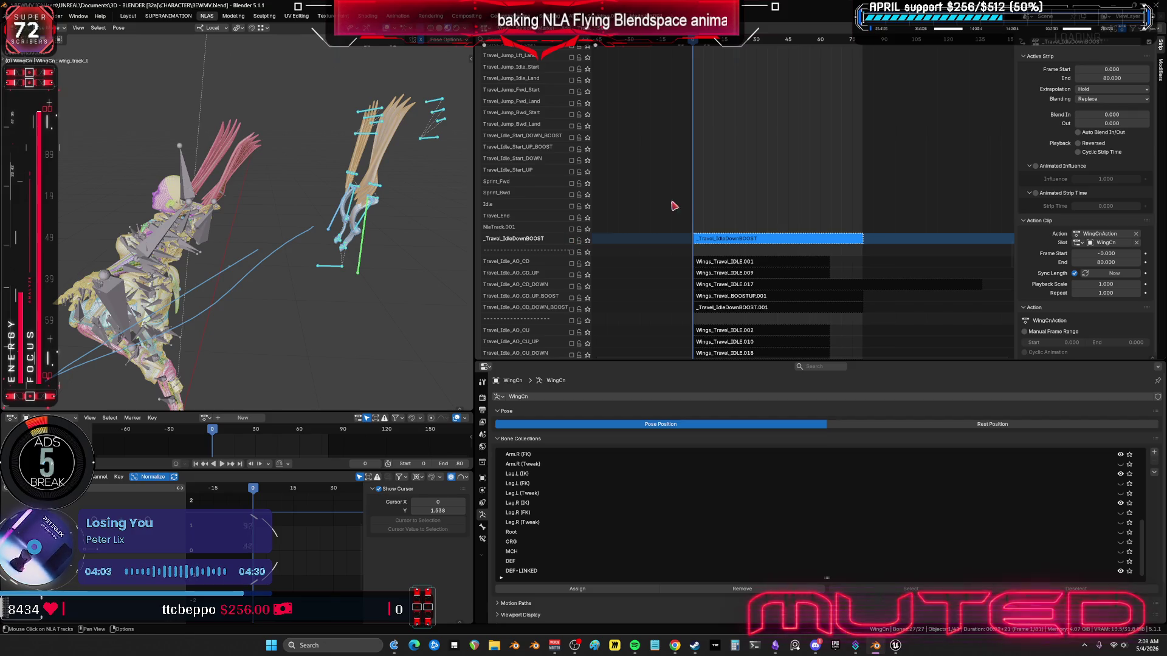
middle_click_drag(733, 101, 727, 158)
mouse_move(690, 219)
middle_mouse_down()
mouse_move(724, 235)
mouse_move(726, 260)
middle_mouse_up()
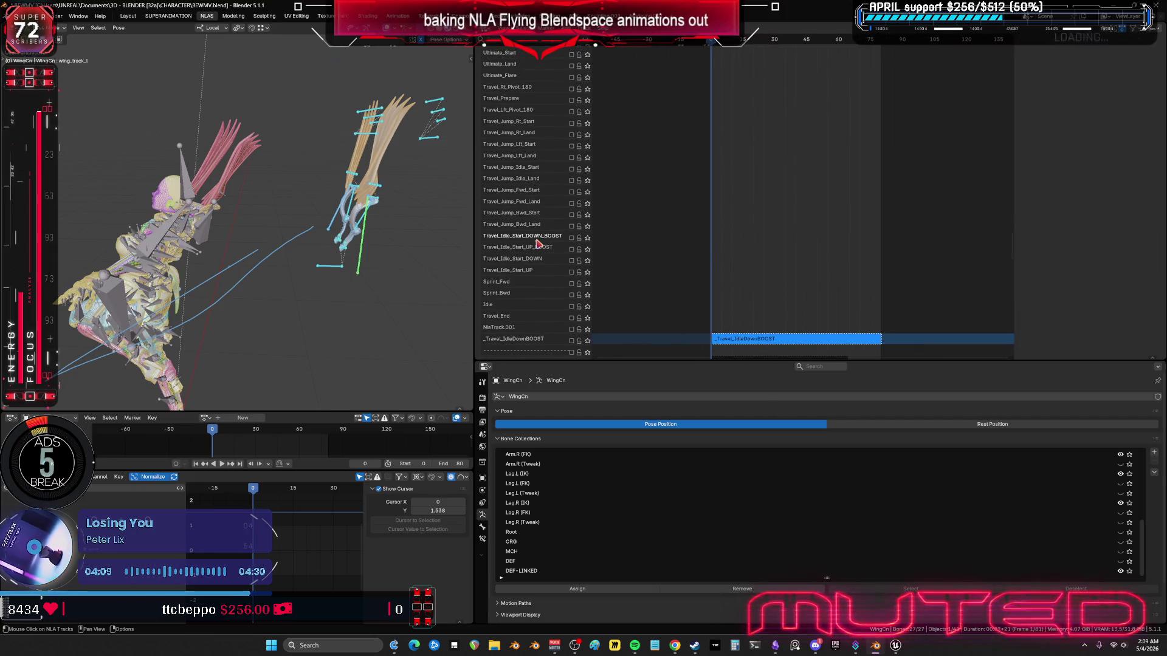
Step: Put the Travel_Bwd strip in tweak mode, solo its track and play its wing animation
middle_click_drag(727, 135, 725, 268)
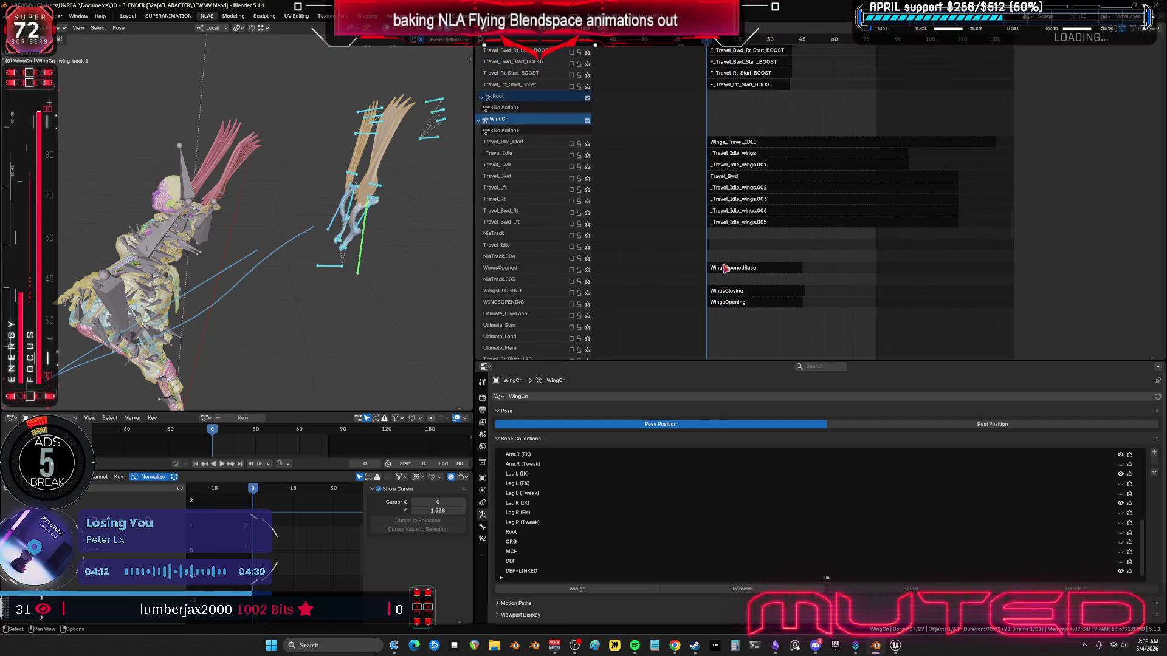
left_click(743, 191)
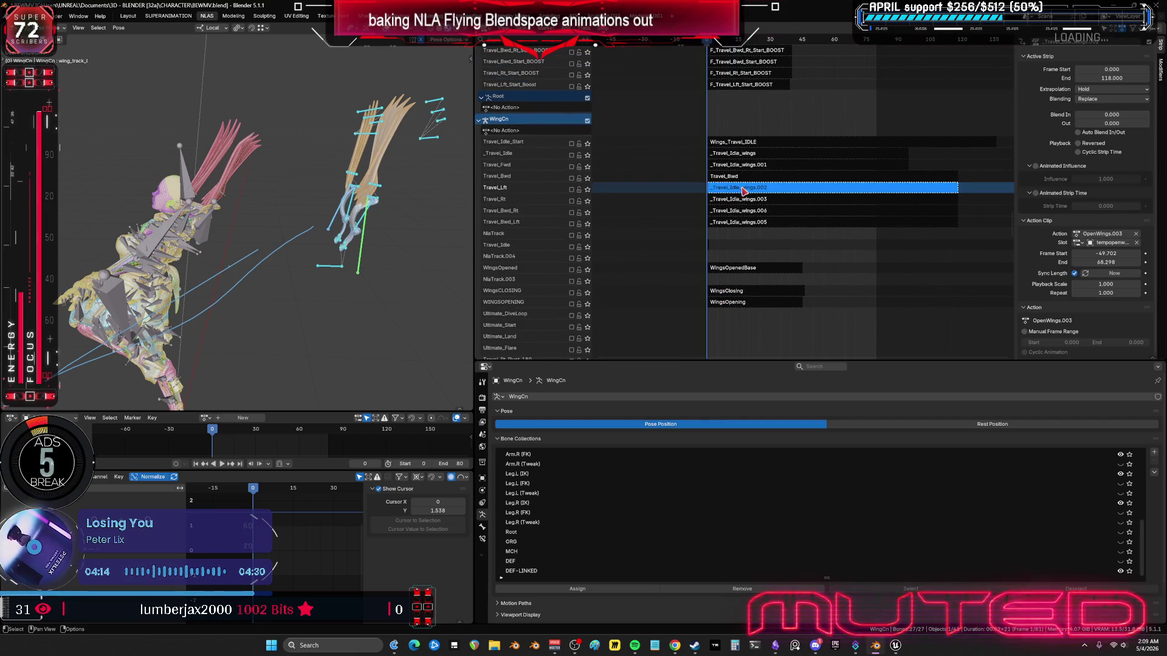
left_click(734, 155)
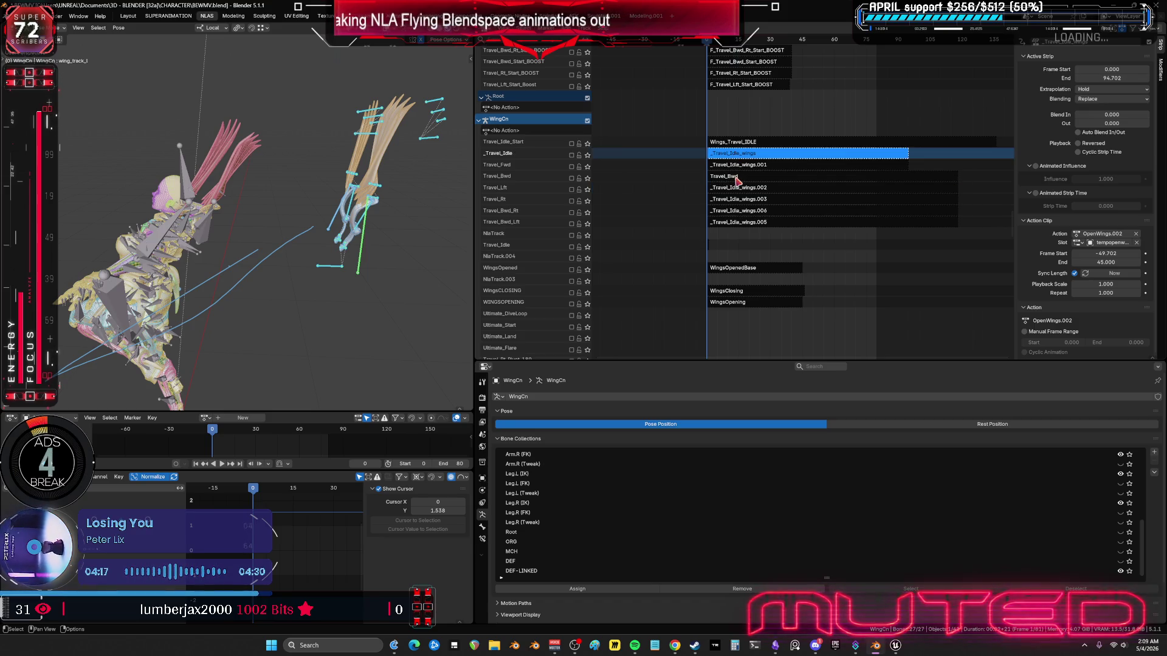
left_click(738, 181)
key("Tab")
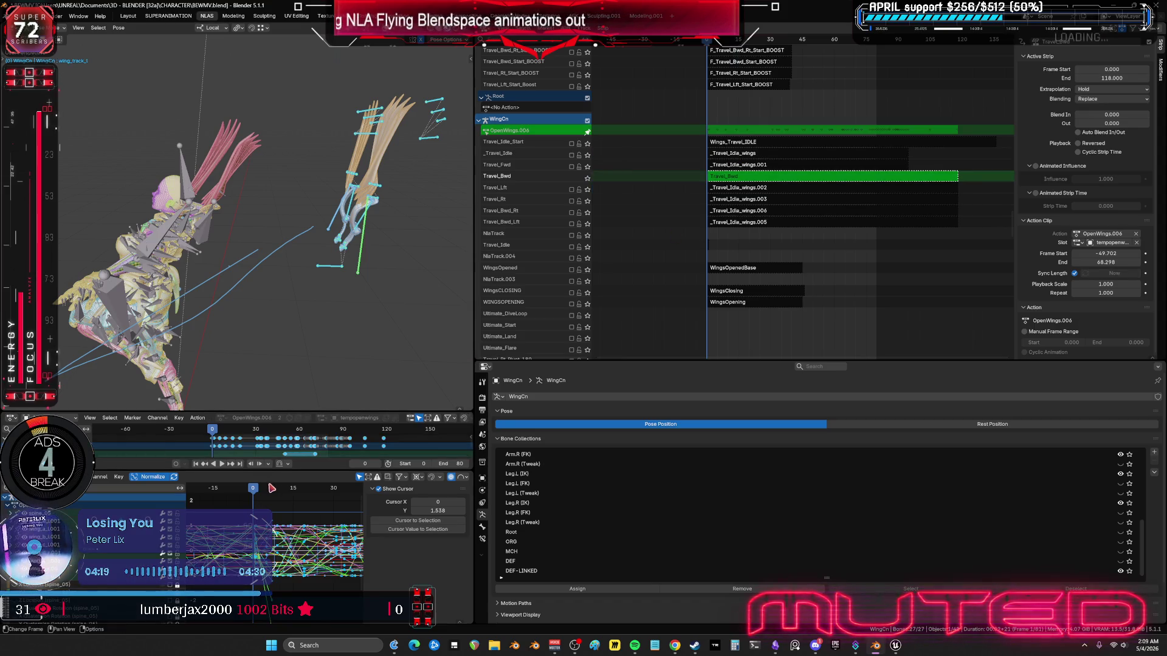
key("space")
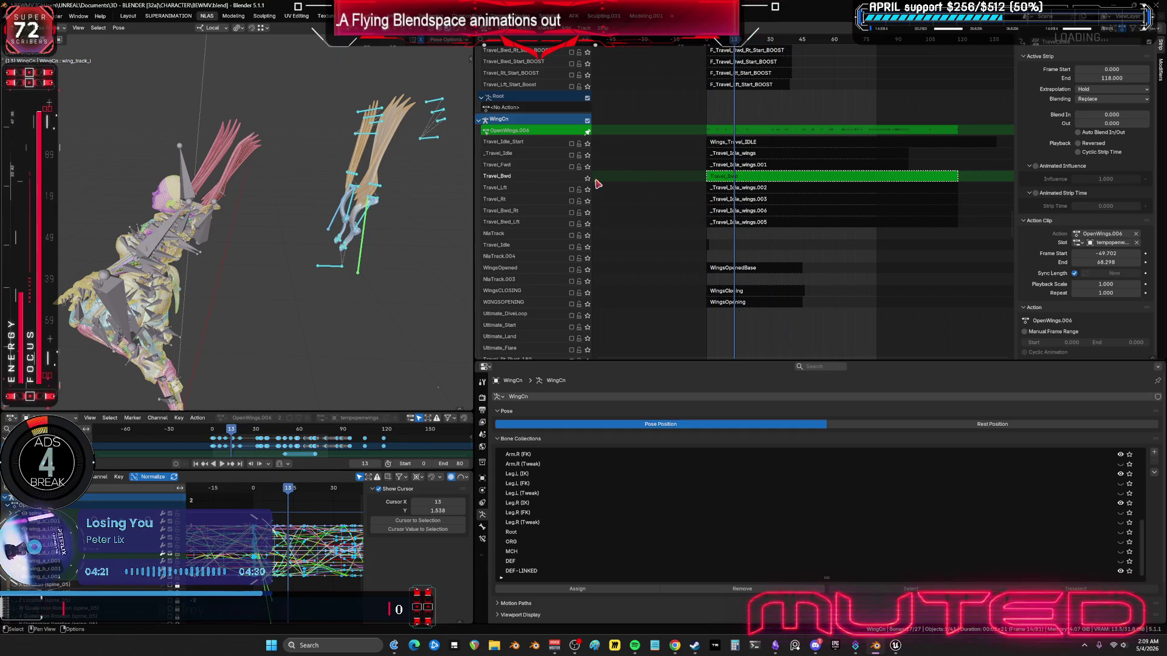
left_click(587, 178)
key("space")
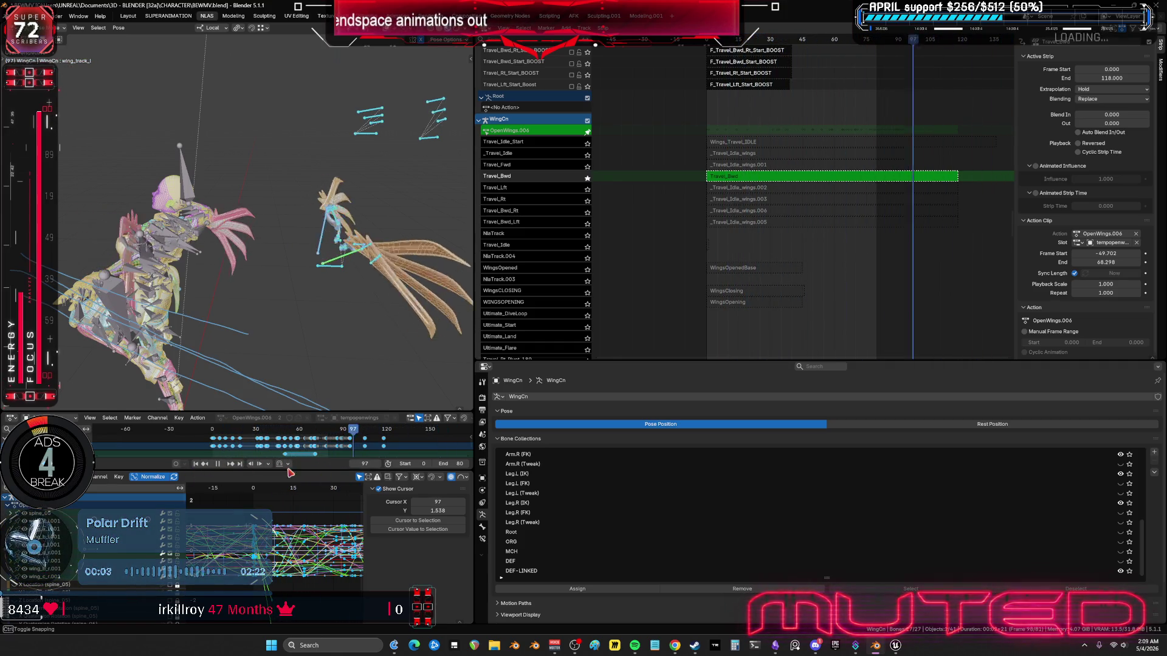
Step: Return to frame 0, hide overlays and clear the Travel_Bwd solo, briefly trying Travel_Fwd
left_click(211, 452)
key("shift+alt+z")
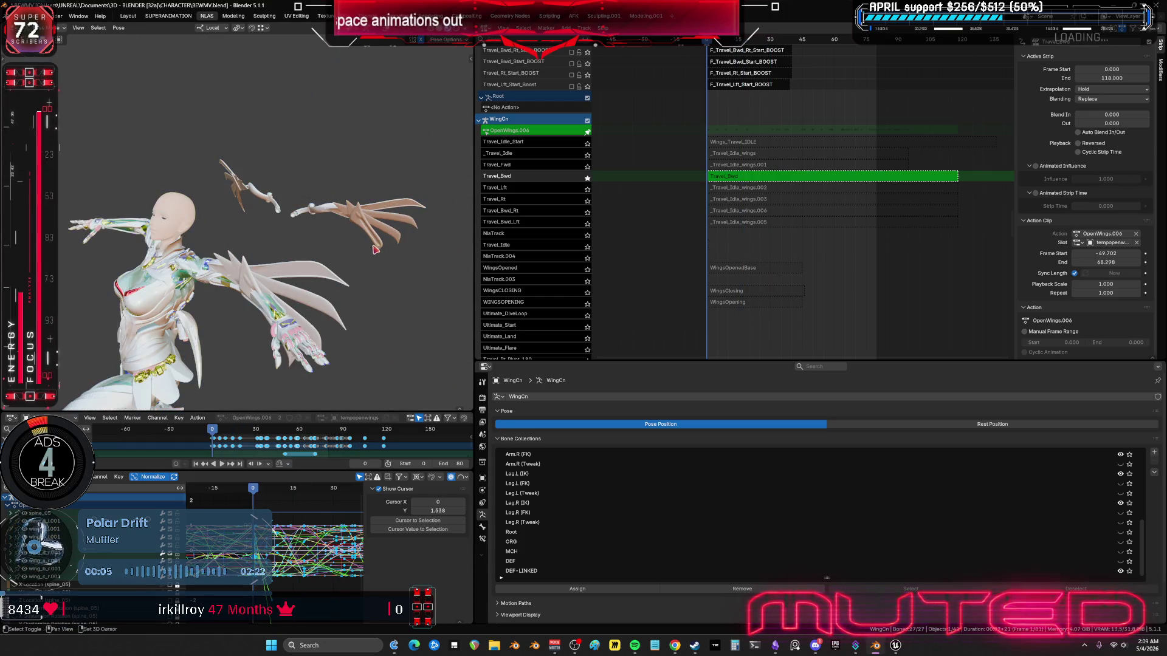
middle_click_drag(320, 251, 376, 237)
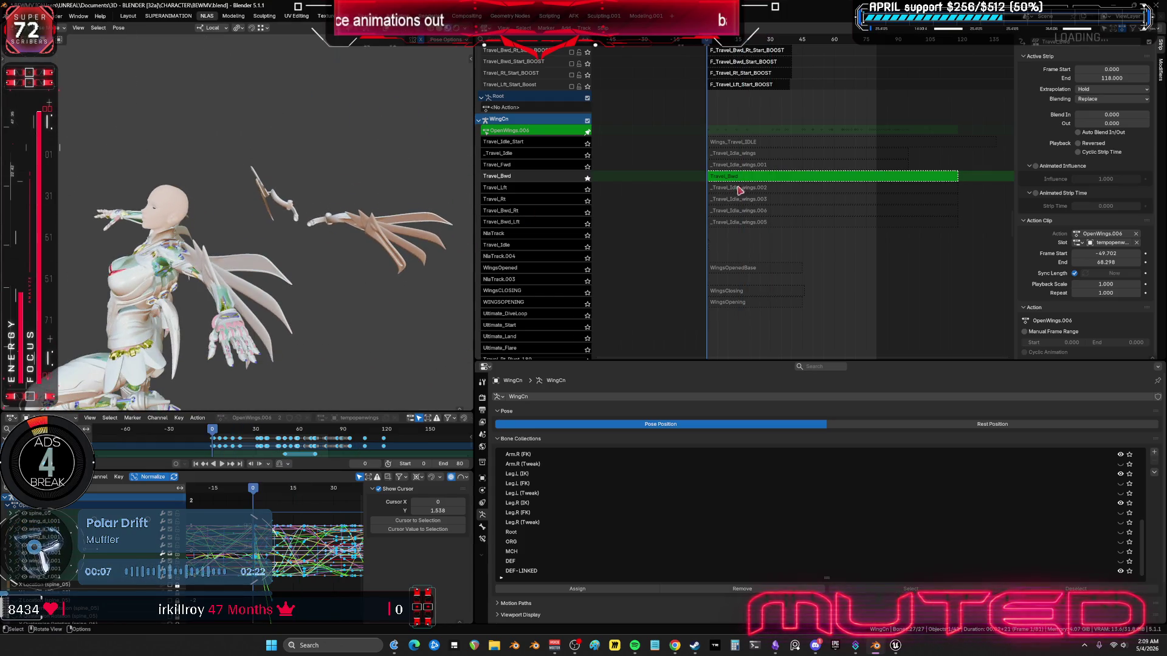
left_click(587, 179)
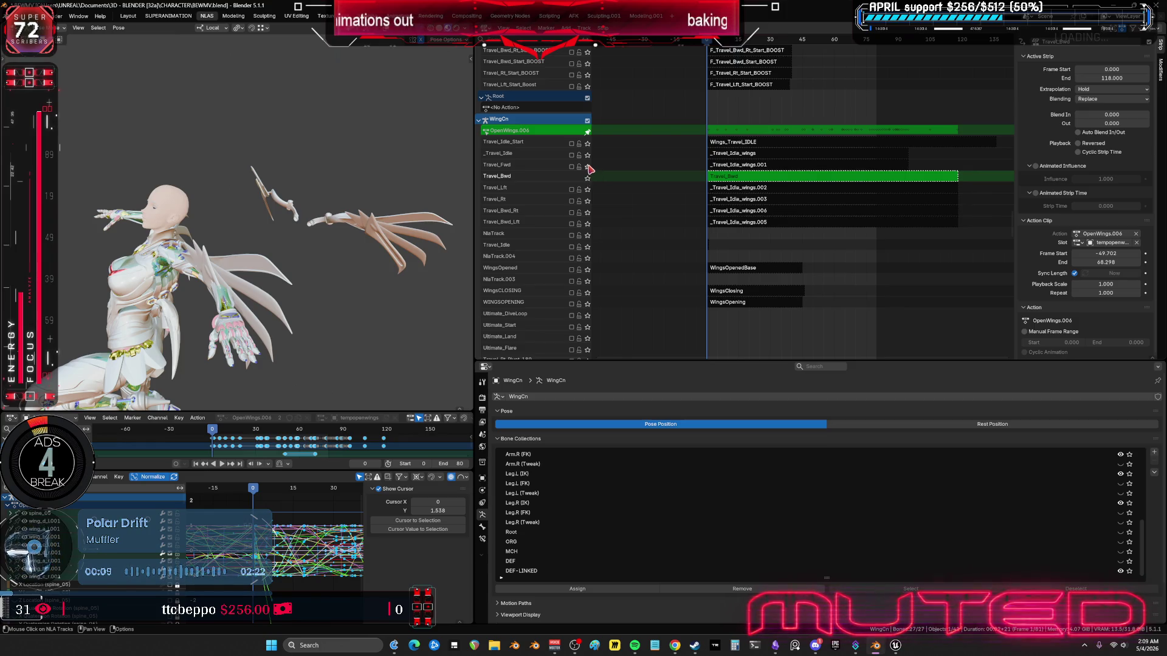
left_click(587, 167)
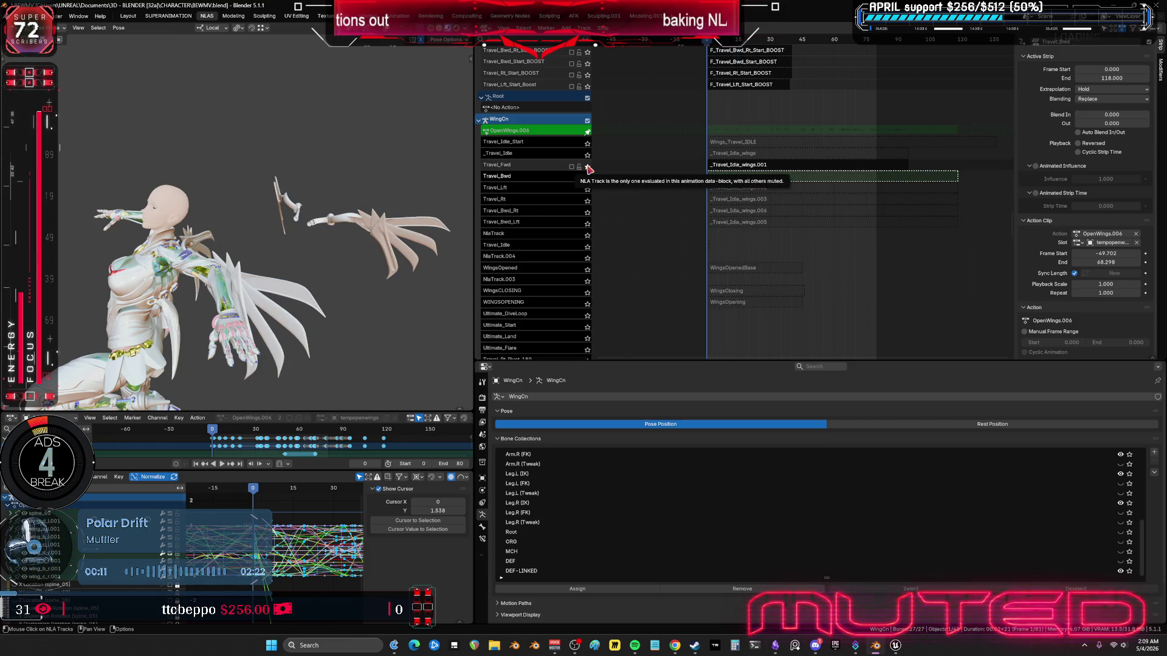
left_click(588, 167)
Step: Unmute Travel_Idle_Start, preview the wings playing, then leave tweak mode and select the Wings_Travel_IDLE strip
left_click(571, 144)
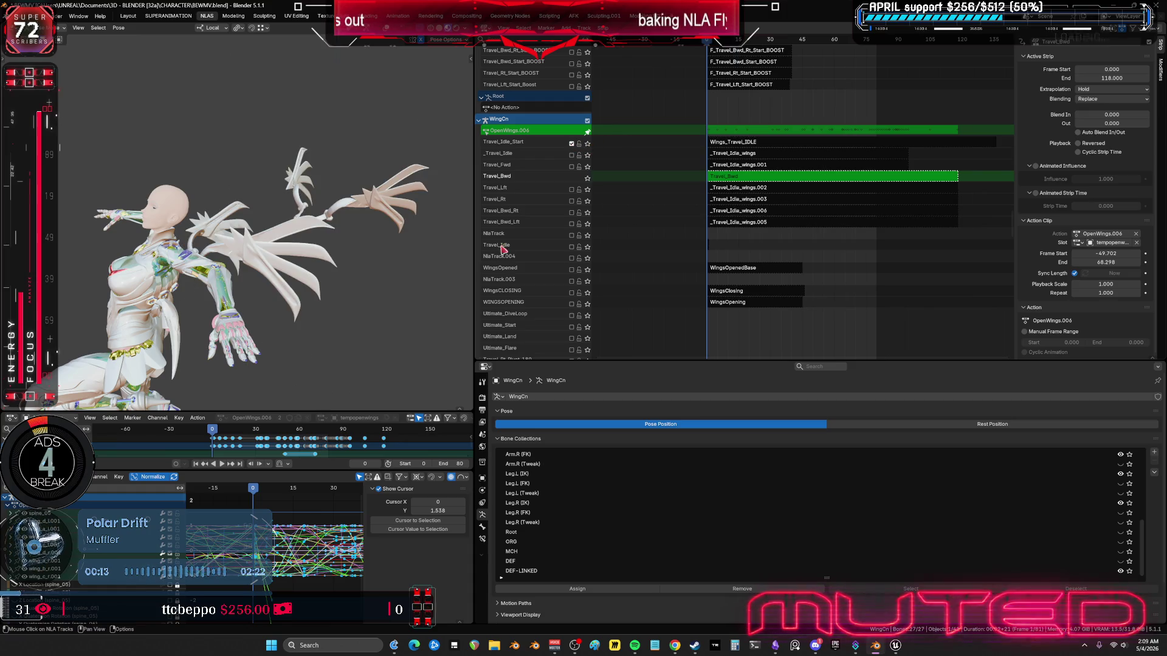
key("space")
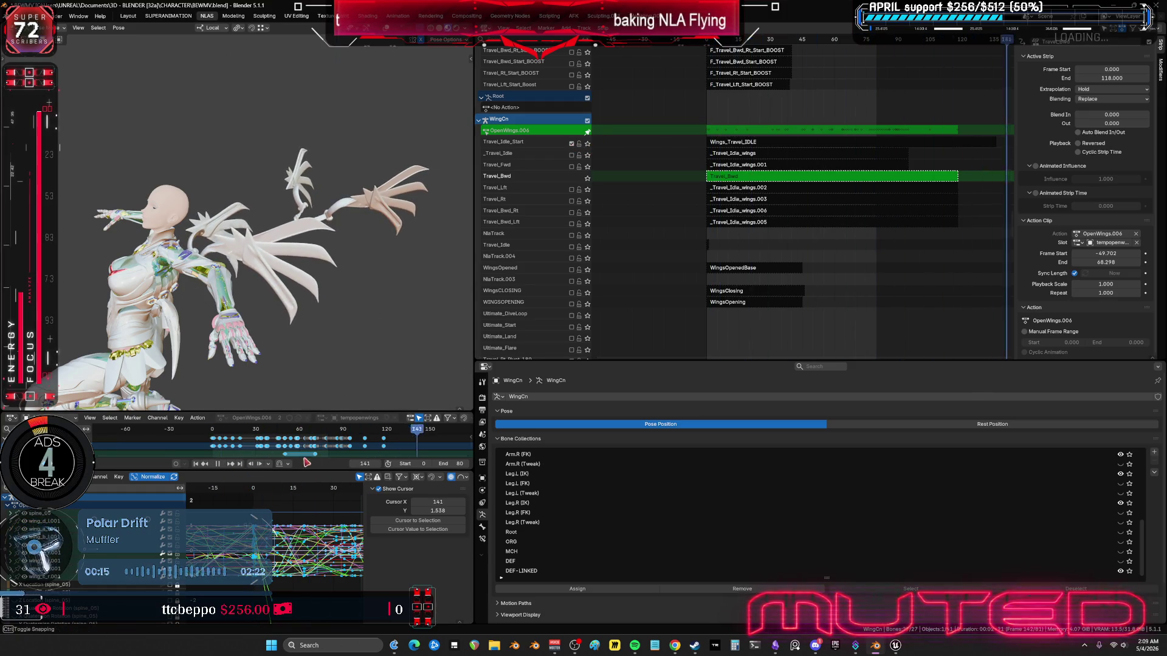
key("Escape")
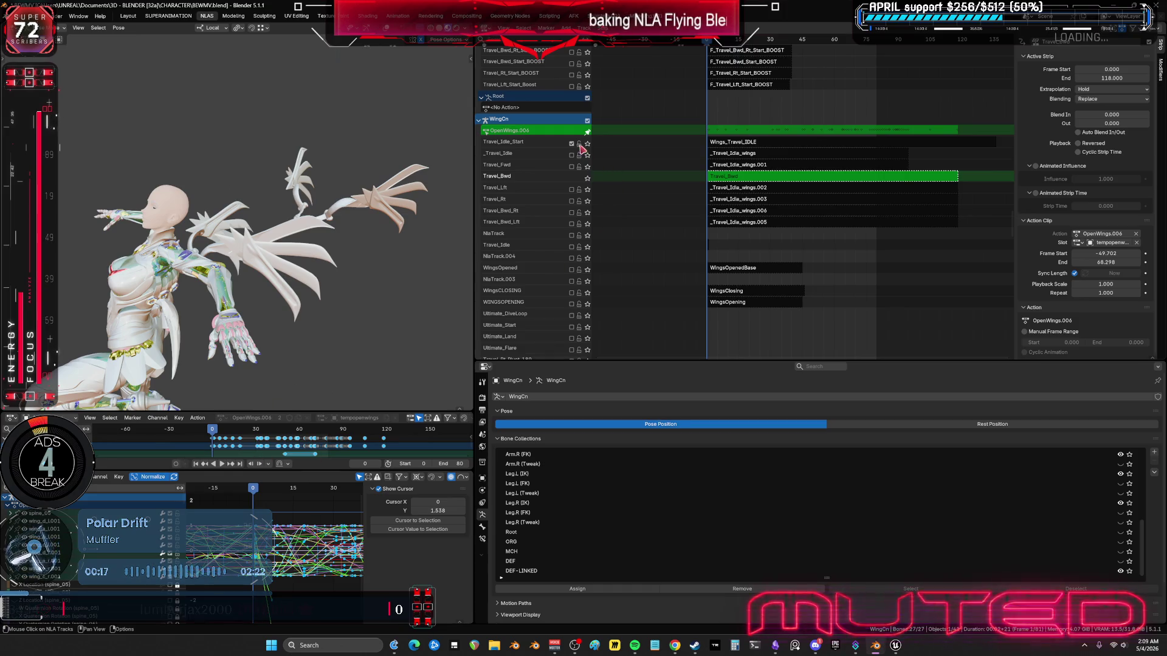
key("Tab")
left_click(786, 147)
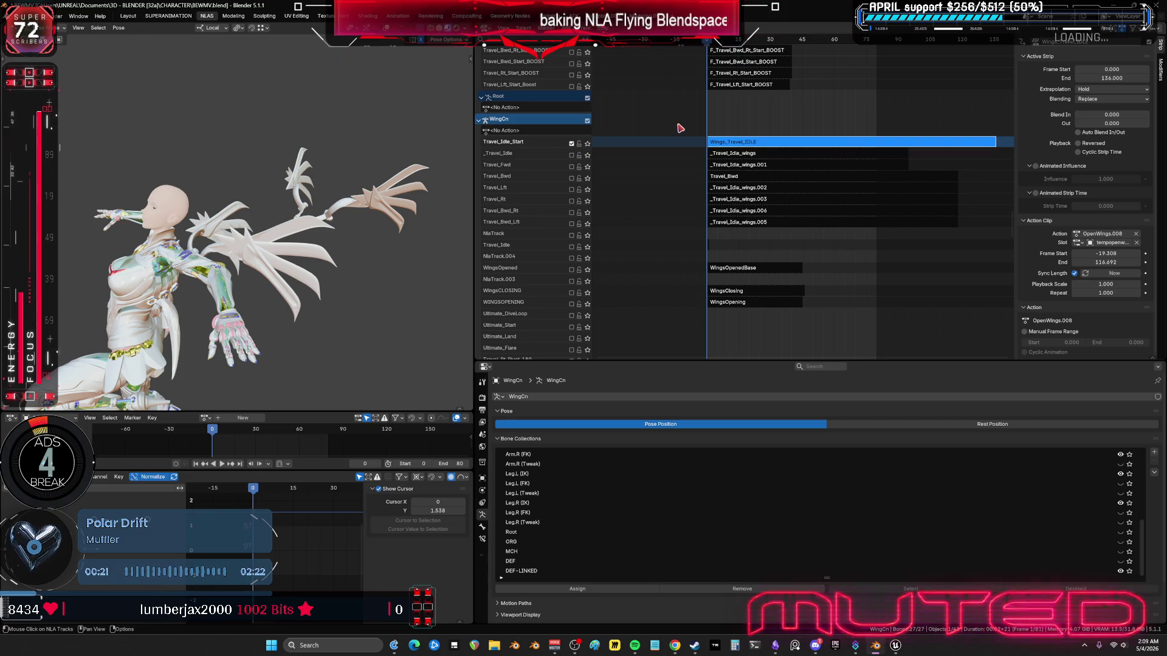
Step: Scroll the track list up and unmute the Travel_Idle_Base and _Travel_IdleUP tracks
scroll(693, 124, "down", 3)
scroll(747, 170, "up", 8, "shift")
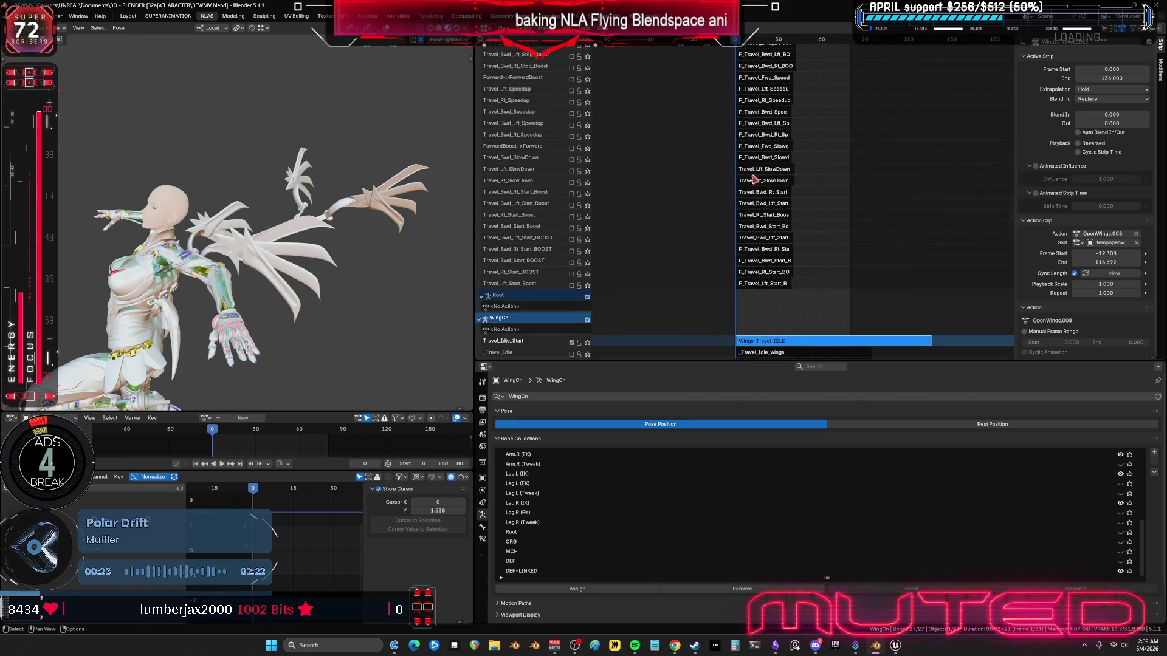
scroll(752, 182, "up", 6, "shift")
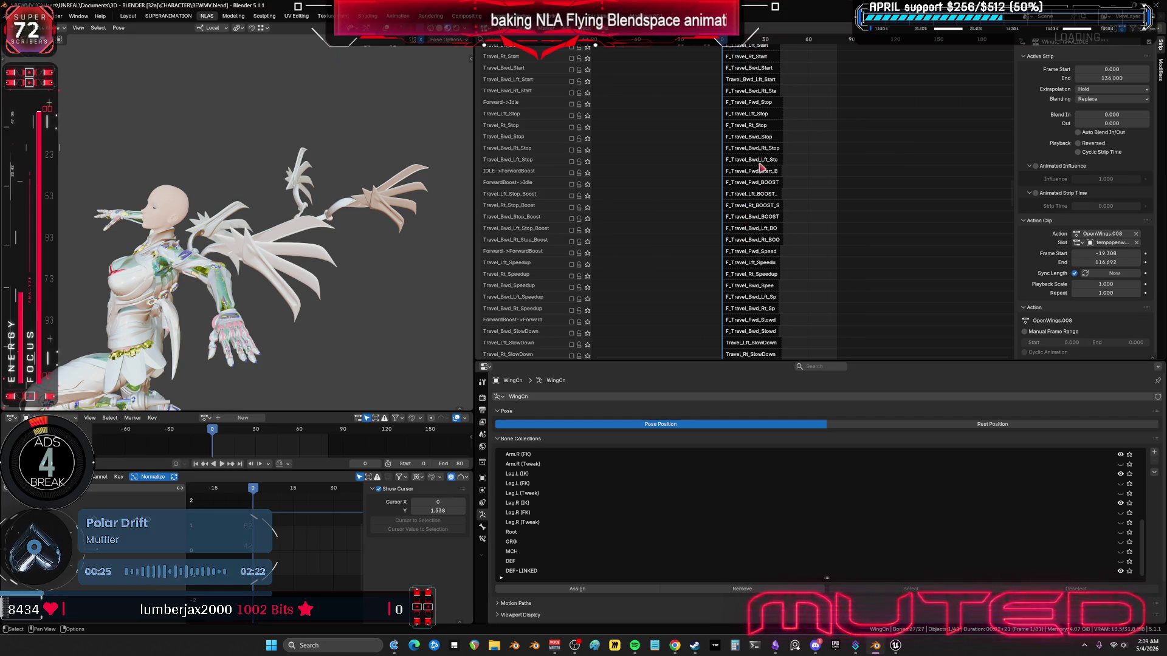
scroll(753, 176, "up", 10, "shift")
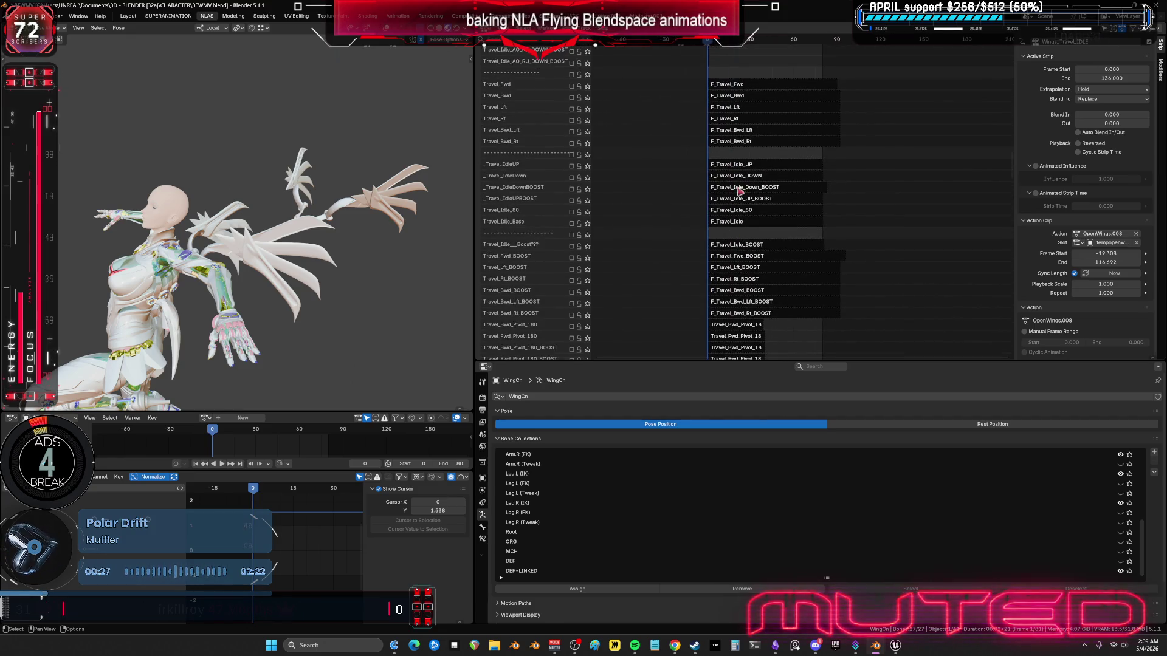
scroll(738, 191, "up", 2, "shift")
scroll(729, 194, "up", 4)
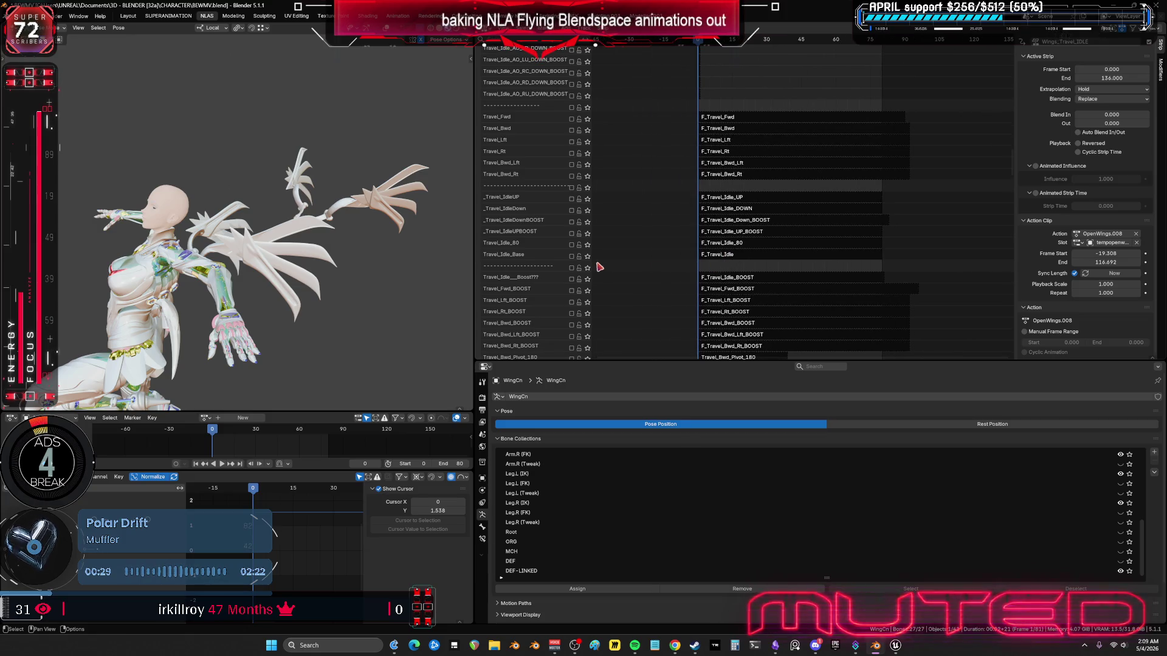
left_click(572, 257)
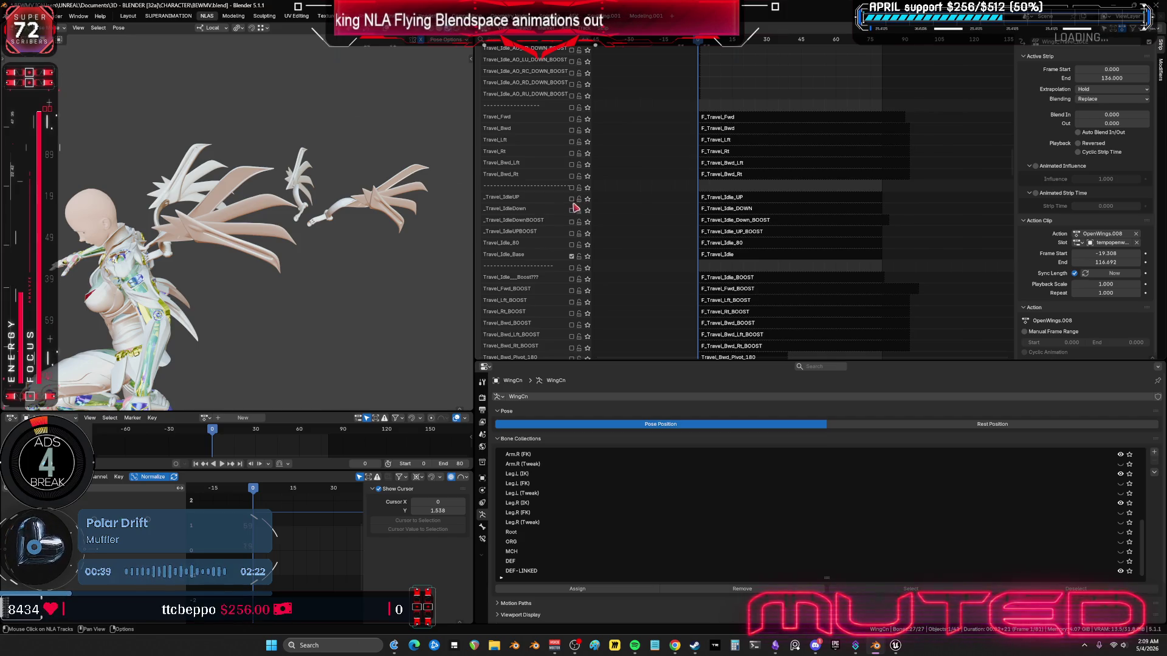
left_click(571, 200)
Step: Play the blended flying animation while orbiting around the character from behind to front
middle_click_drag(225, 290, 359, 291)
scroll(262, 273, "up", 3)
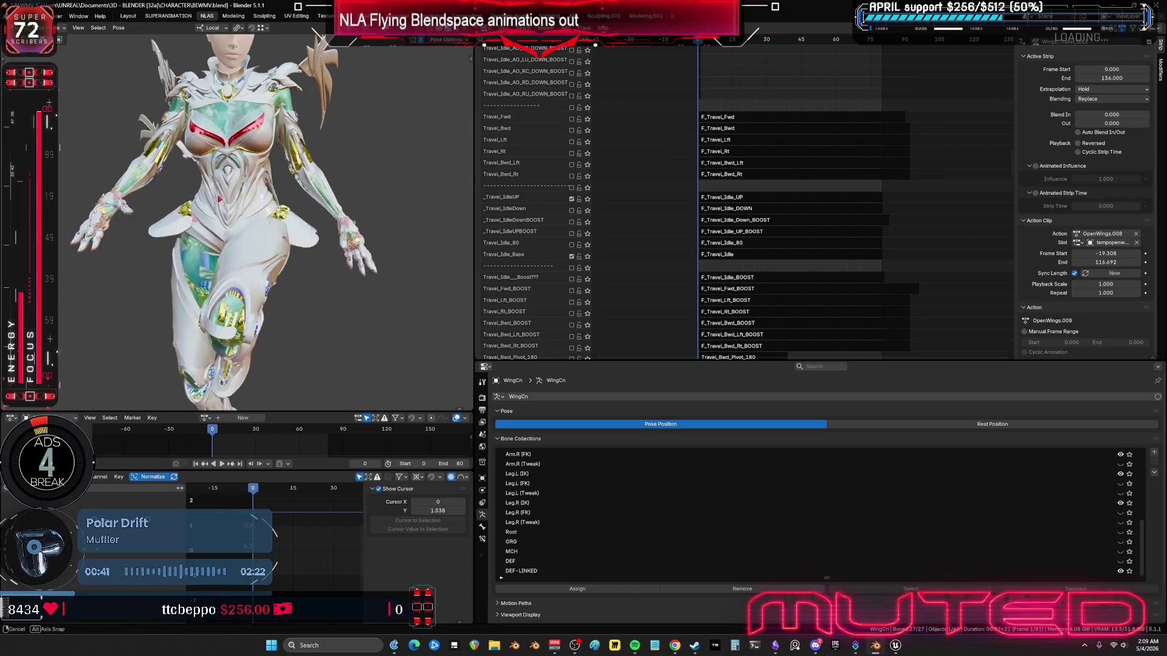
left_click(220, 464)
scroll(303, 183, "down", 3)
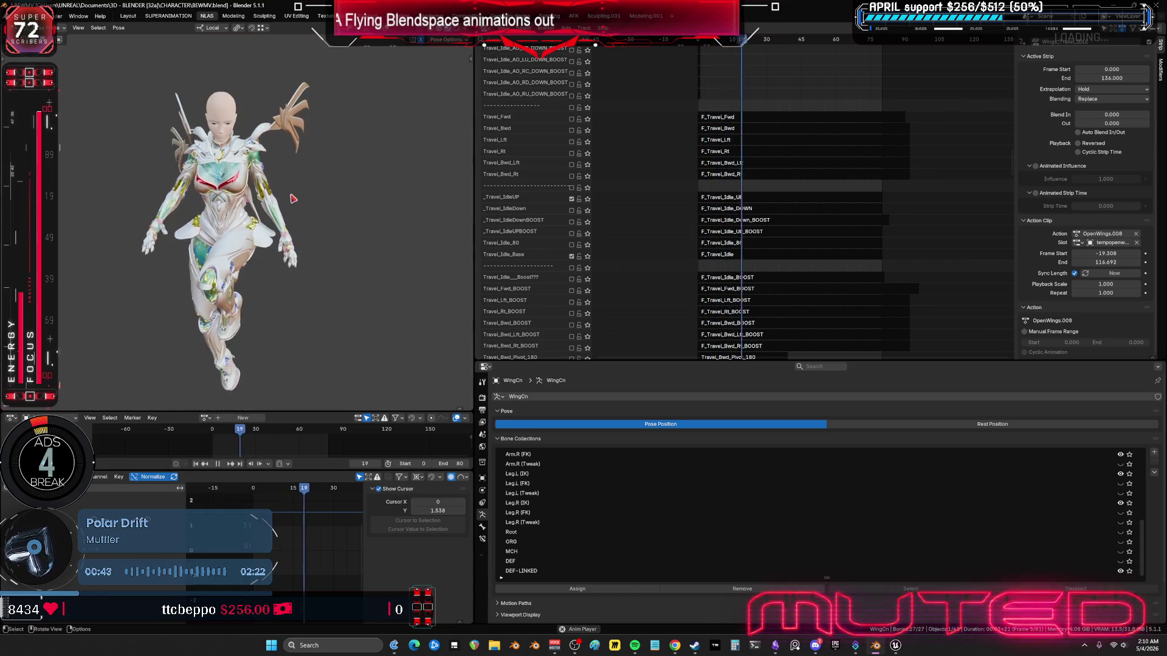
mouse_move(304, 179)
middle_mouse_down()
mouse_move(247, 192)
mouse_move(138, 188)
middle_mouse_up()
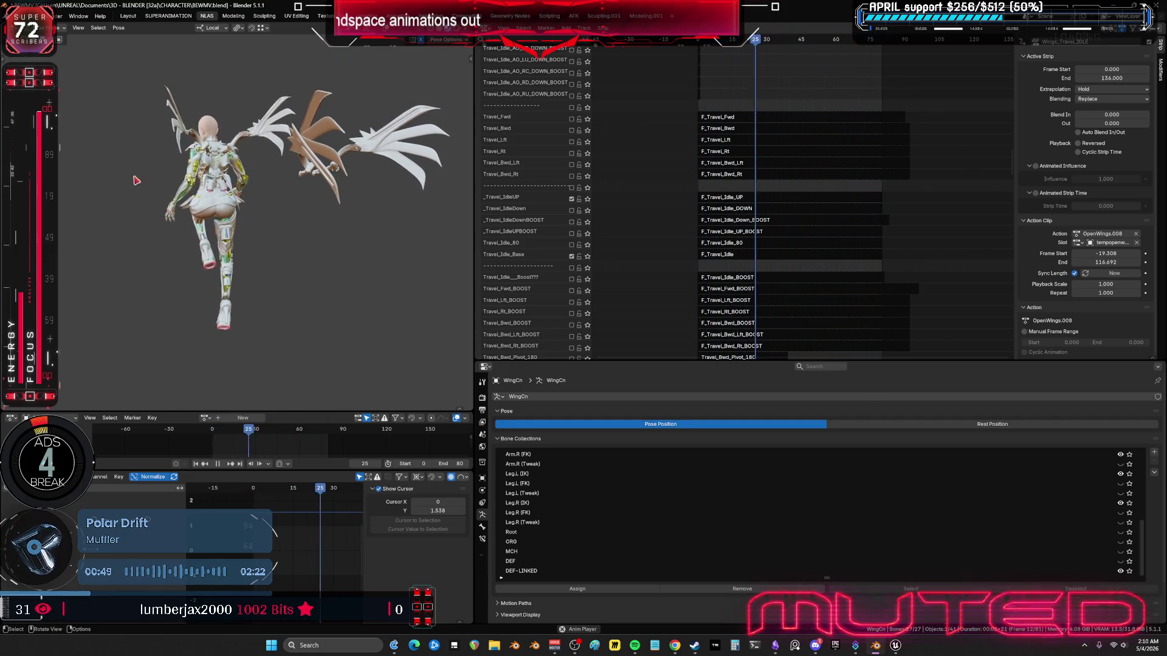
middle_click_drag(136, 180, 211, 193)
scroll(243, 198, "up", 5)
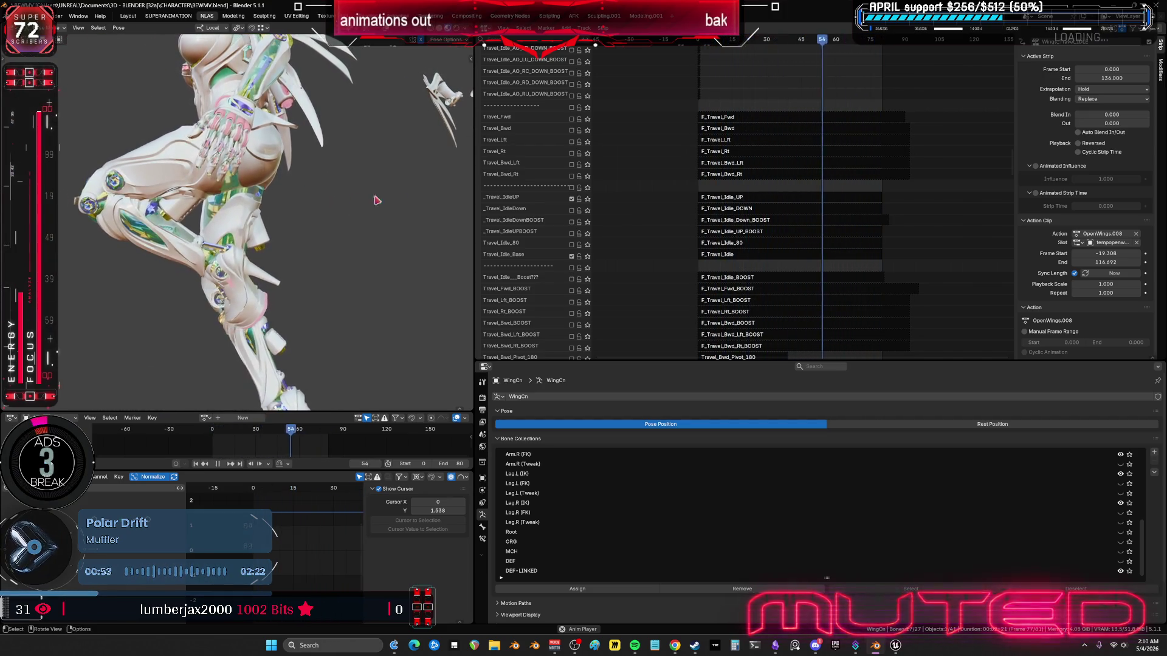
scroll(664, 110, "up", 10)
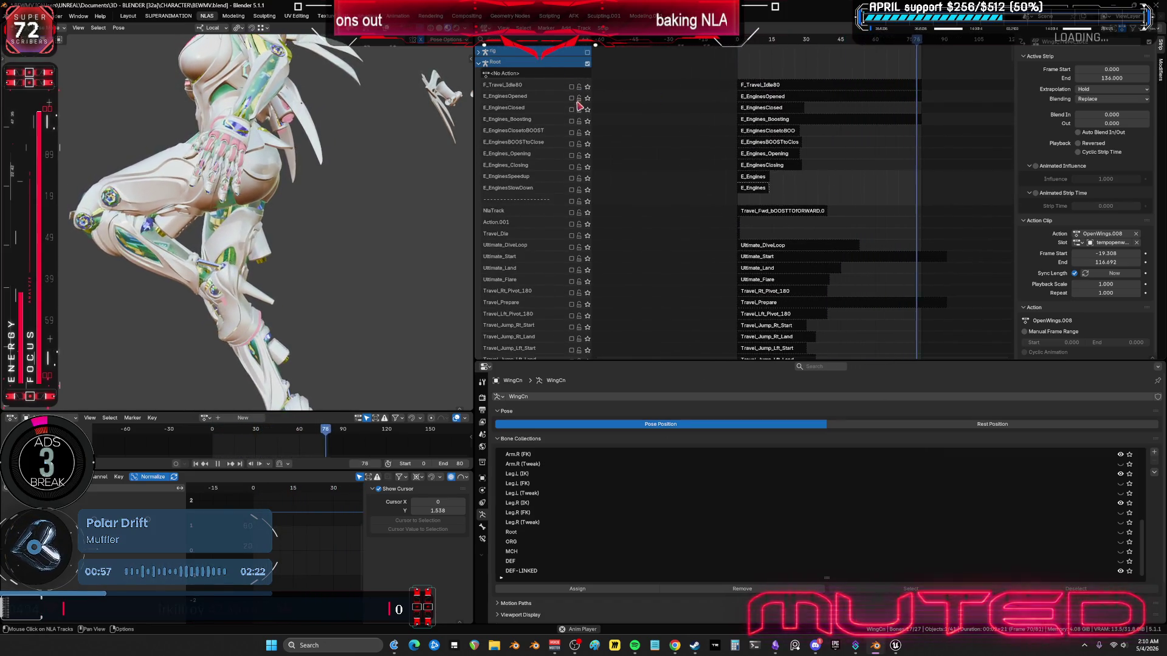
Step: Enable the E_EnginesOpened track so the open-engines animation joins the flying blend
left_click(571, 98)
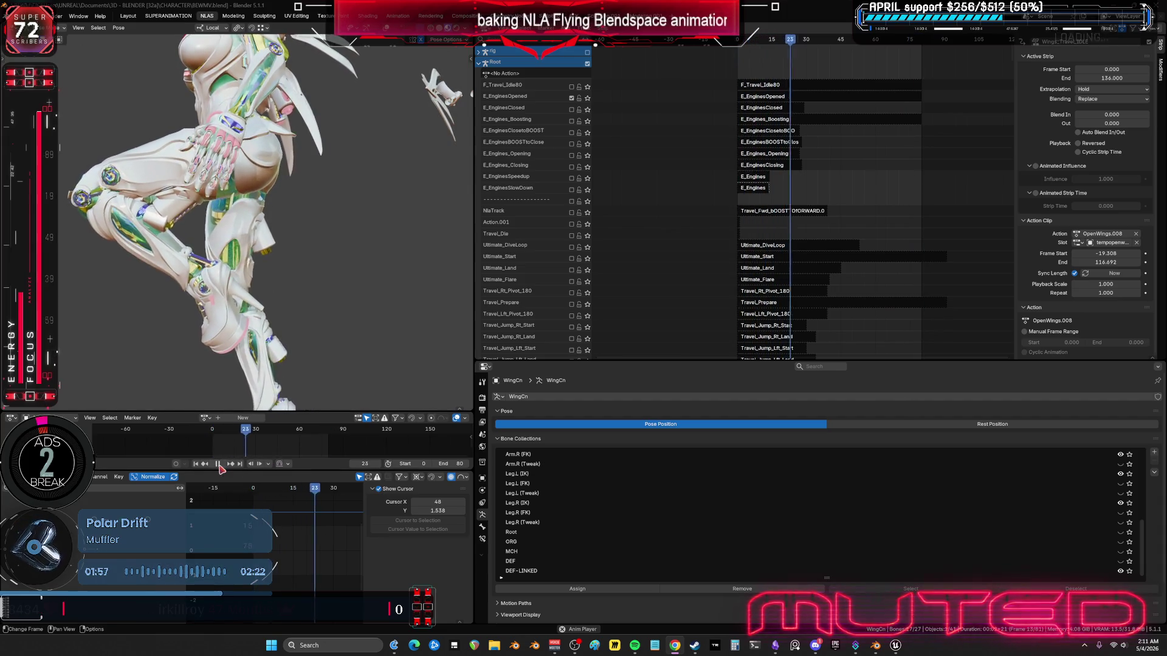
mouse_move(636, 143)
middle_mouse_down()
mouse_move(713, 228)
mouse_move(685, 229)
mouse_move(682, 246)
mouse_move(670, 56)
mouse_move(669, 112)
middle_mouse_up()
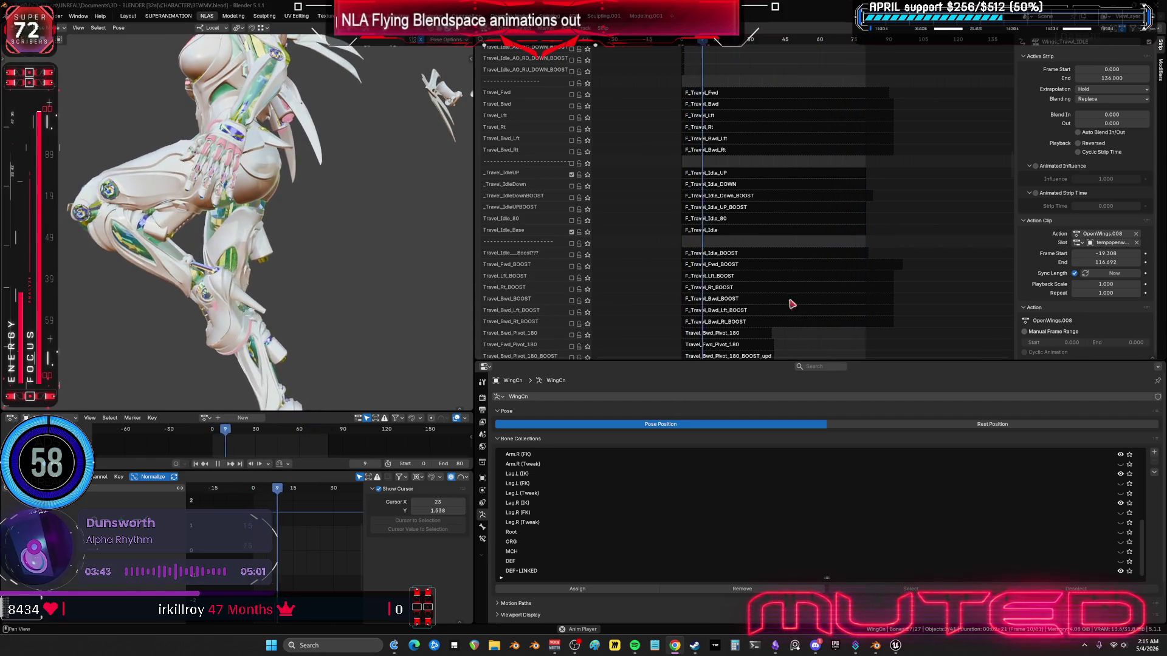
Step: Tweak the F_Travel_Idle_UP strip's action with the character's armature in pose mode
left_click(713, 174)
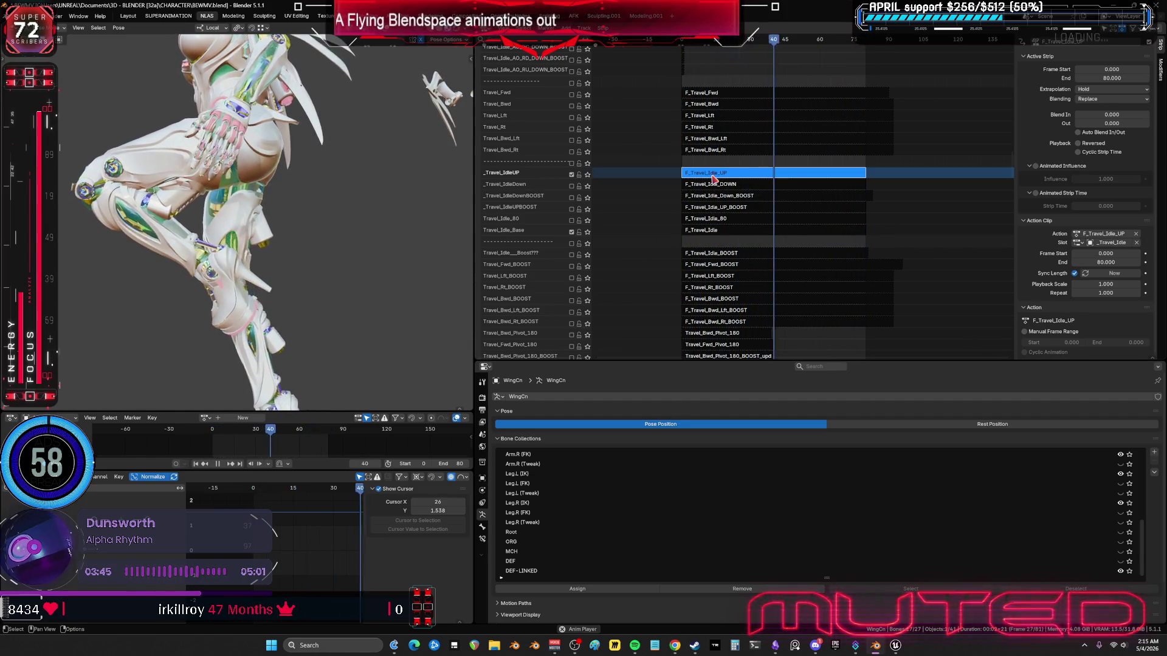
key("Tab")
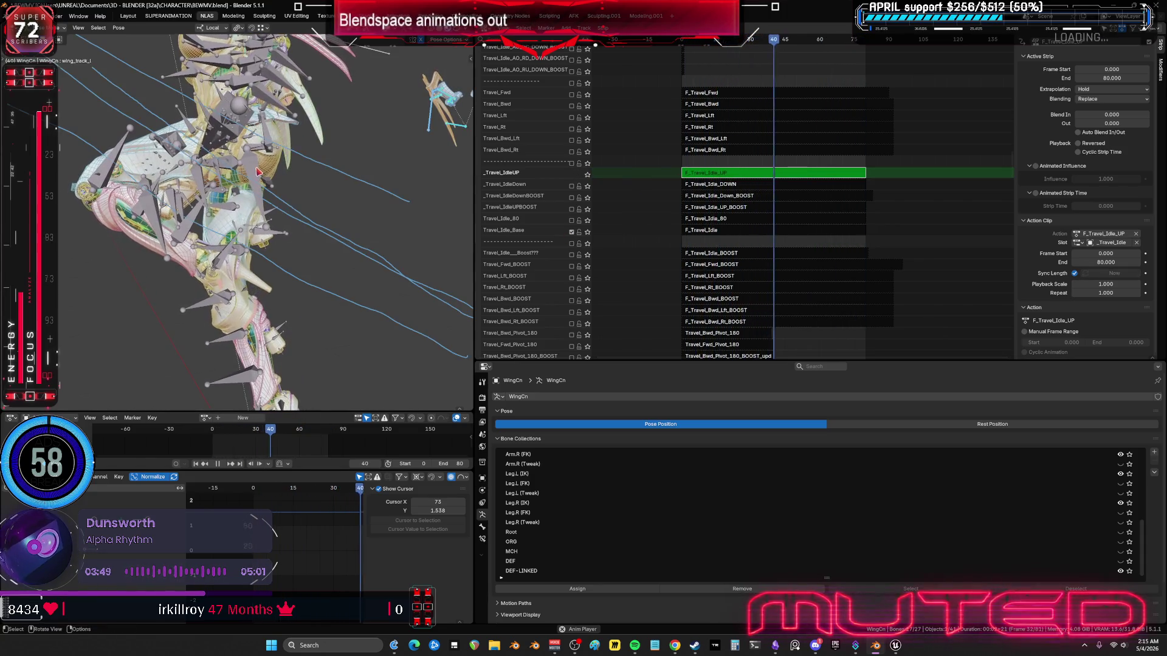
left_click(254, 177)
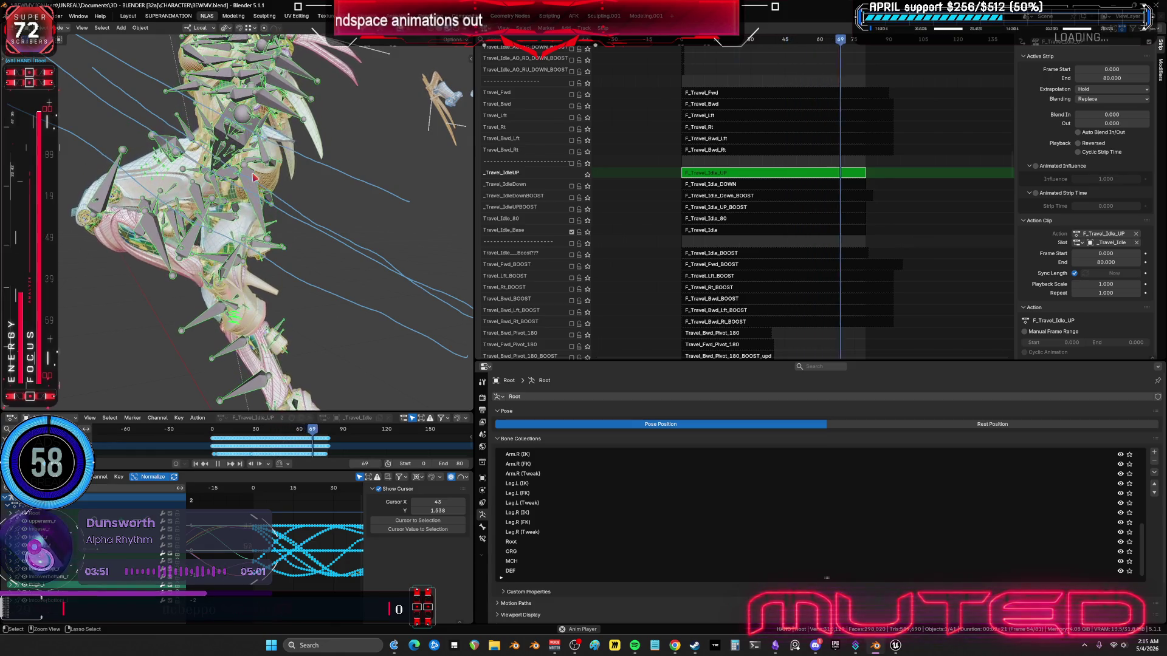
key("ctrl+Tab")
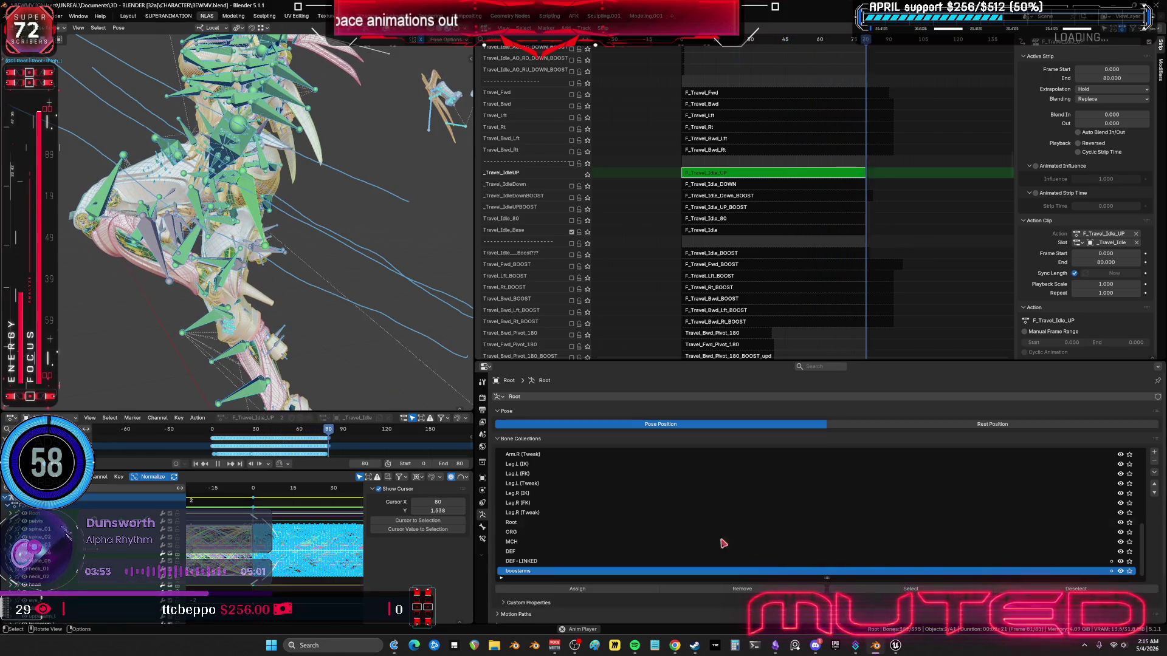
Step: Review the action's curves across frames 0–80 full-screen, then the character in a maximized 3D view
left_click_drag(1143, 546, 1145, 453)
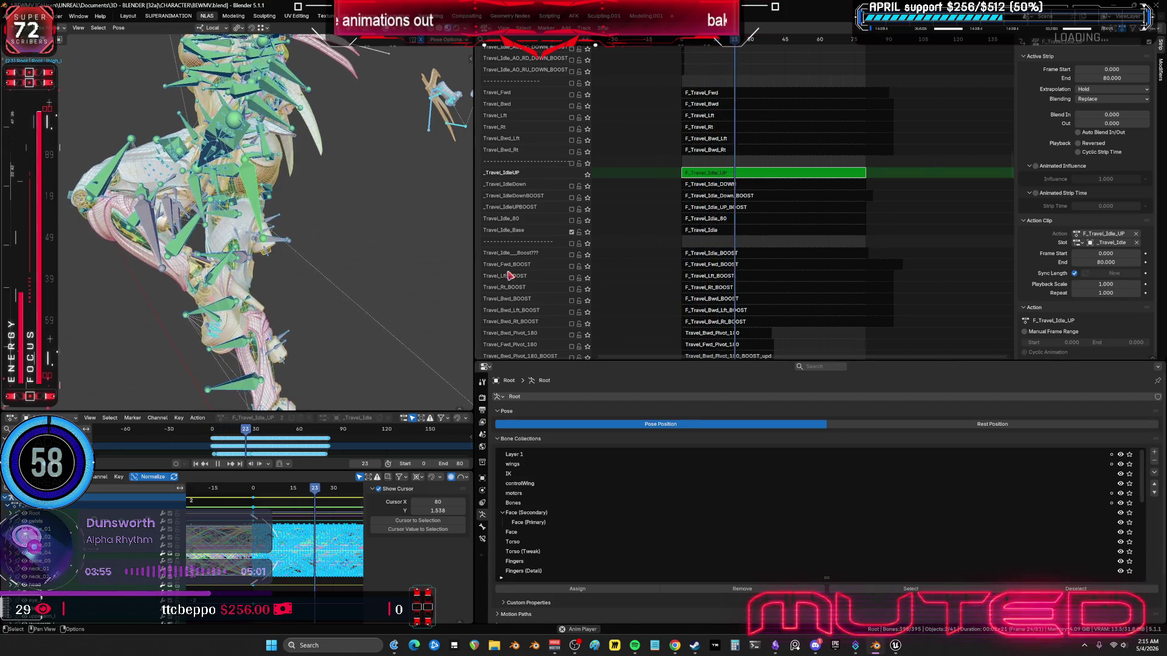
key("ctrl+space")
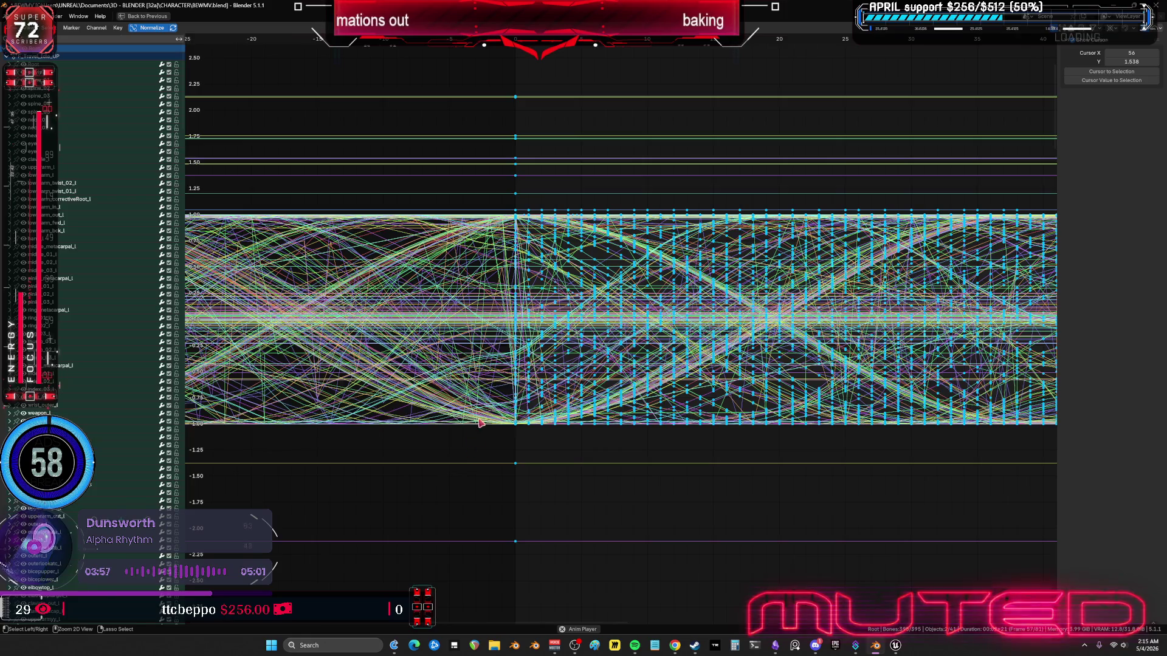
scroll(742, 338, "down", 4)
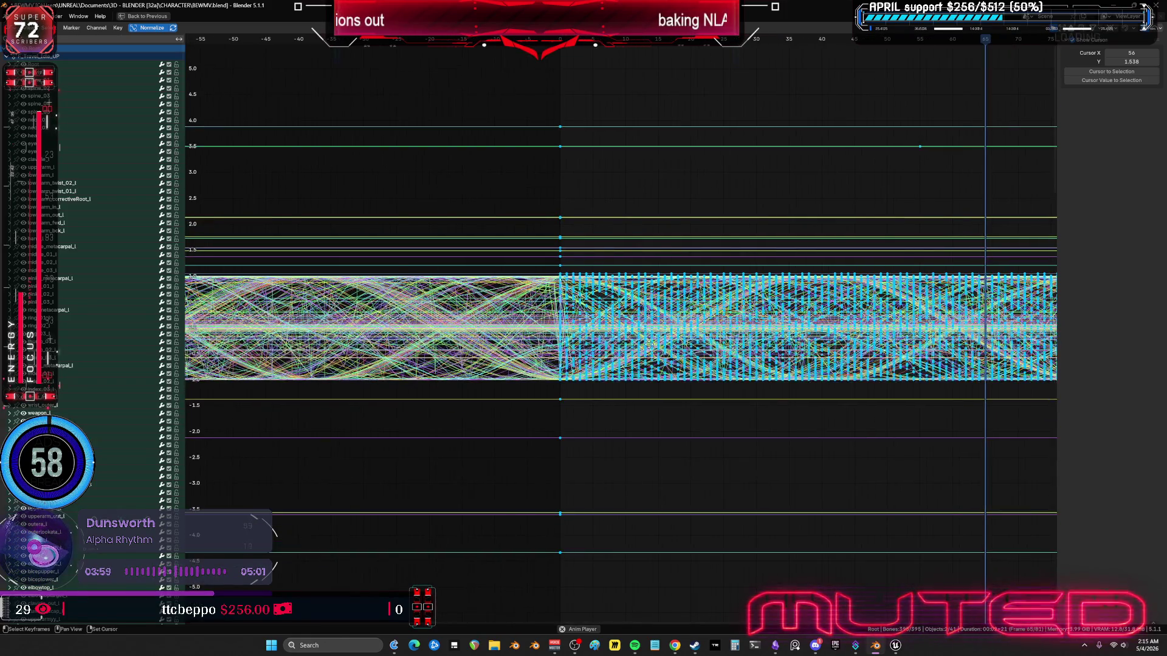
middle_click_drag(741, 337, 475, 367)
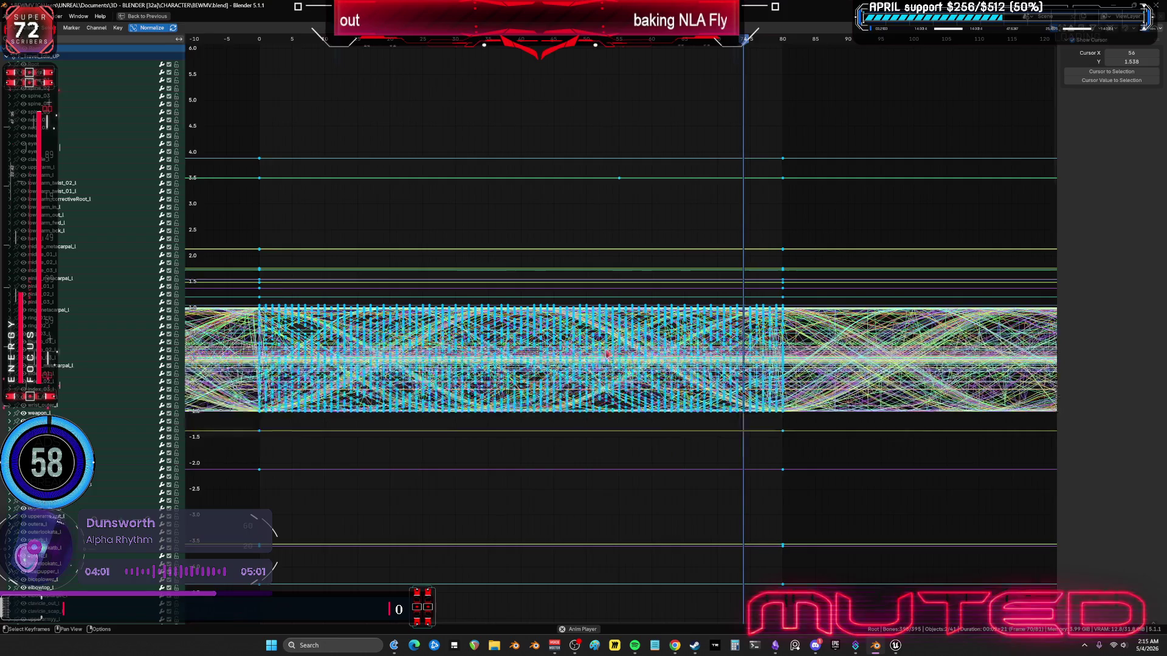
key("ctrl+space")
key("shift+alt+z")
scroll(378, 185, "down", 3)
key("ctrl+space")
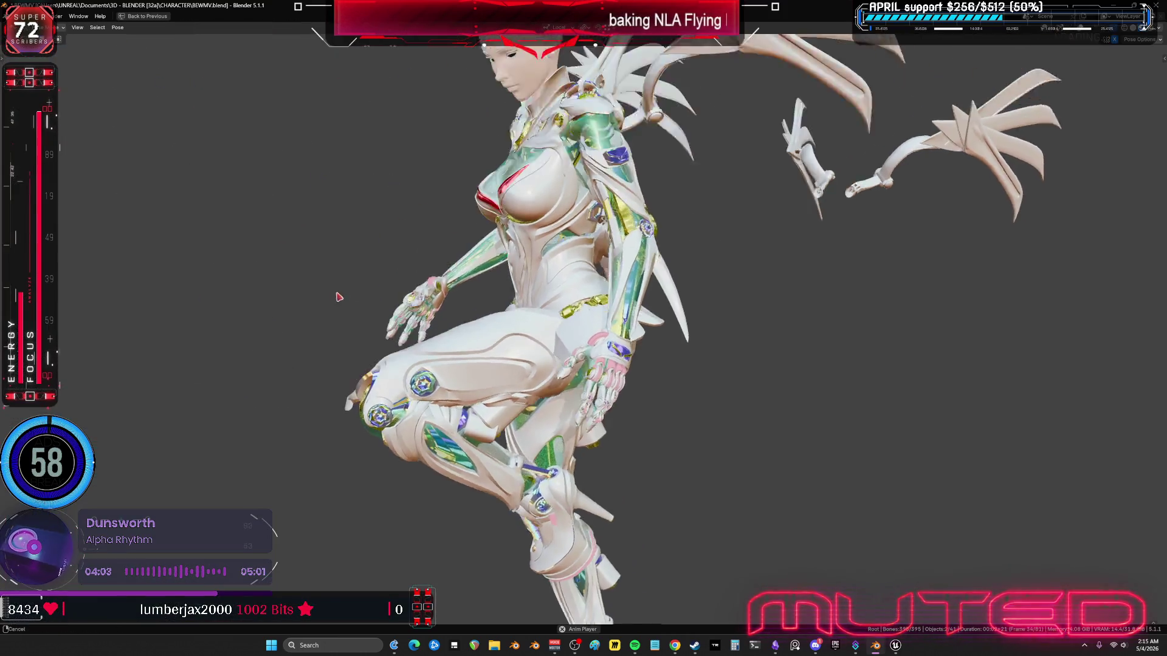
scroll(462, 294, "up", 5)
scroll(462, 293, "down", 3)
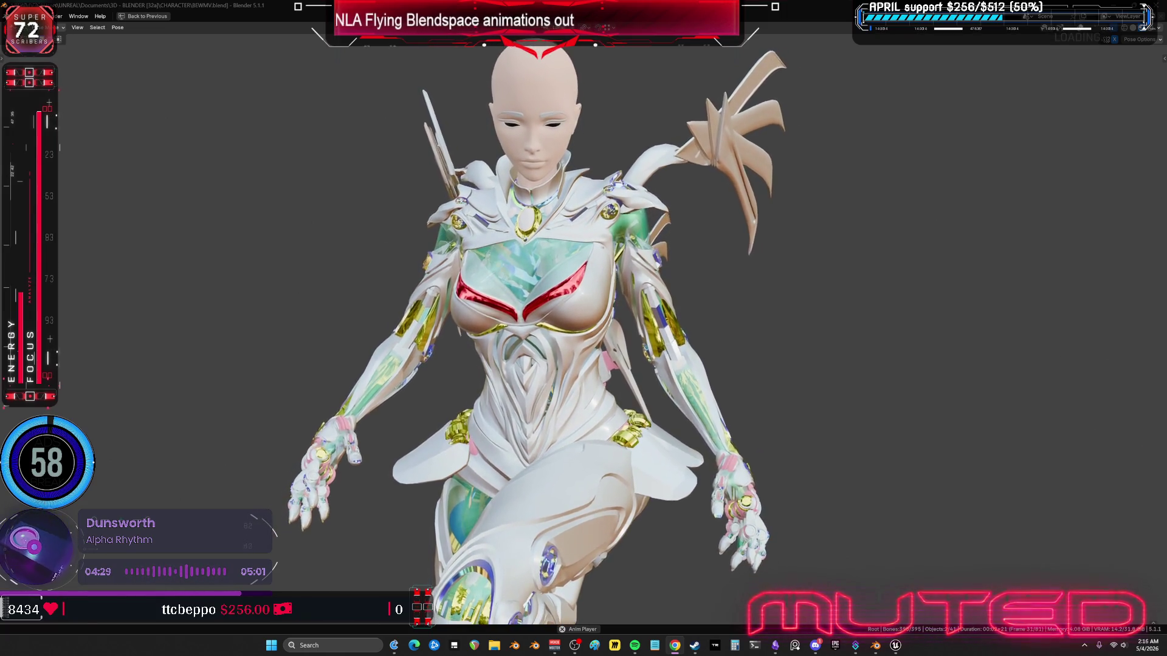
key("ctrl+alt+space")
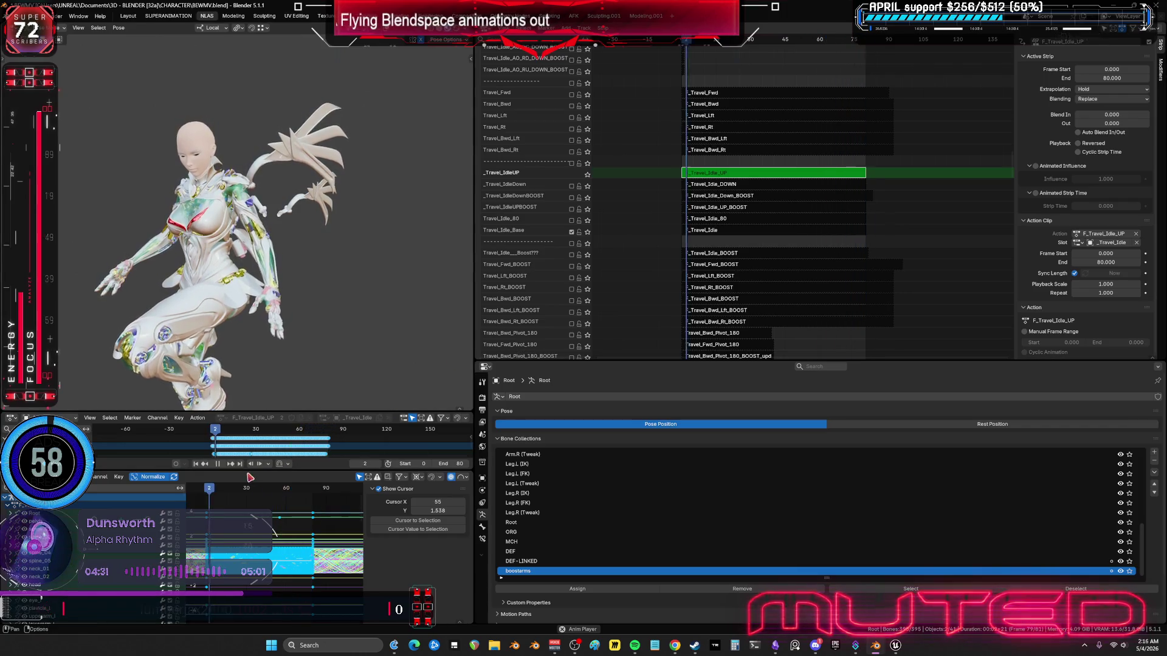
Step: Stop playback and return the timeline to frame 0
key("space")
left_click(205, 494)
key("space")
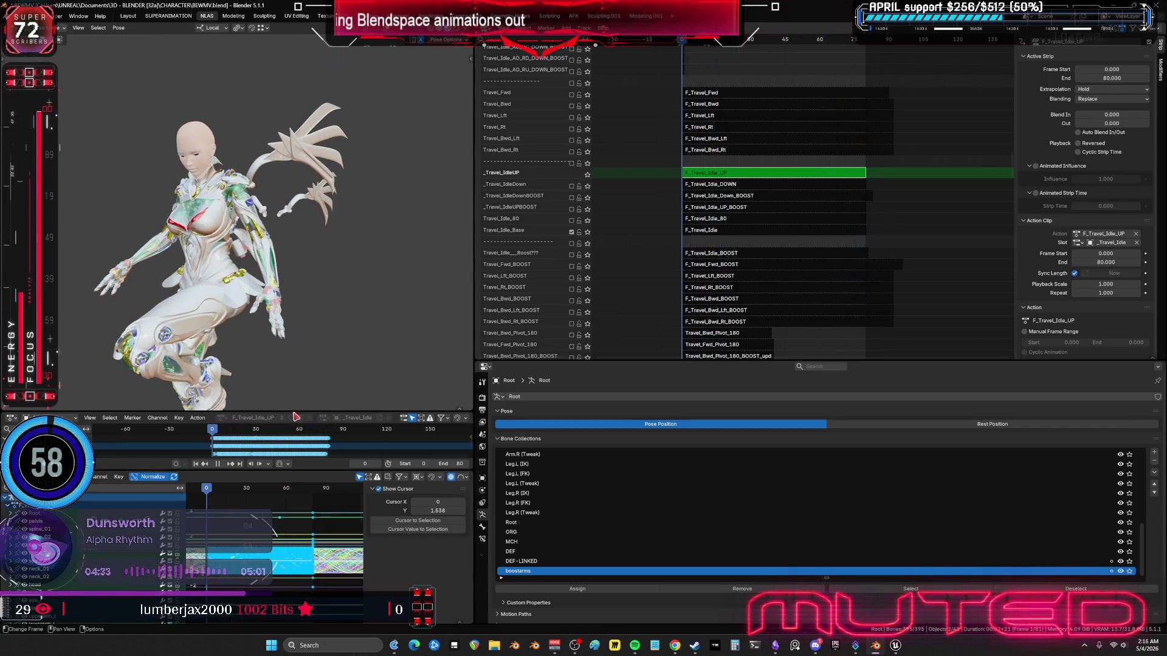
key("Escape")
Step: Bake the F_Travel_Idle_UP action over frames 0–80 with visual keying via Pose > Animation > Bake Action
left_click(118, 27)
mouse_move(156, 71)
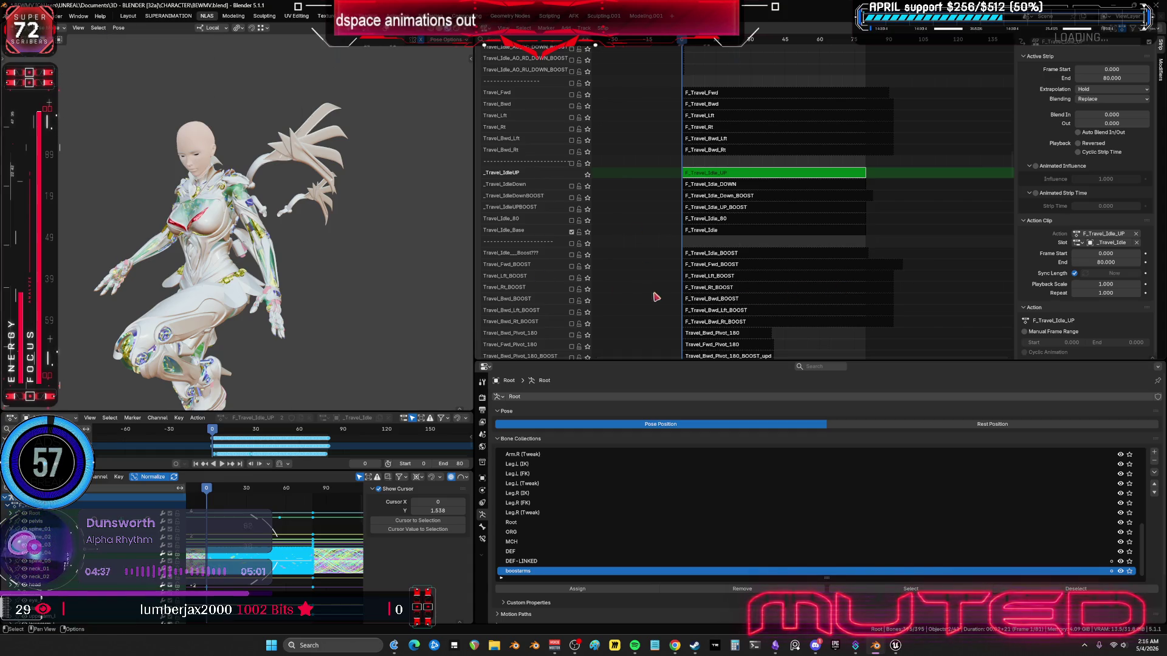
mouse_move(654, 294)
middle_mouse_down()
mouse_move(755, 315)
mouse_move(844, 58)
middle_mouse_up()
left_click(119, 27)
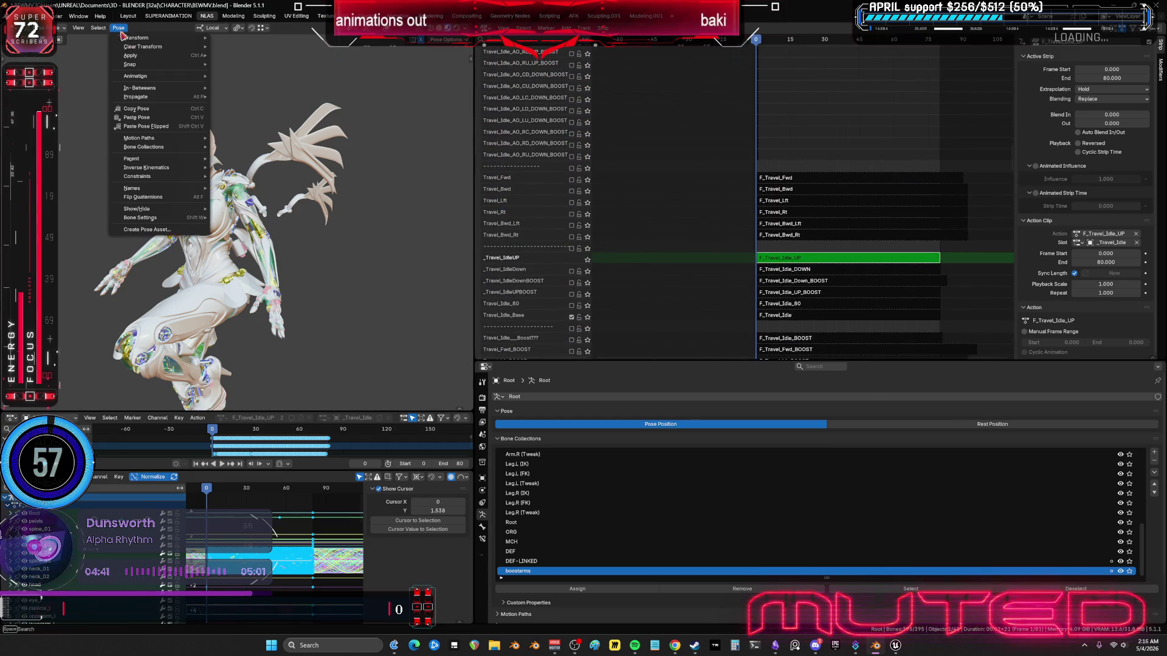
left_click(807, 259)
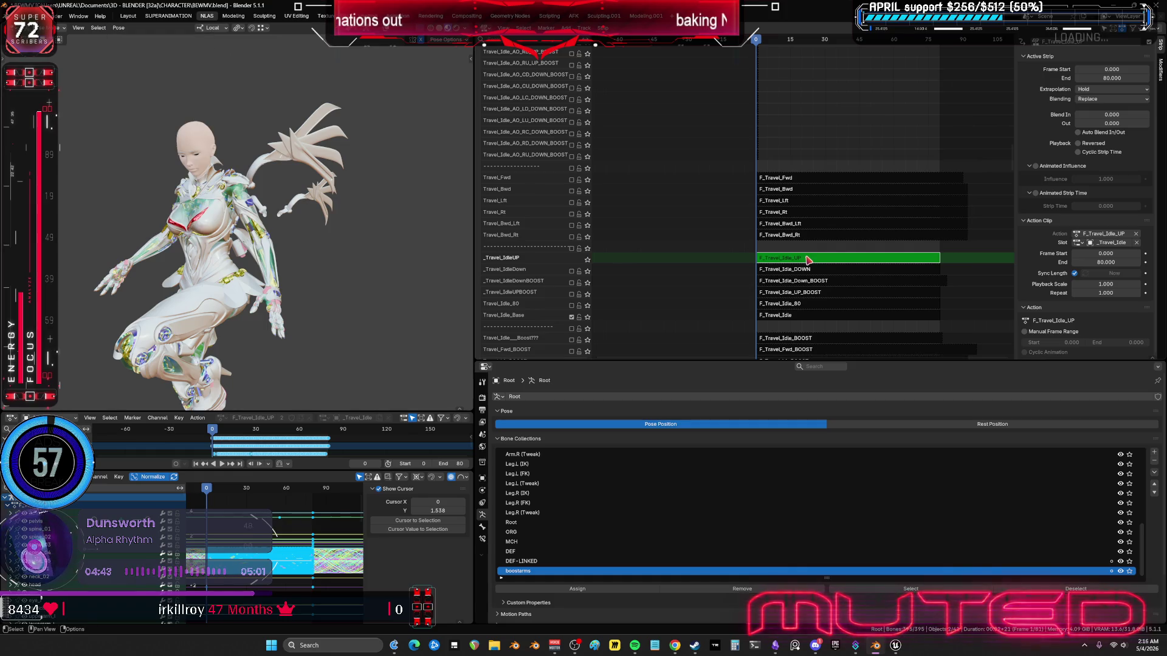
left_click(118, 27)
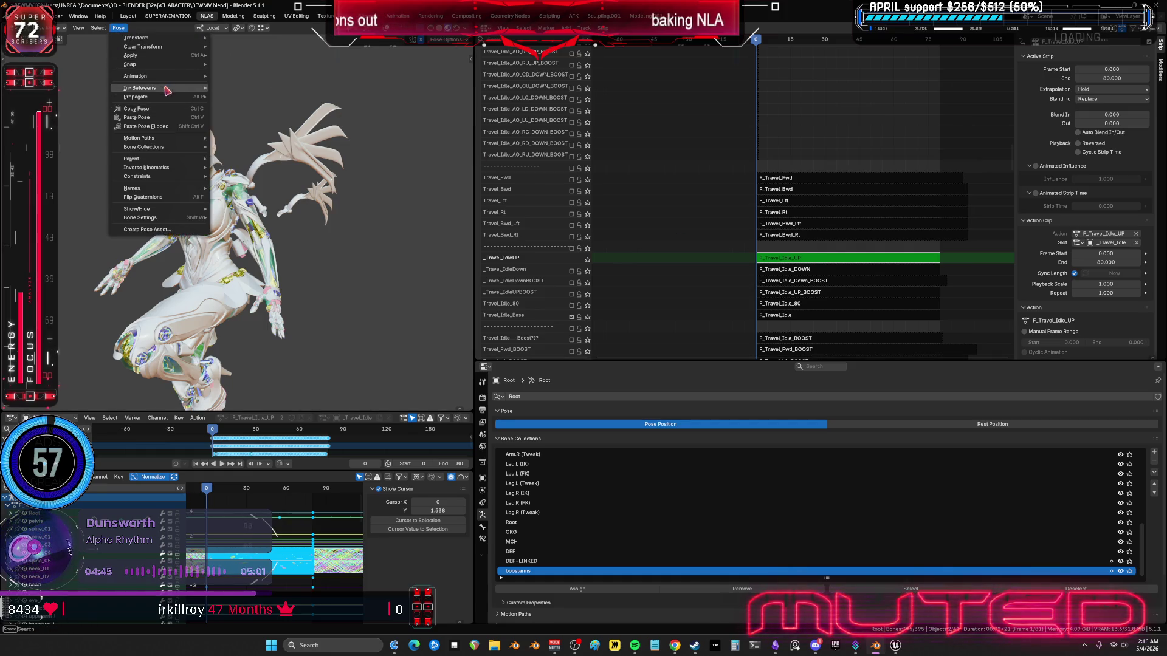
mouse_move(155, 76)
left_click(249, 122)
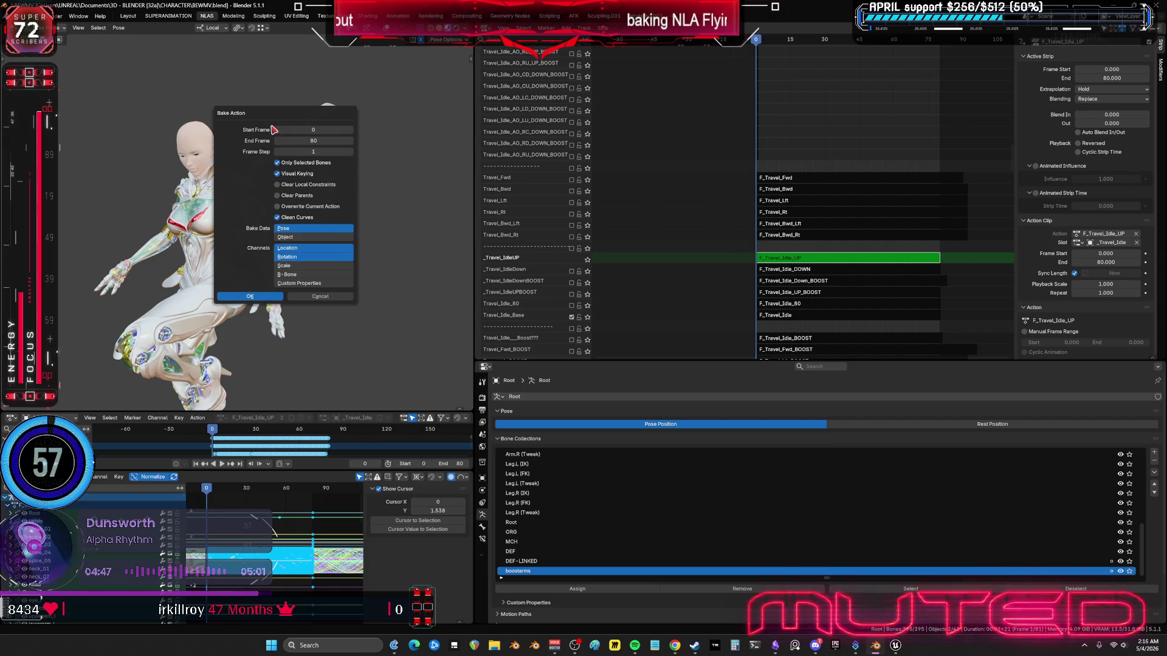
left_click(266, 297)
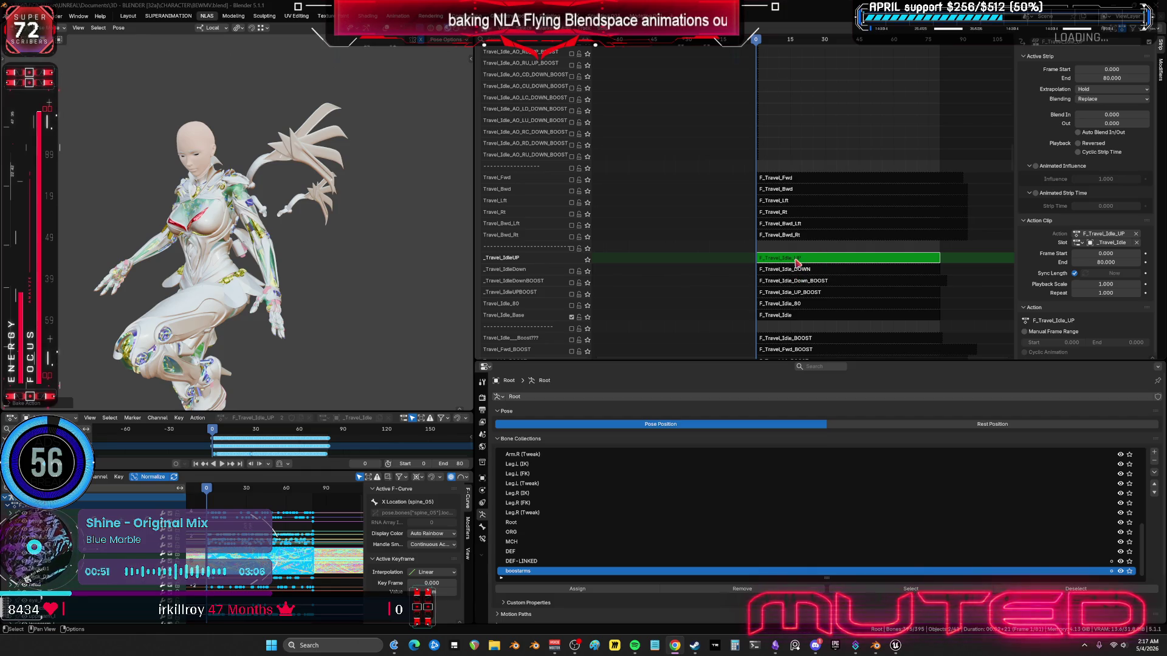
Step: Swap _Travel_IdleUP for the _Travel_IdleDown track and tweak its F_Travel_Idle_DOWN action
key("Tab")
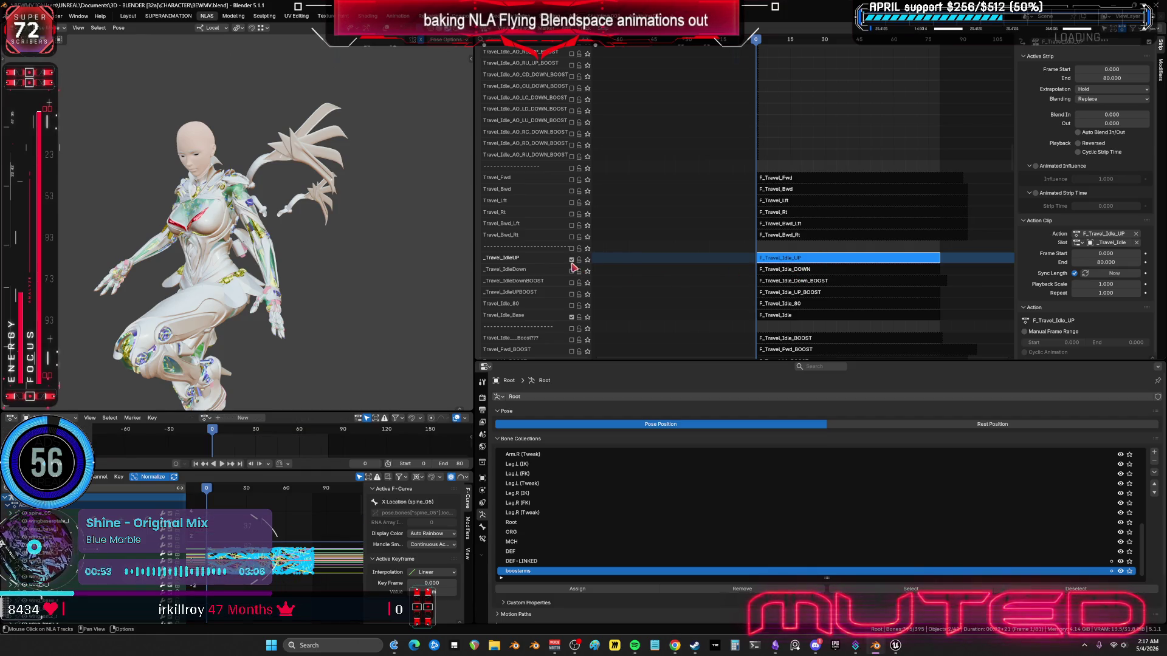
left_click(571, 260)
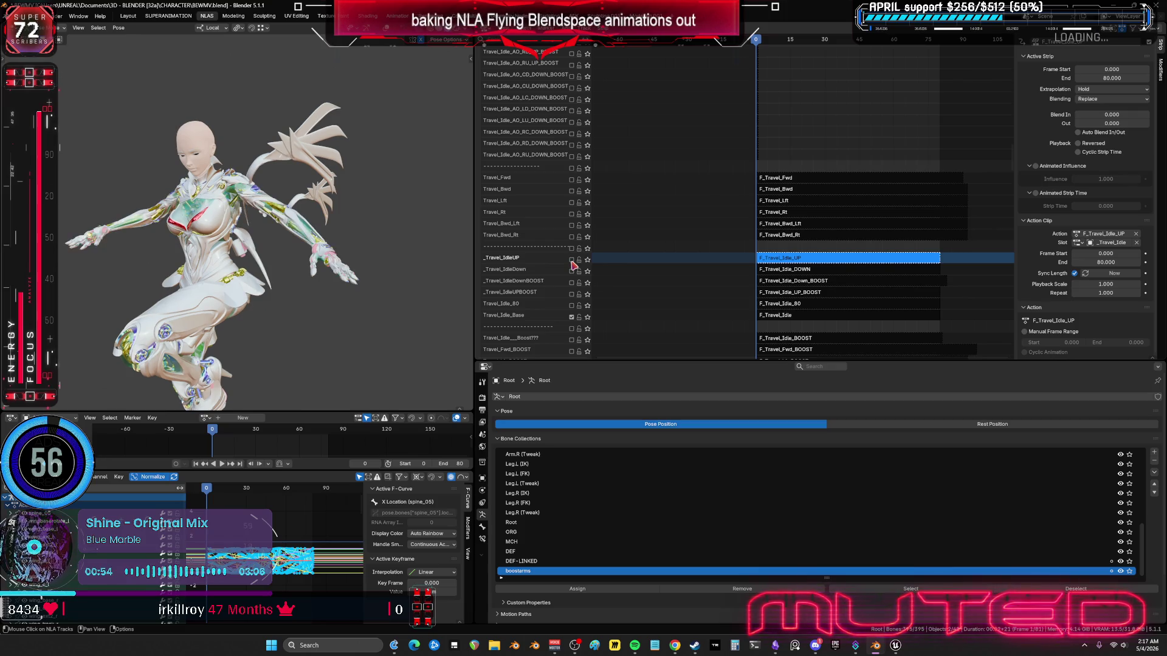
left_click(571, 271)
left_click(792, 271)
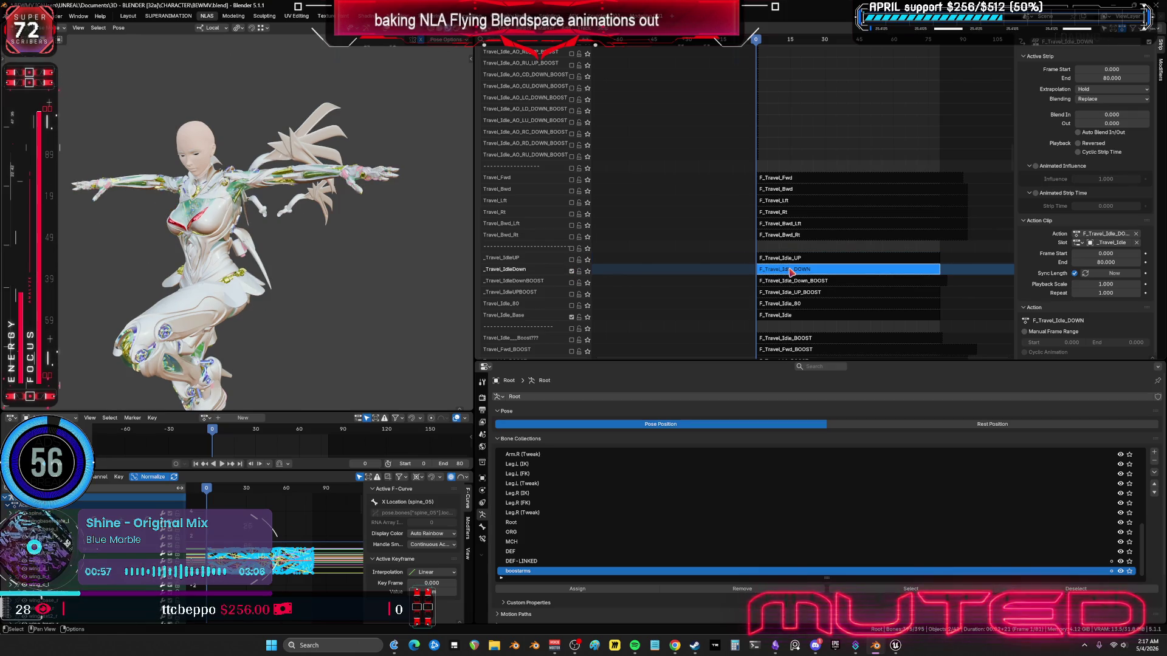
key("Tab")
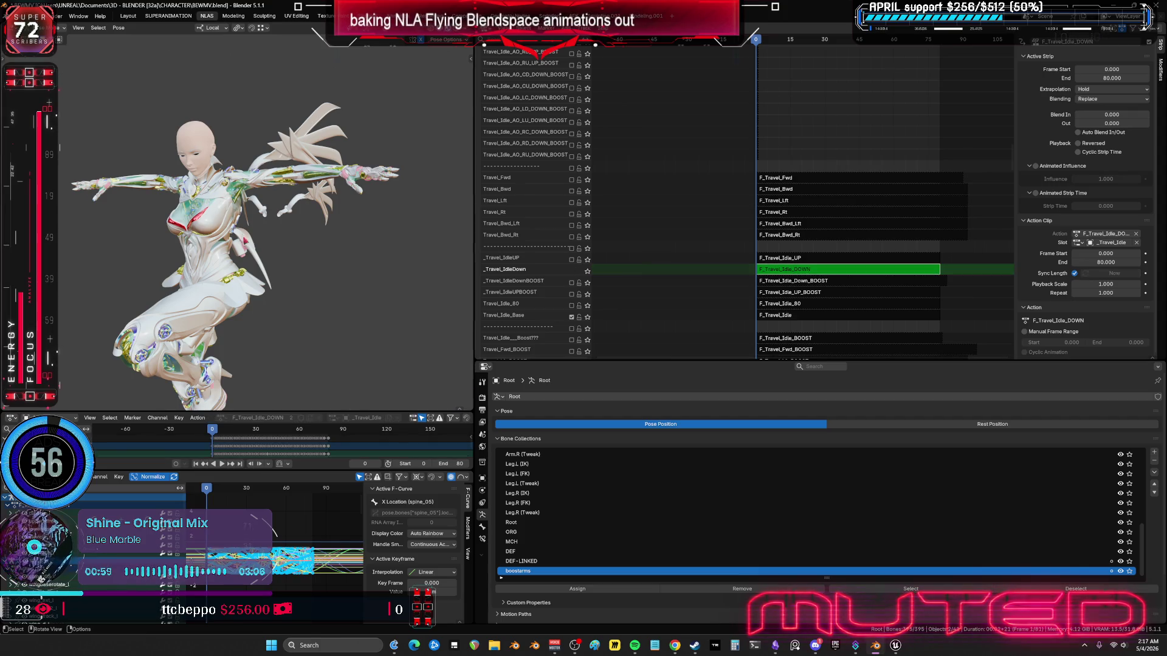
Step: Open Bake Action for the F_Travel_Idle_DOWN action with bones shown, then reselect its strip
key("shift+alt+z")
left_click(119, 28)
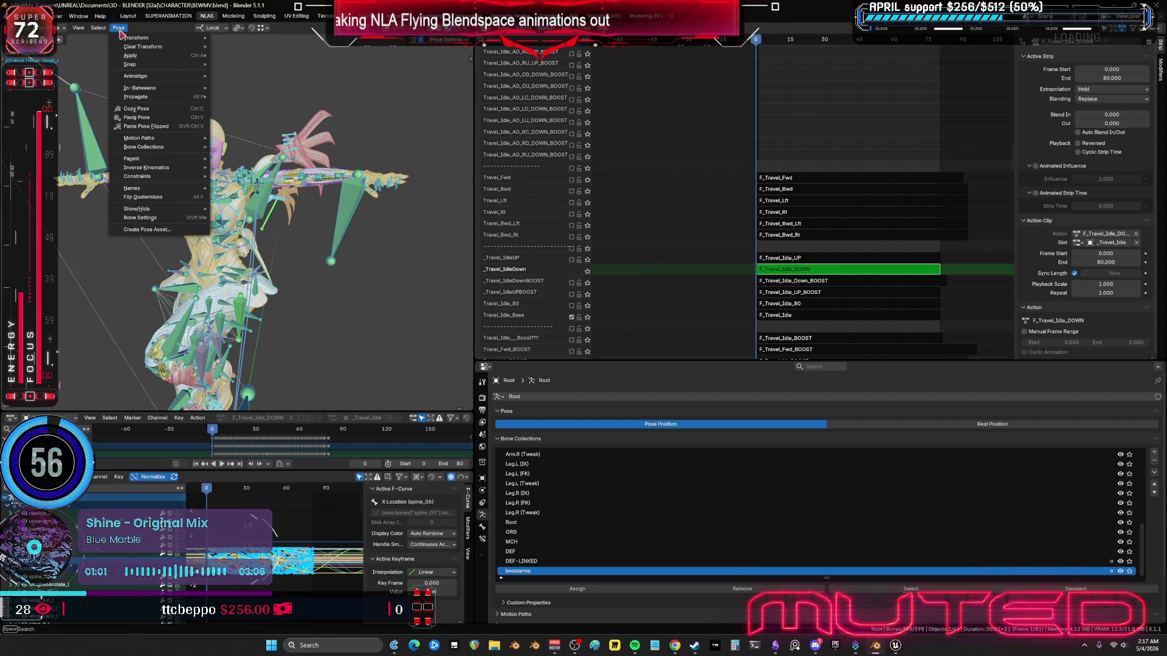
mouse_move(195, 77)
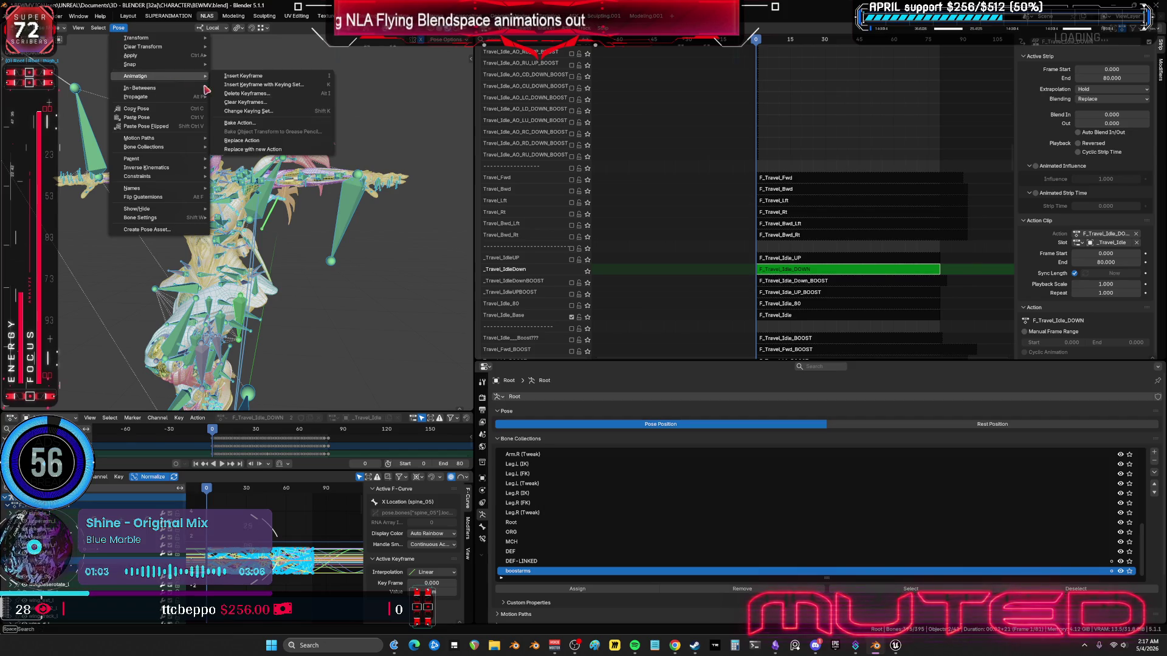
left_click(265, 124)
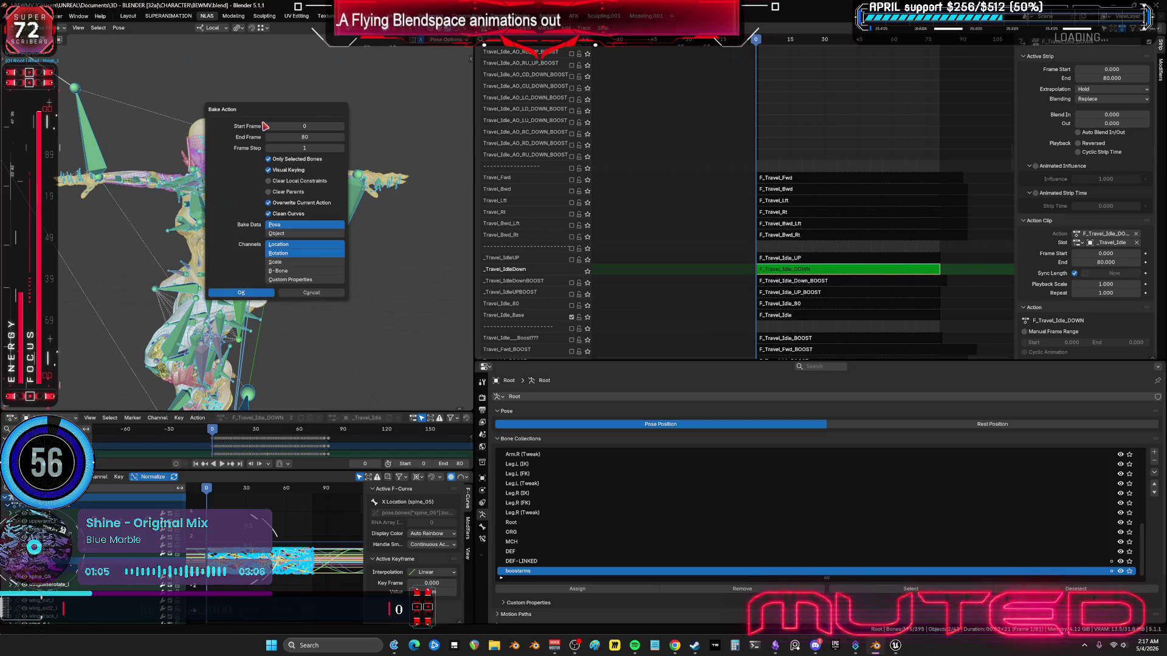
left_click(305, 294)
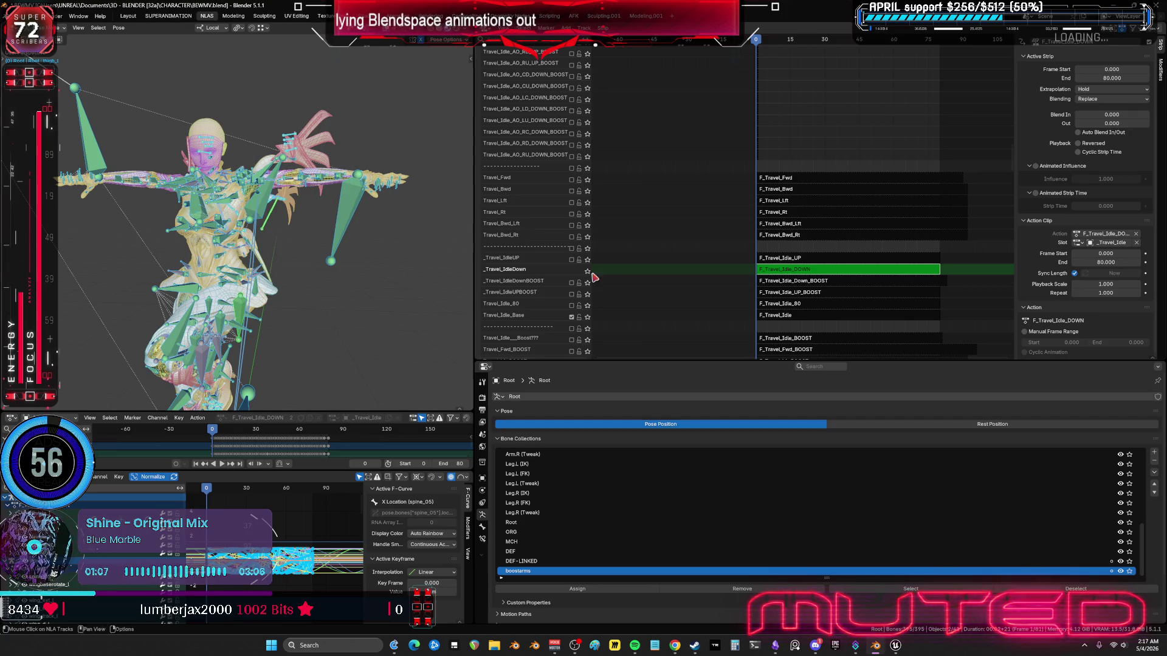
left_click(794, 271)
key("ctrl+space")
key("ctrl+space")
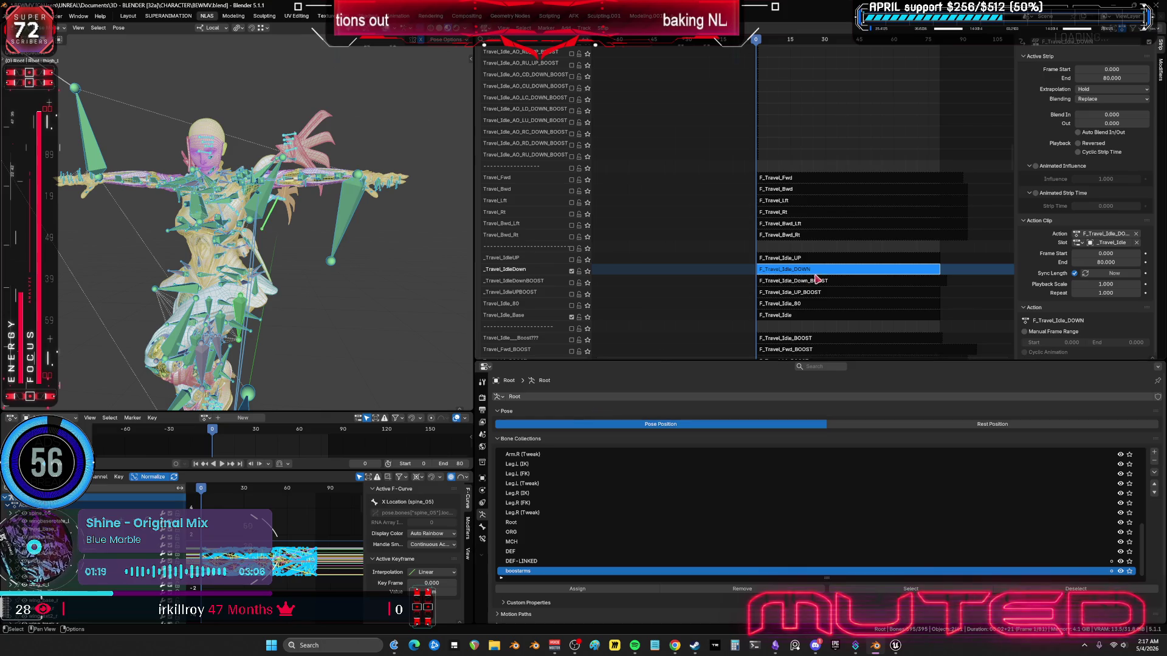
Step: Clear the rig's rotations and bake F_Travel_Idle_DOWN over 0–80 with visual keying, overwriting the action
key("Tab")
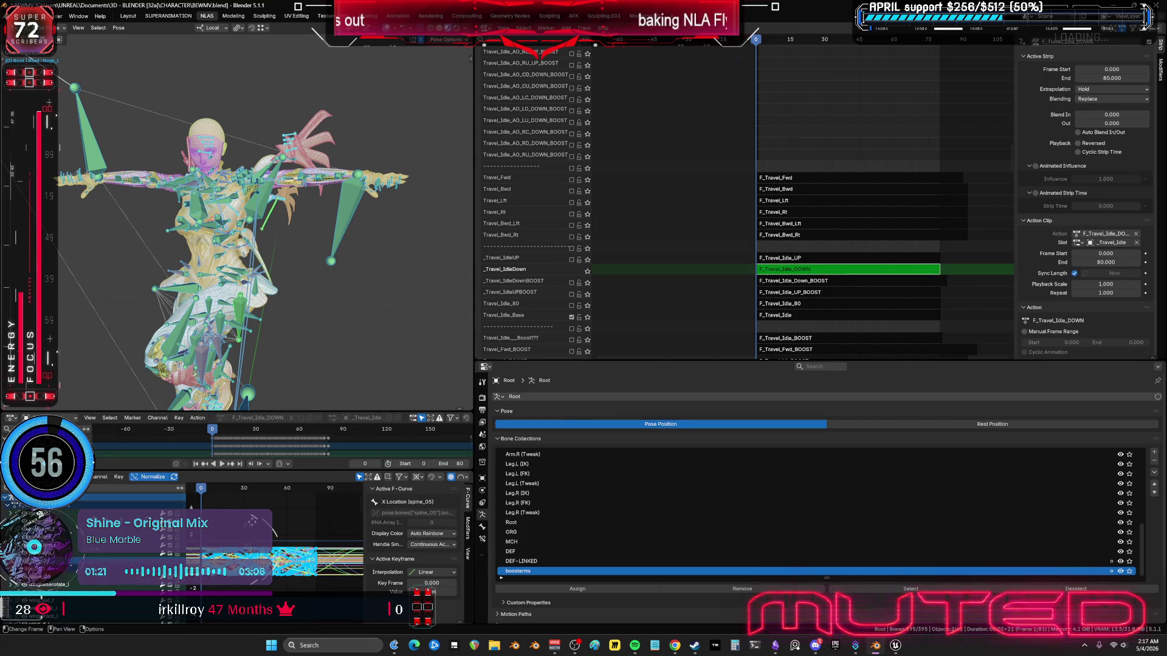
key("a")
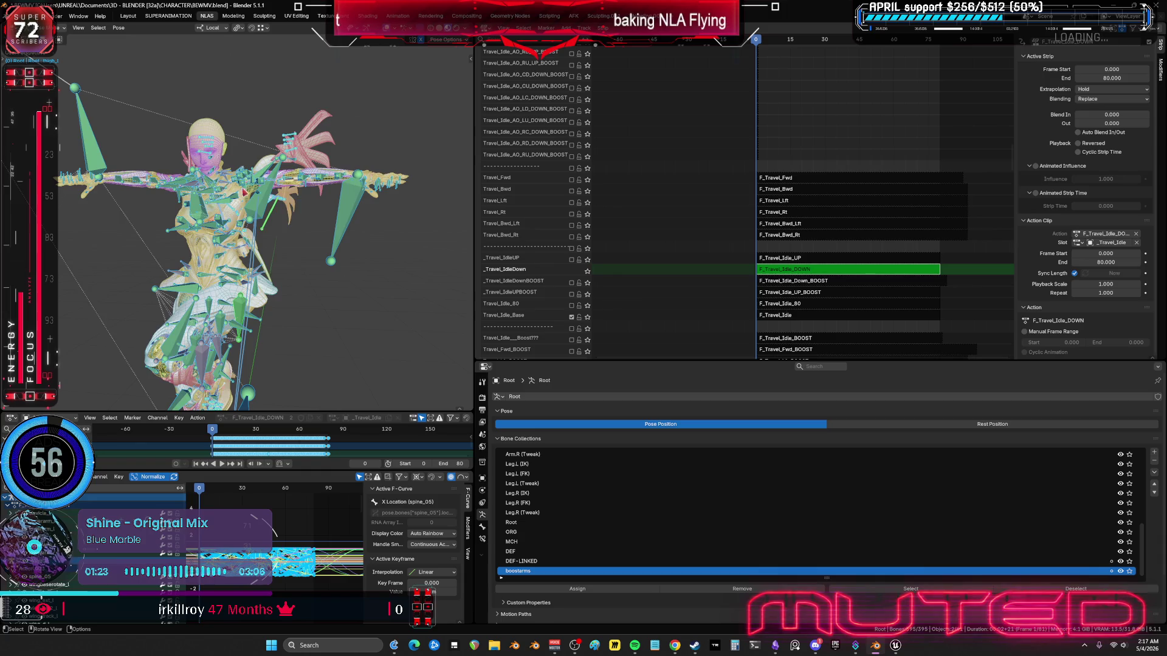
key("alt+r")
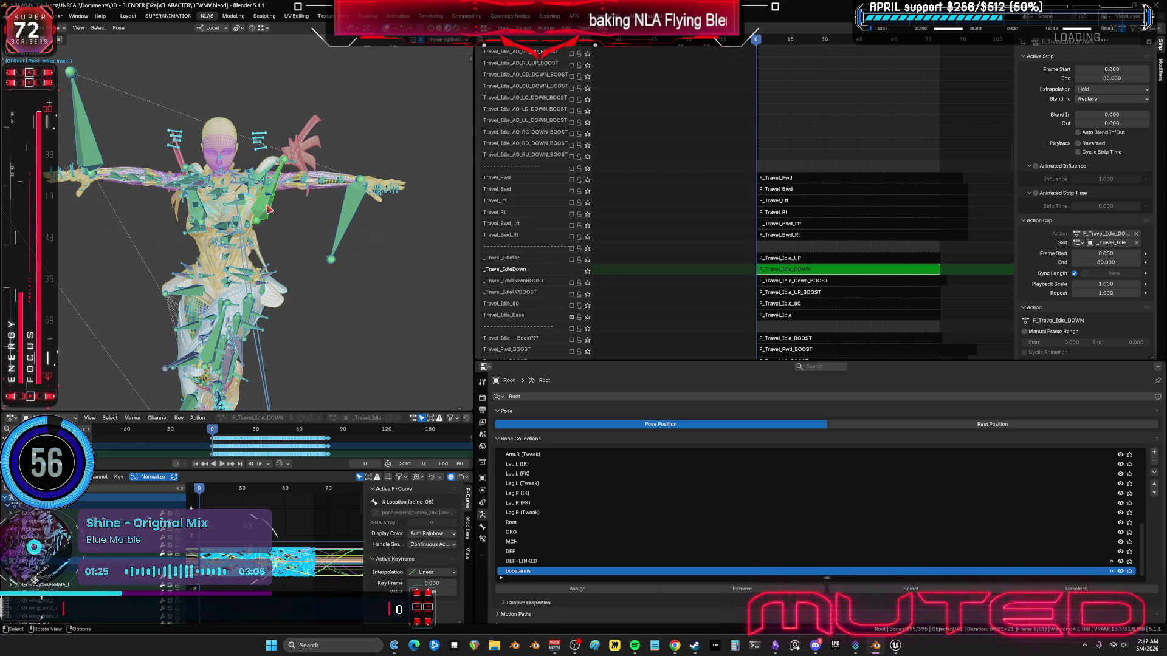
left_click(119, 28)
mouse_move(156, 76)
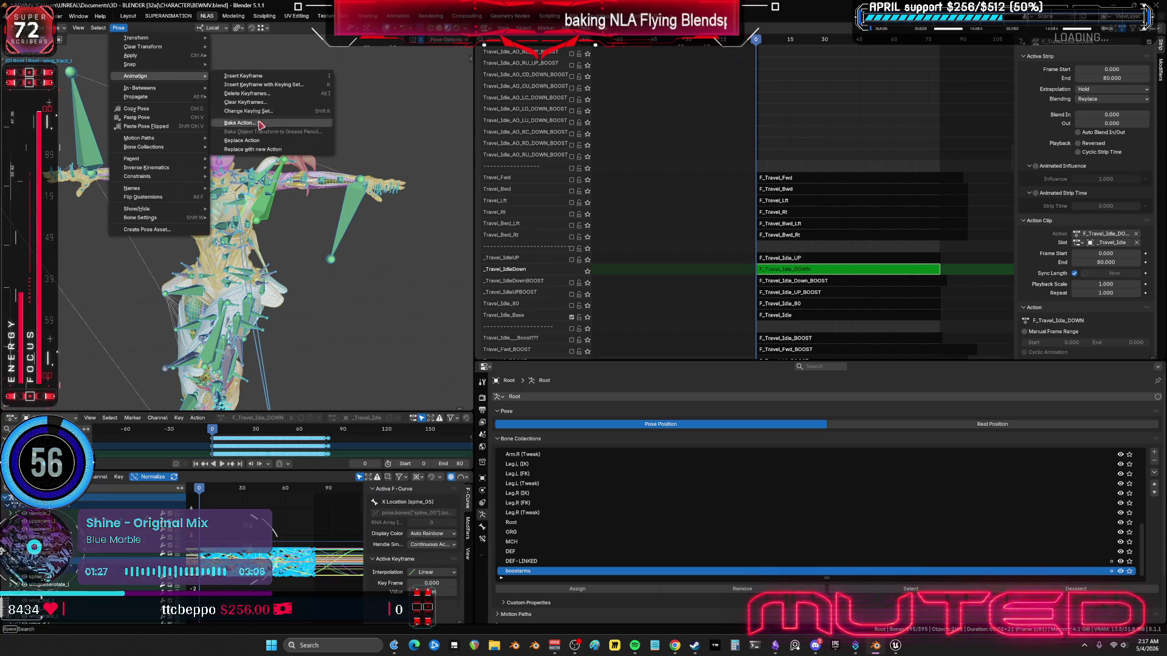
left_click(258, 125)
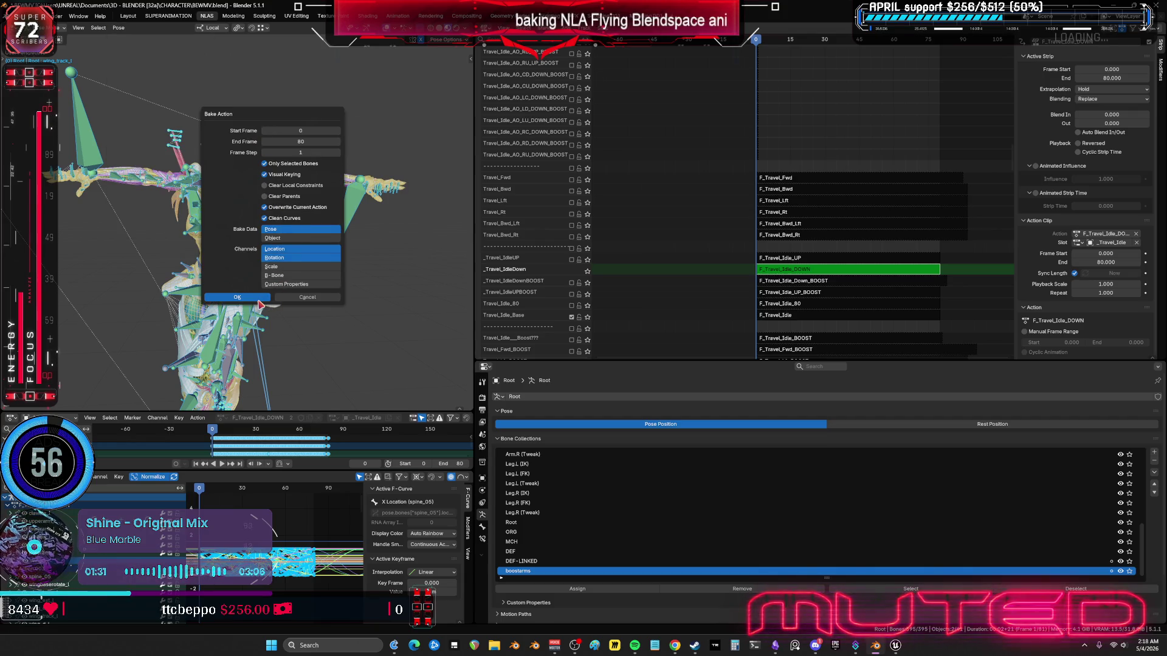
key("Return")
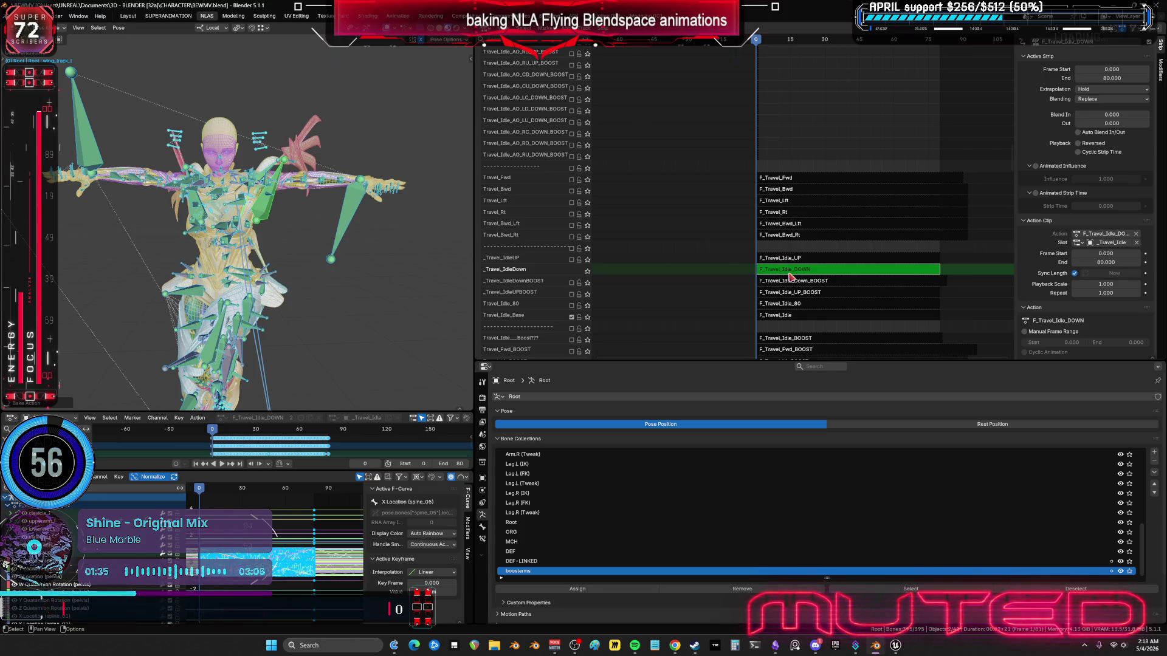
key("Tab")
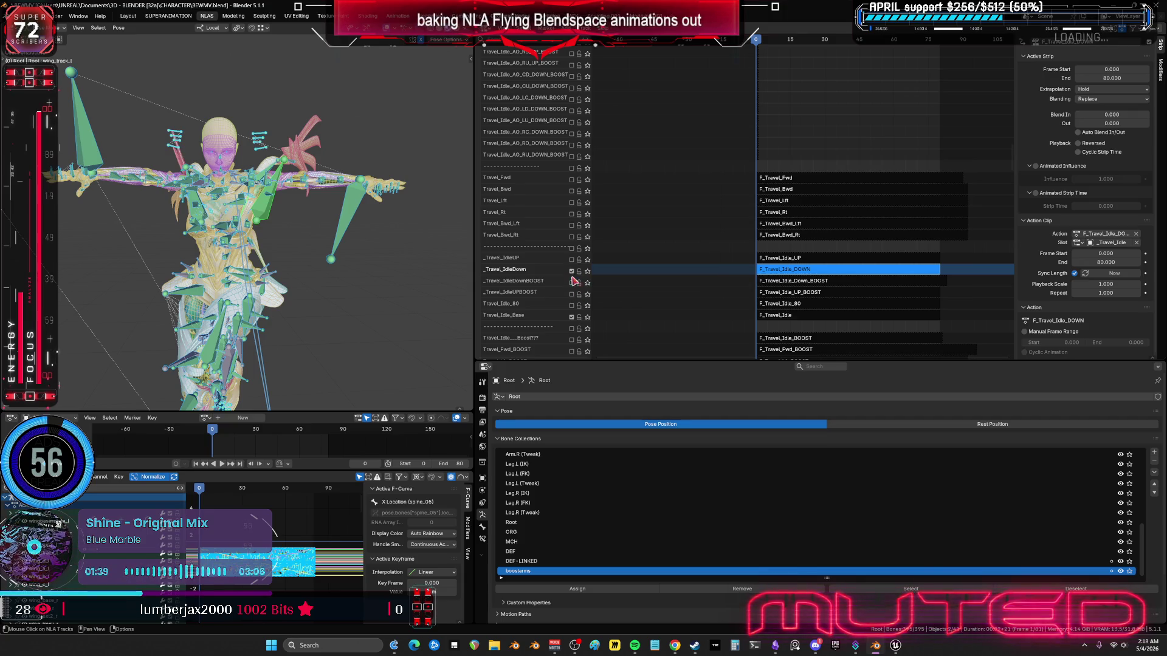
Step: Switch from the _Travel_IdleDown track to _Travel_IdleDownBOOST
left_click(571, 271)
left_click(571, 283)
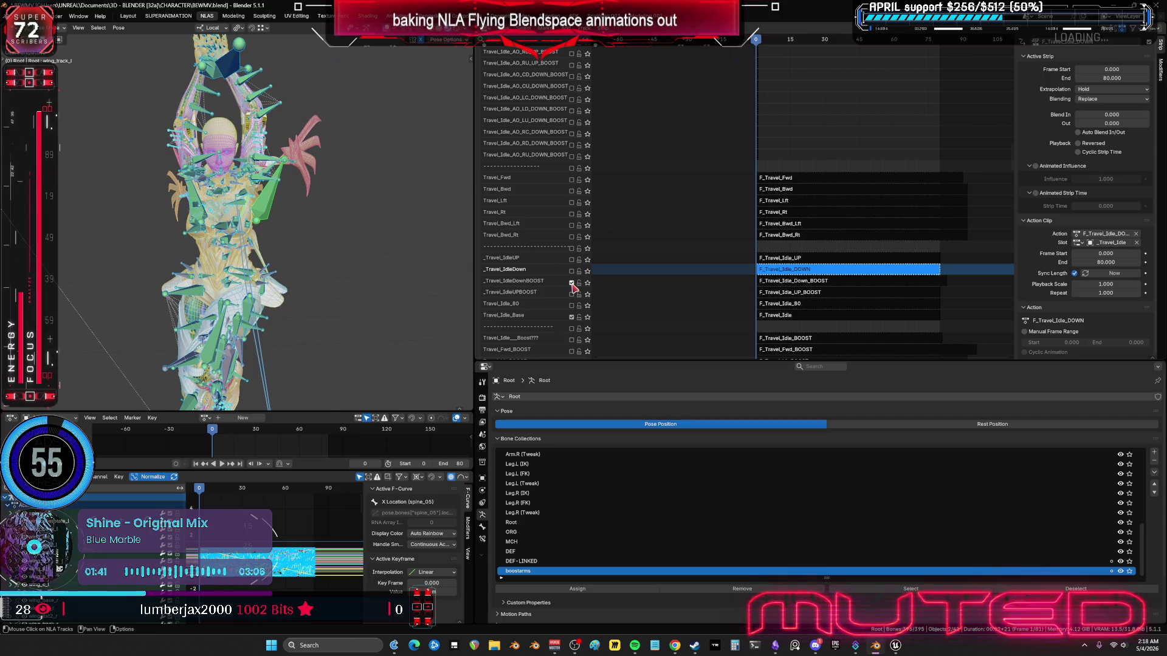
middle_click_drag(339, 259, 164, 244)
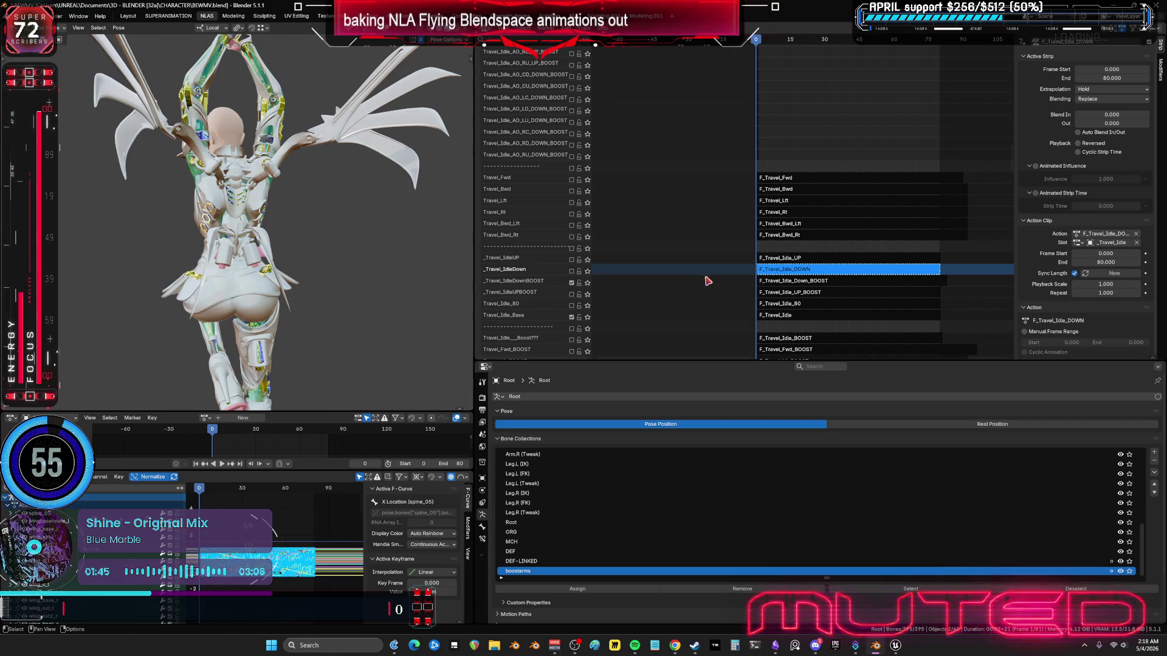
Step: Enable the Travel_Idle_AO_CD_DOWN wing track and return the rig to object mode
scroll(706, 278, "down", 10)
scroll(711, 267, "down", 4)
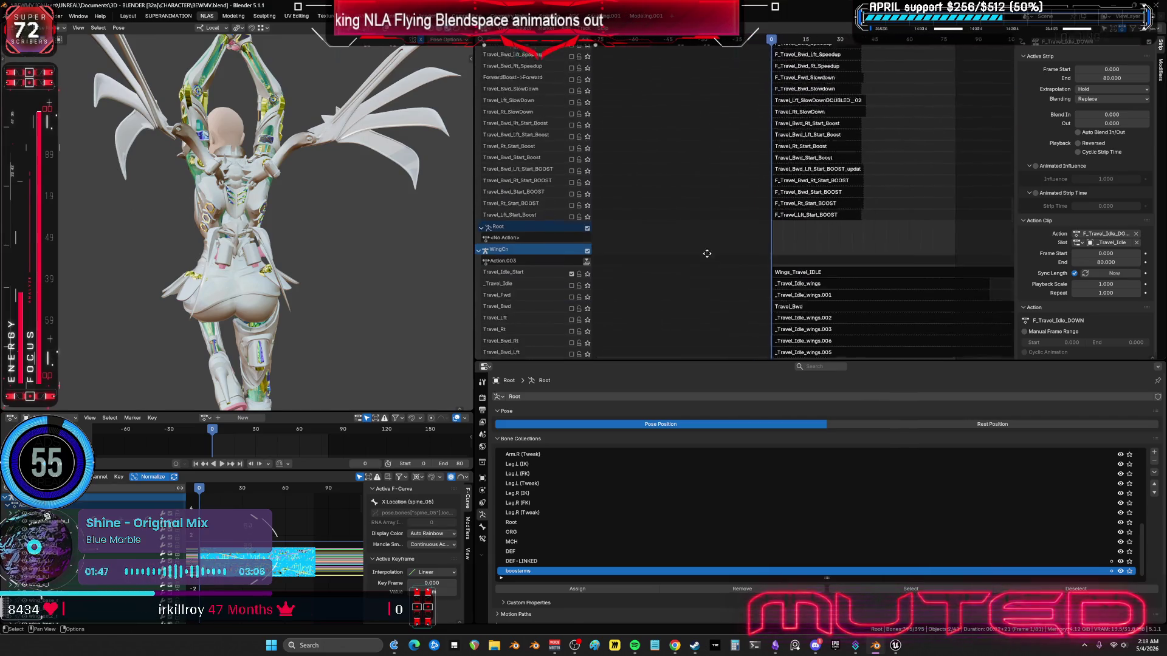
scroll(669, 255, "down", 1)
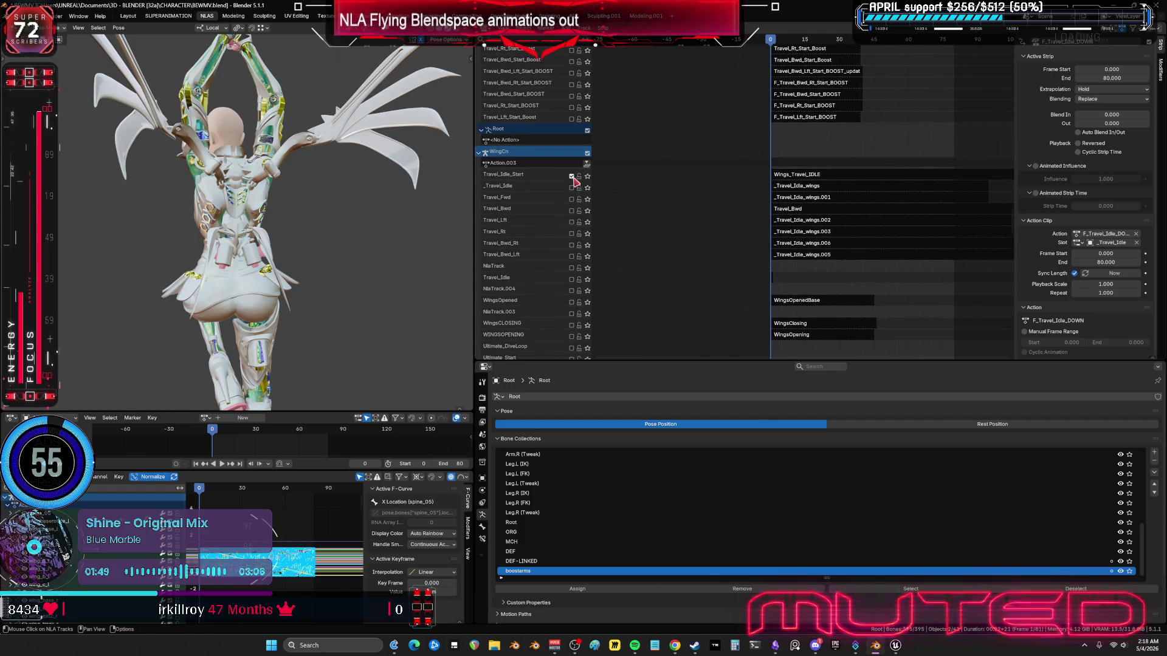
mouse_move(728, 315)
middle_mouse_down()
mouse_move(748, 182)
mouse_move(705, 62)
middle_mouse_up()
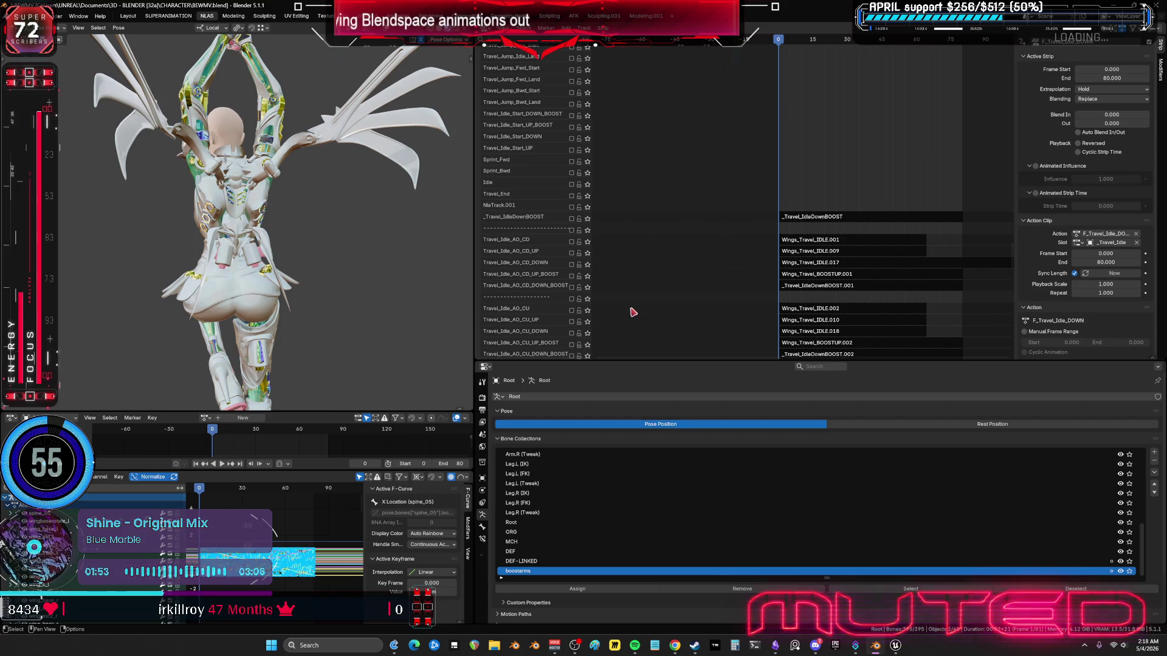
middle_click_drag(632, 311, 638, 293)
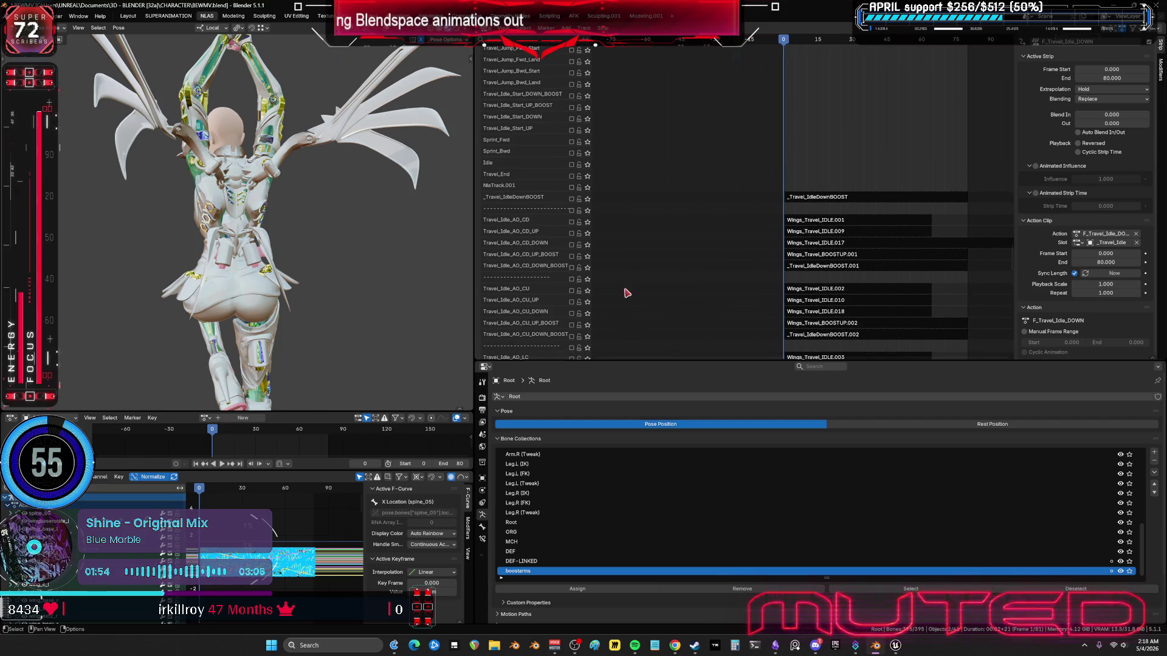
left_click(572, 257)
left_click(572, 257)
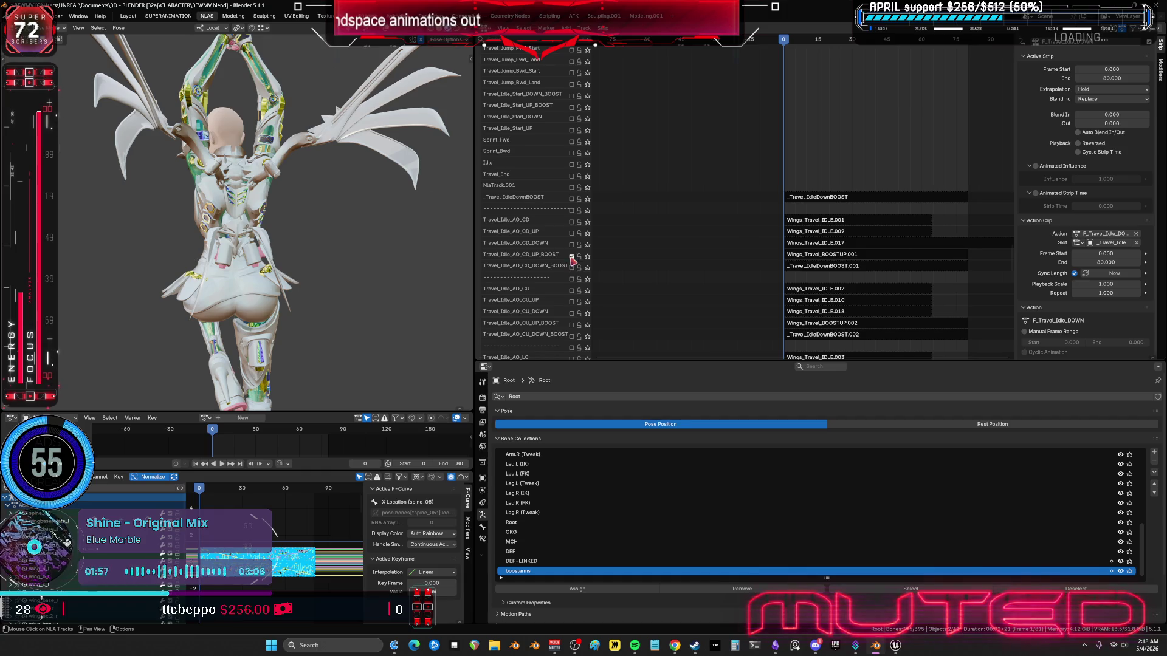
left_click(572, 244)
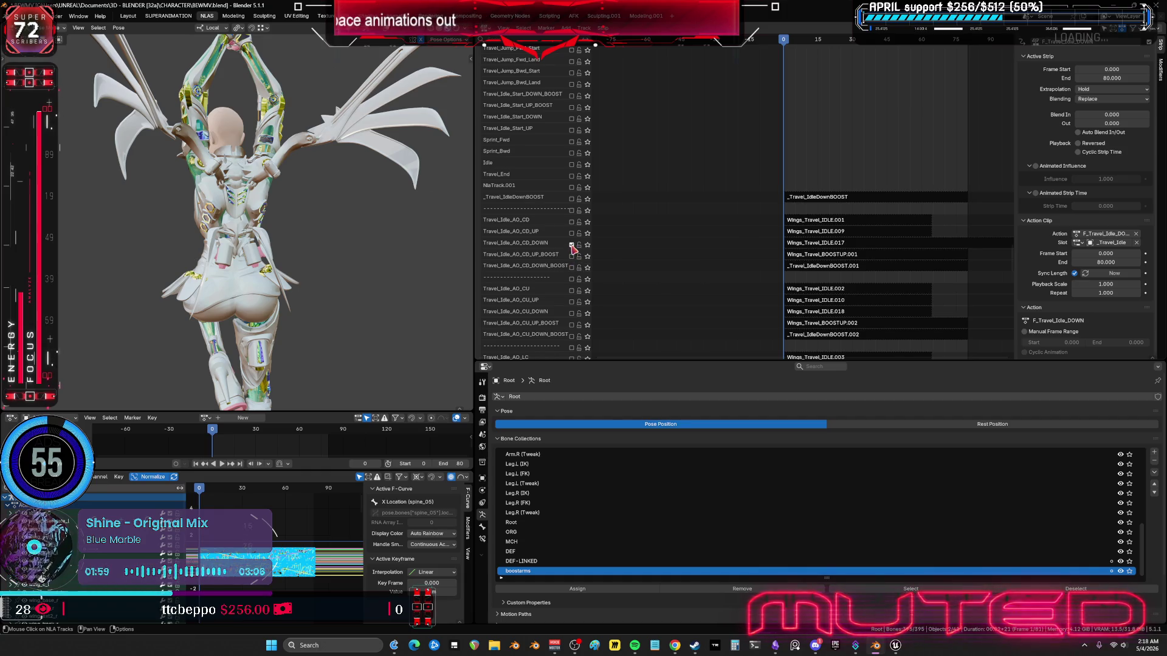
key("shift+alt+z")
mouse_move(359, 224)
middle_mouse_down()
mouse_move(339, 226)
mouse_move(428, 277)
mouse_move(383, 265)
middle_mouse_up()
key("ctrl+Tab")
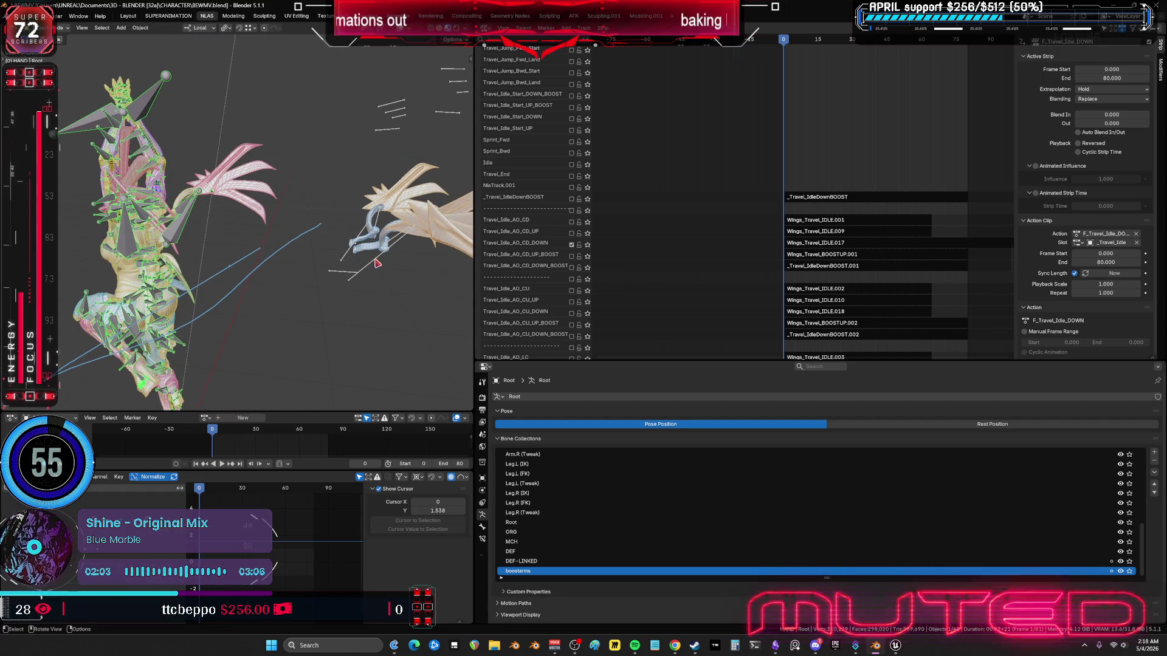
Step: Solo-preview the Travel_Idle_AO_CD_DOWN track and inspect its Wings_Travel_IDLE.017 strip
left_click(374, 263)
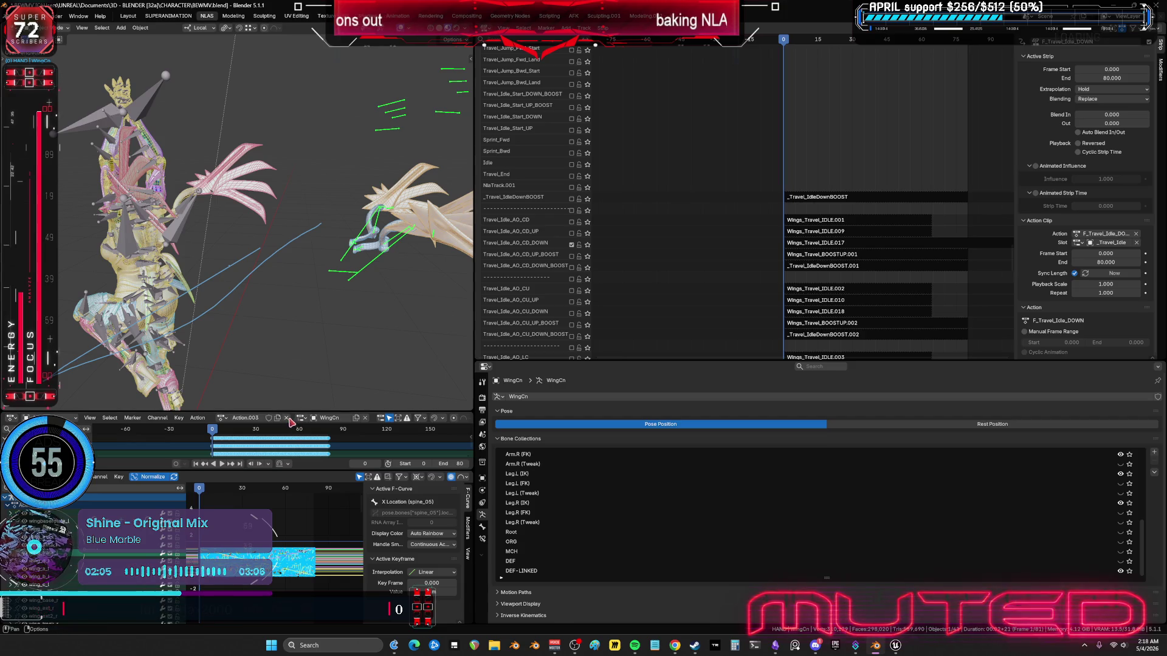
mouse_move(333, 310)
middle_mouse_down()
mouse_move(304, 307)
mouse_move(266, 250)
middle_mouse_up()
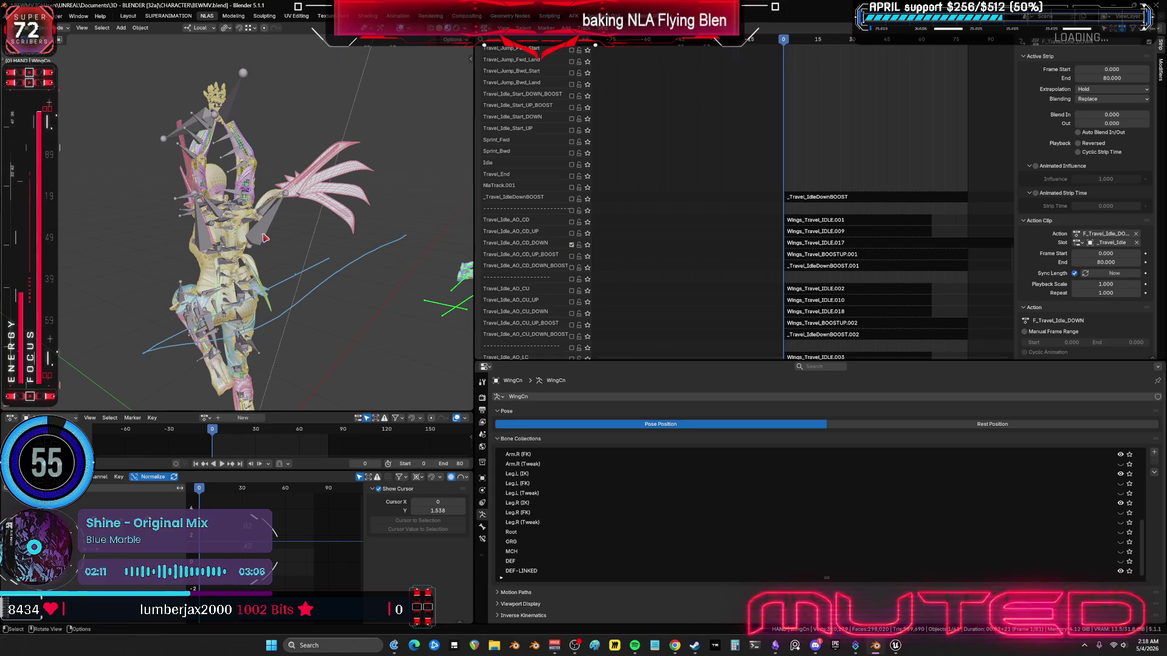
key("ctrl+z")
key("ctrl+z")
key("ctrl+z")
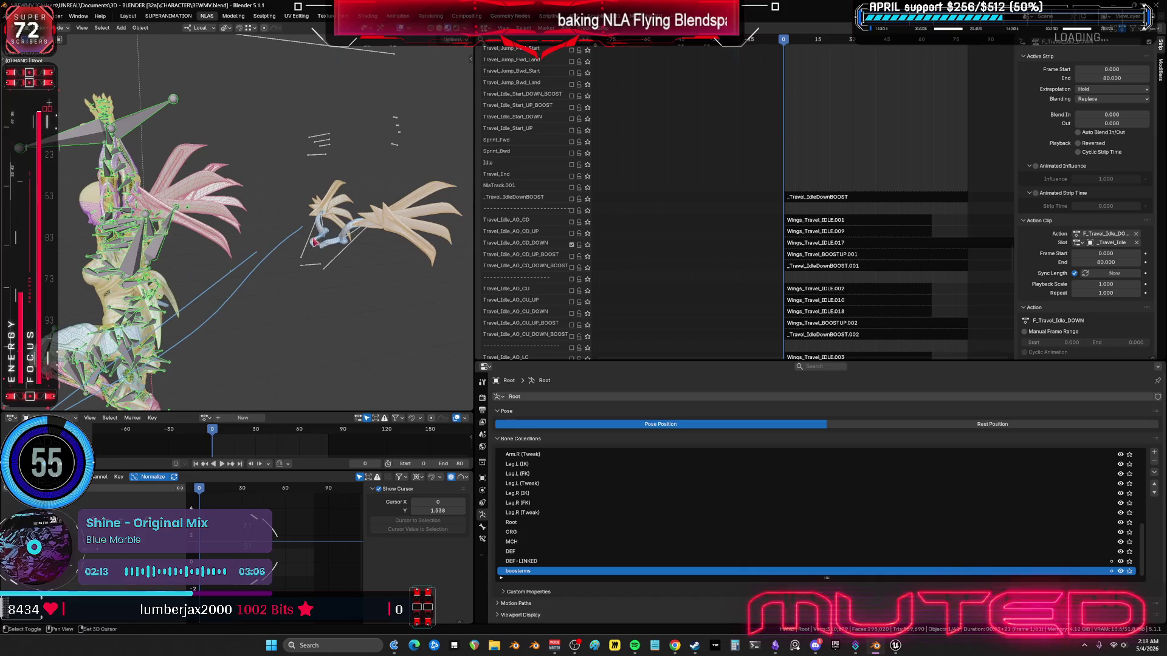
left_click(588, 245)
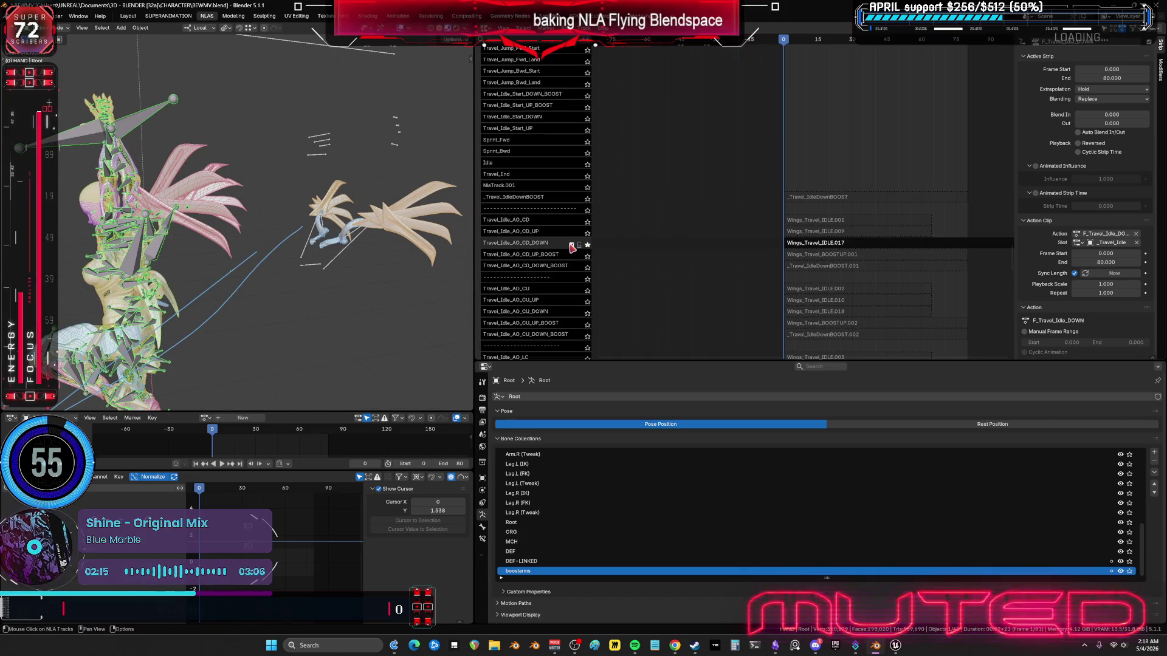
left_click(844, 246)
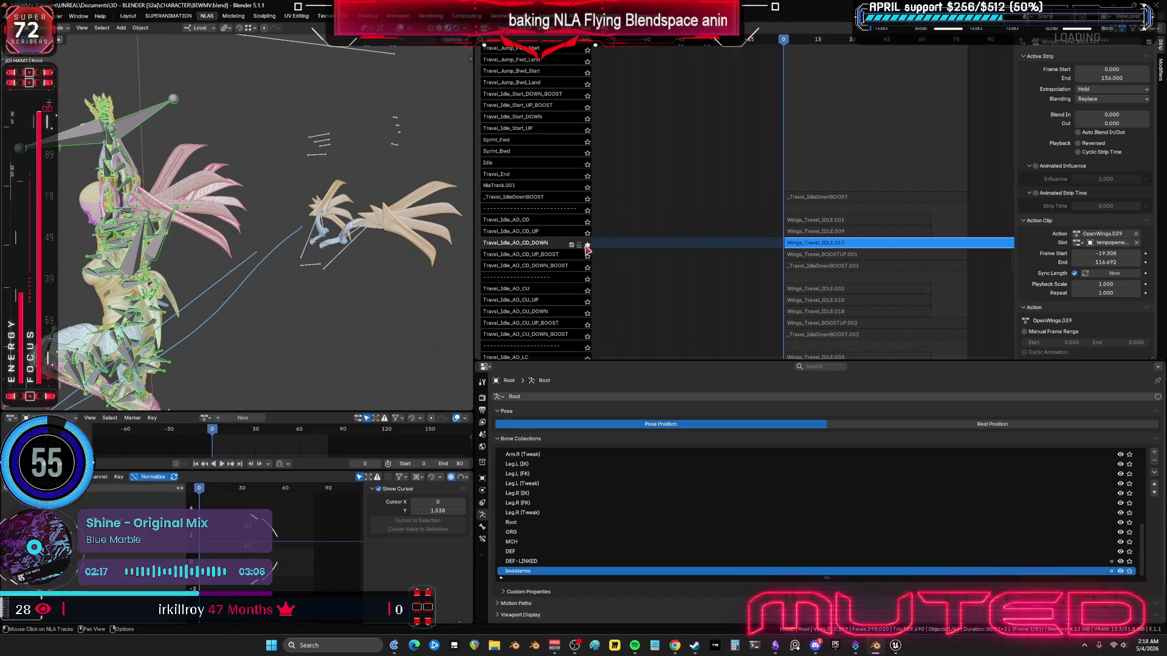
left_click(587, 245)
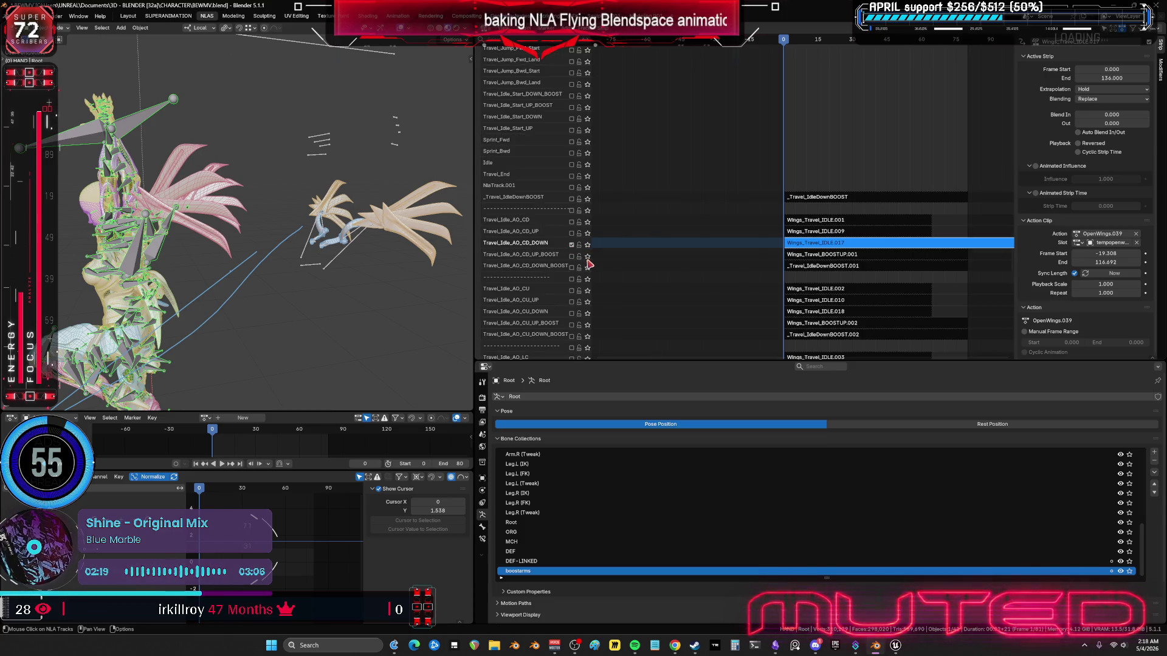
Step: Solo-preview Travel_Idle_AO_CD_DOWN_BOOST, then enable it and disable Travel_Idle_AO_CD_DOWN
left_click(587, 268)
left_click(586, 268)
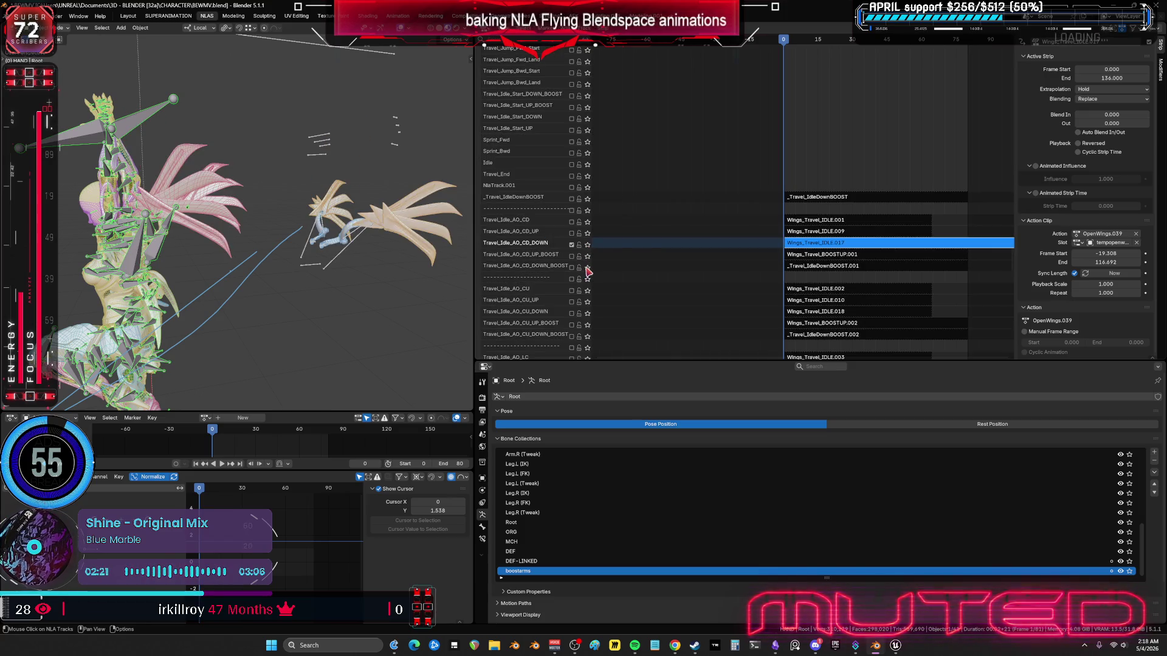
left_click(571, 268)
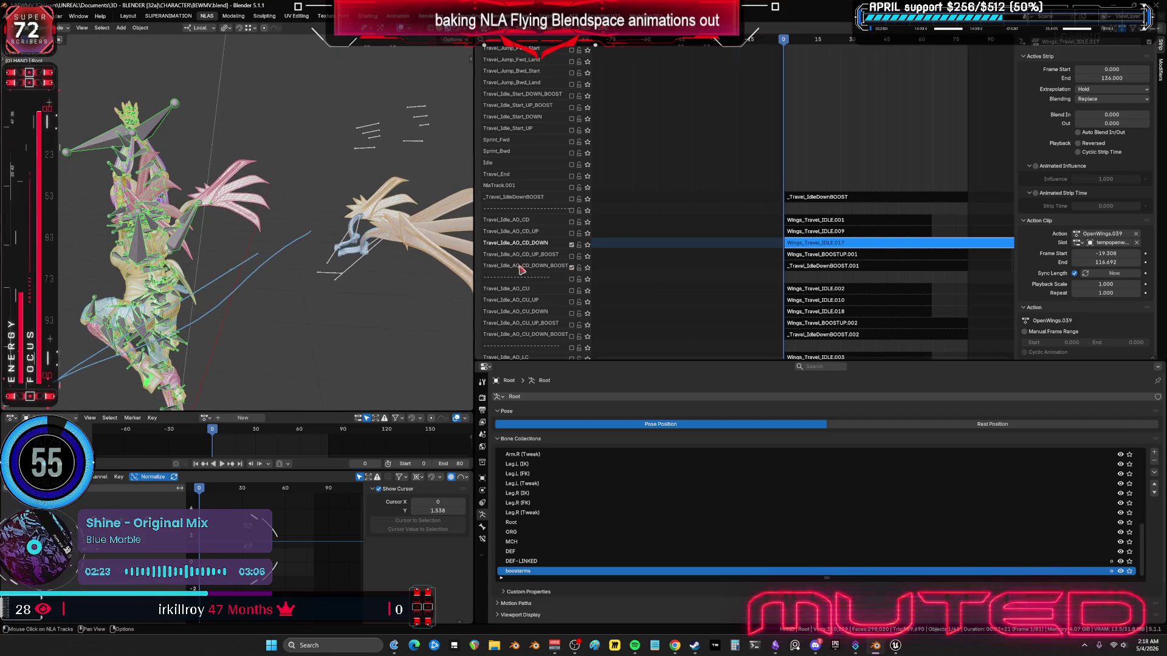
left_click(571, 245)
mouse_move(270, 243)
middle_mouse_down()
mouse_move(352, 241)
mouse_move(268, 245)
middle_mouse_up()
Step: Select the Travel_Idle_Base track's F_Travel_Idle strip so it spans frames 0 to 80
middle_click_drag(738, 153, 722, 151)
scroll(721, 151, "up", 10)
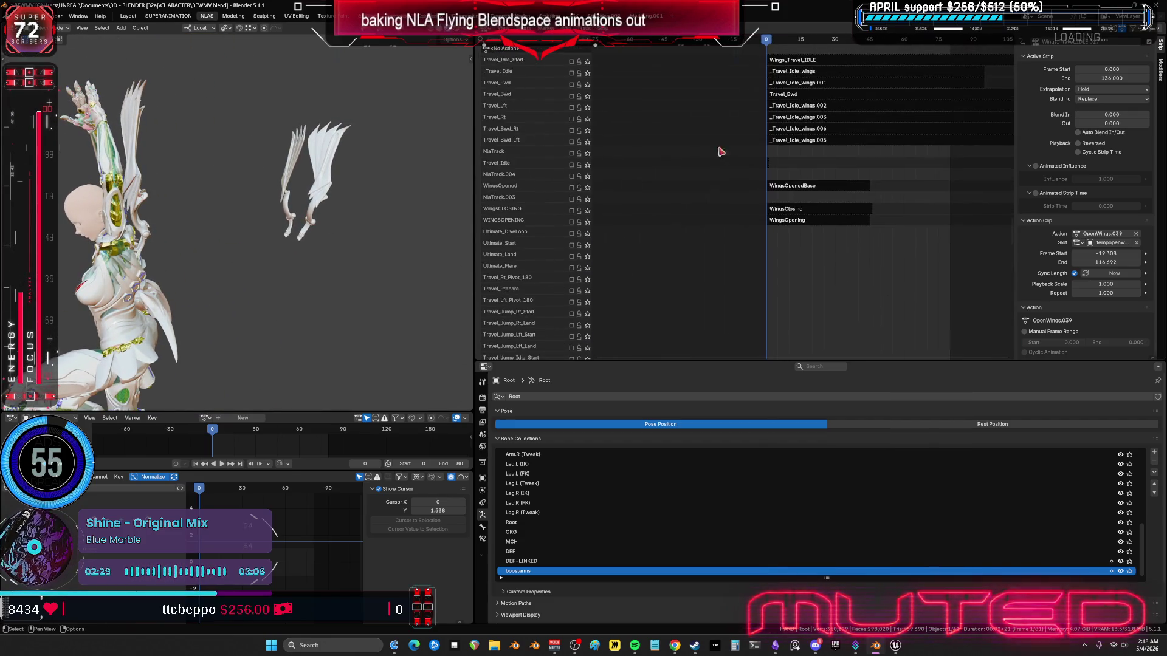
scroll(739, 151, "down", 10)
scroll(696, 140, "down", 12)
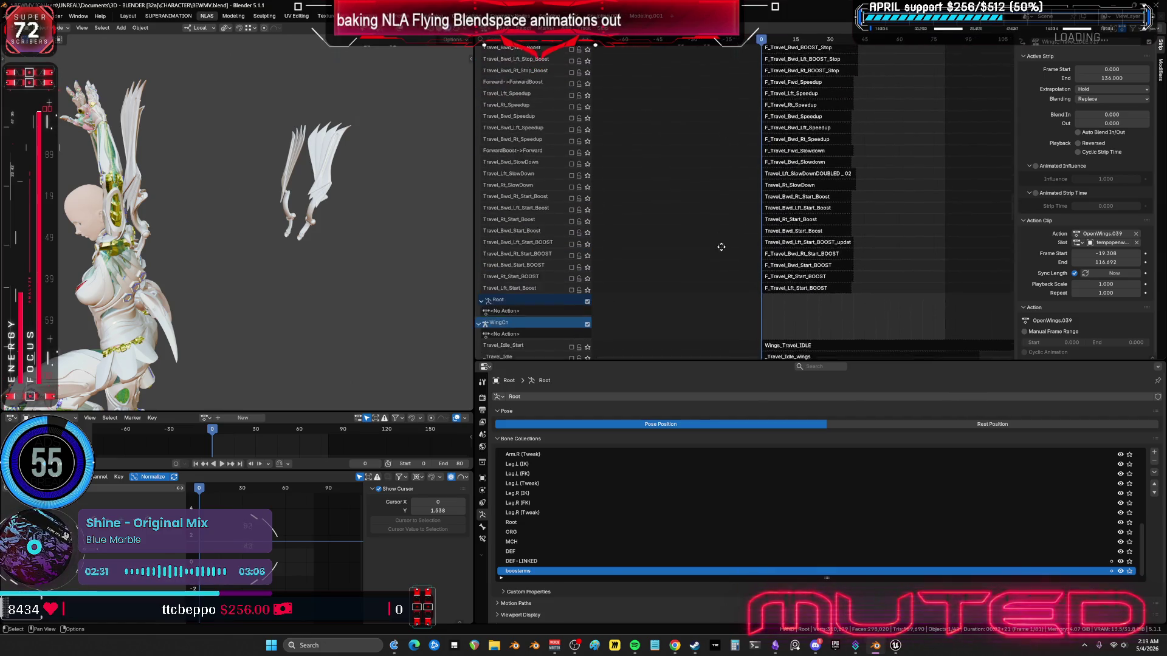
scroll(687, 174, "up", 15)
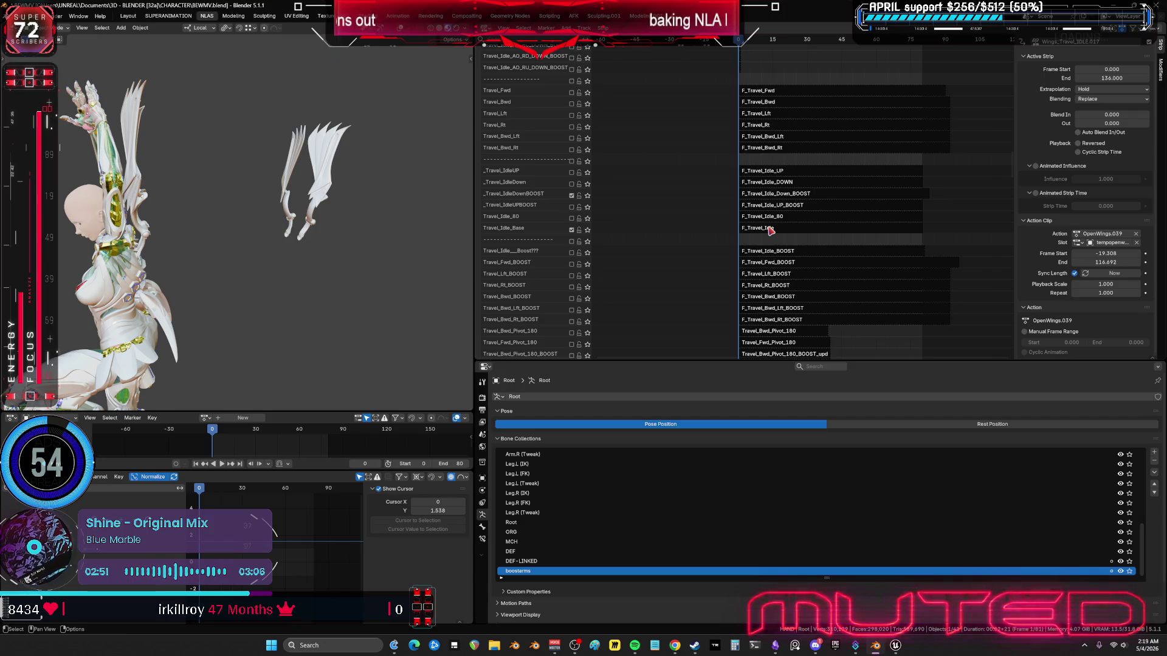
left_click(769, 229)
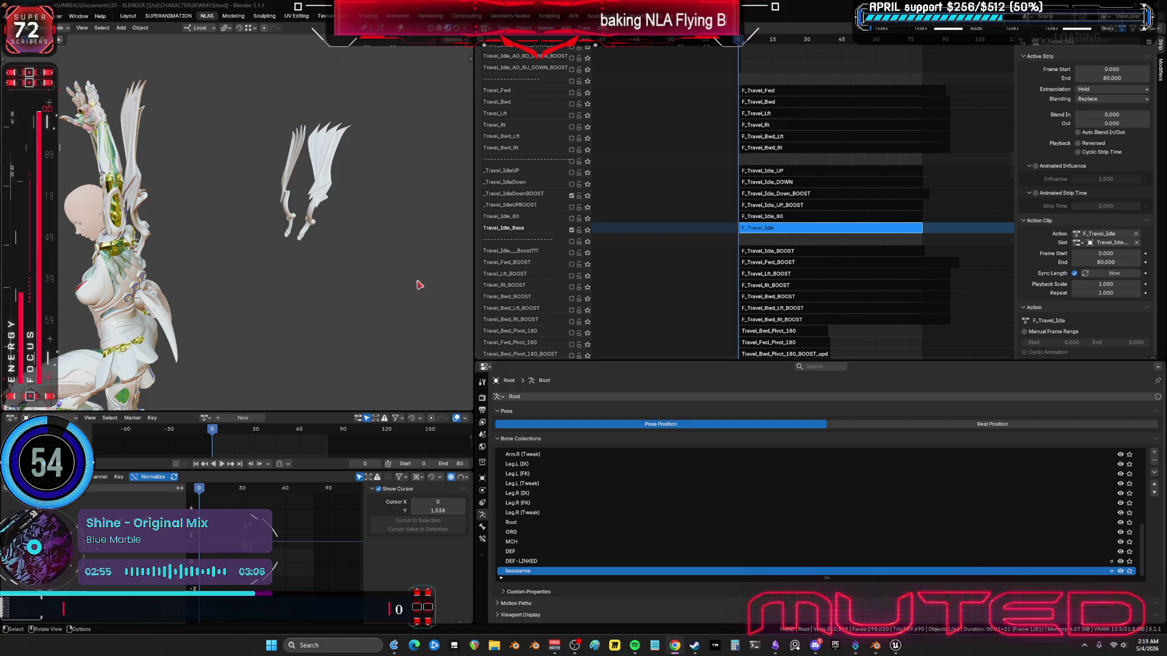
middle_click_drag(200, 261, 259, 262)
mouse_move(292, 266)
middle_mouse_down()
mouse_move(279, 320)
mouse_move(302, 177)
mouse_move(228, 181)
mouse_move(350, 275)
middle_mouse_up()
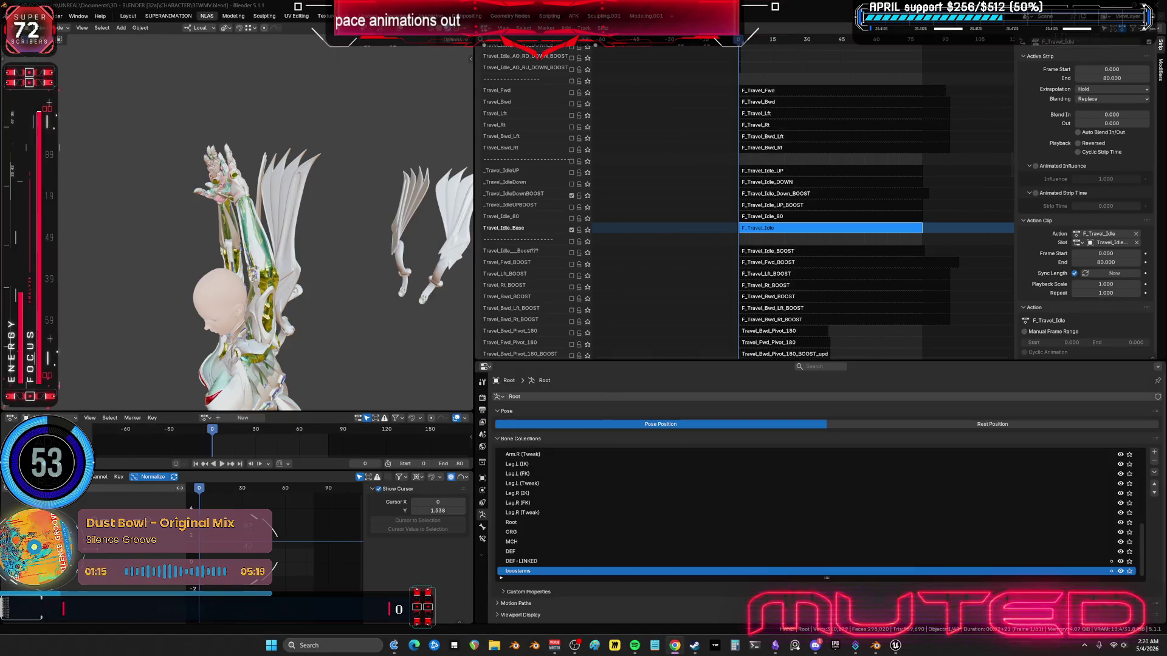
Step: Paste the golden-figure reference image onto the TO DO CHART board, enlarge it and zoom to its head
key("alt+Tab")
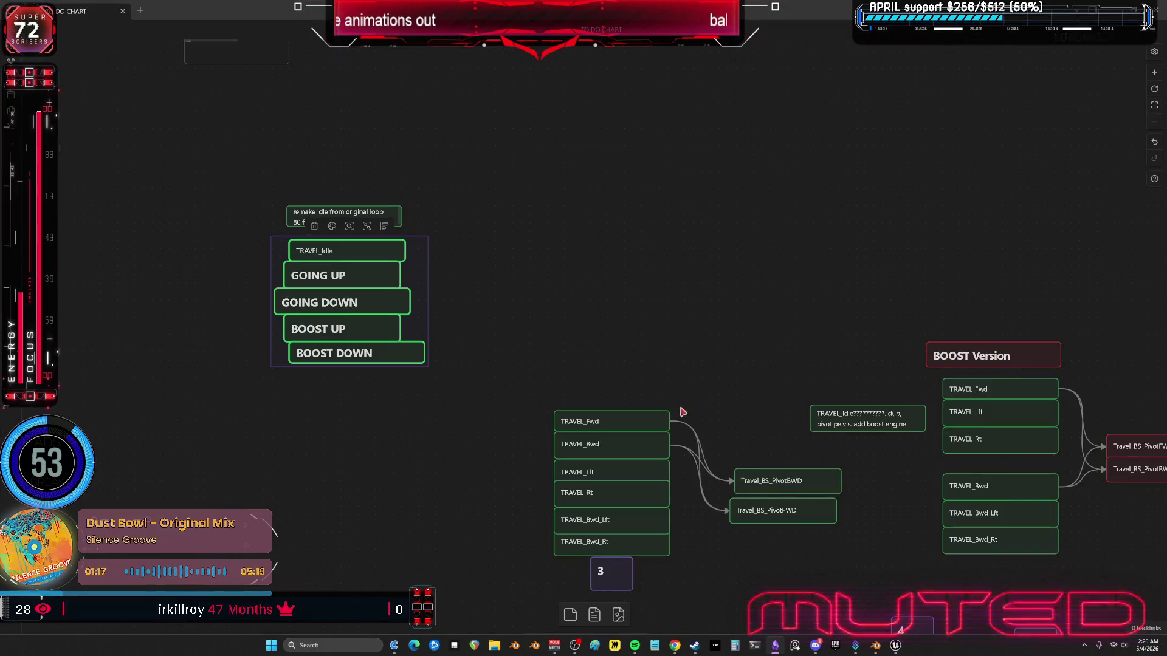
scroll(682, 412, "up", 5)
key("ctrl+v")
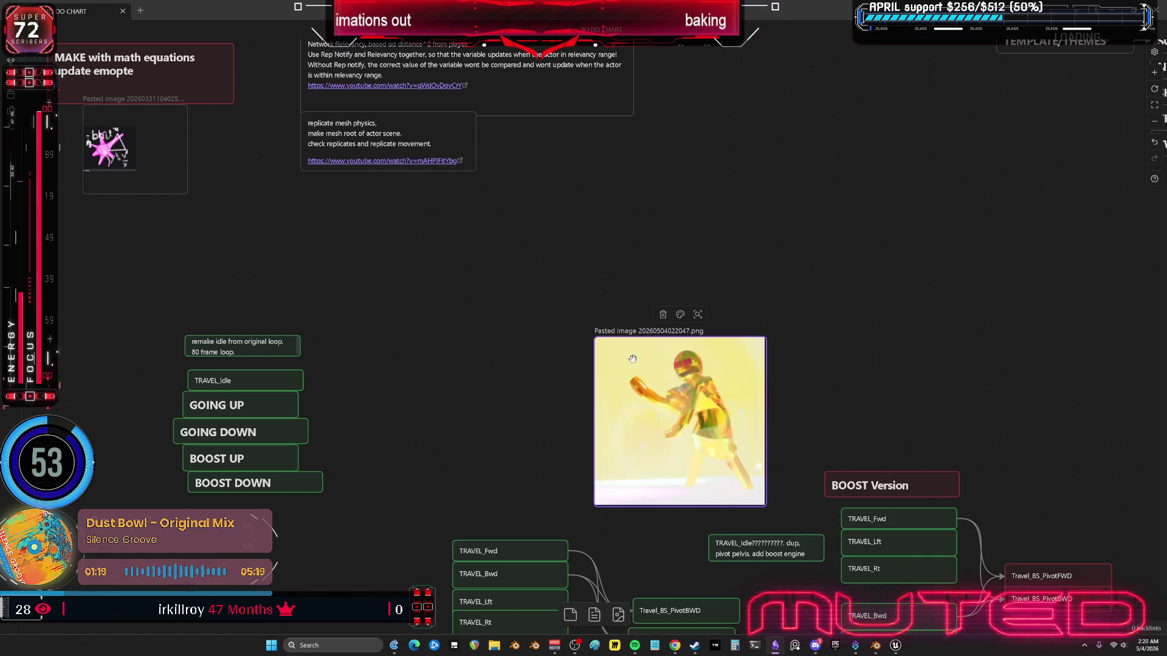
left_click_drag(595, 338, 386, 130)
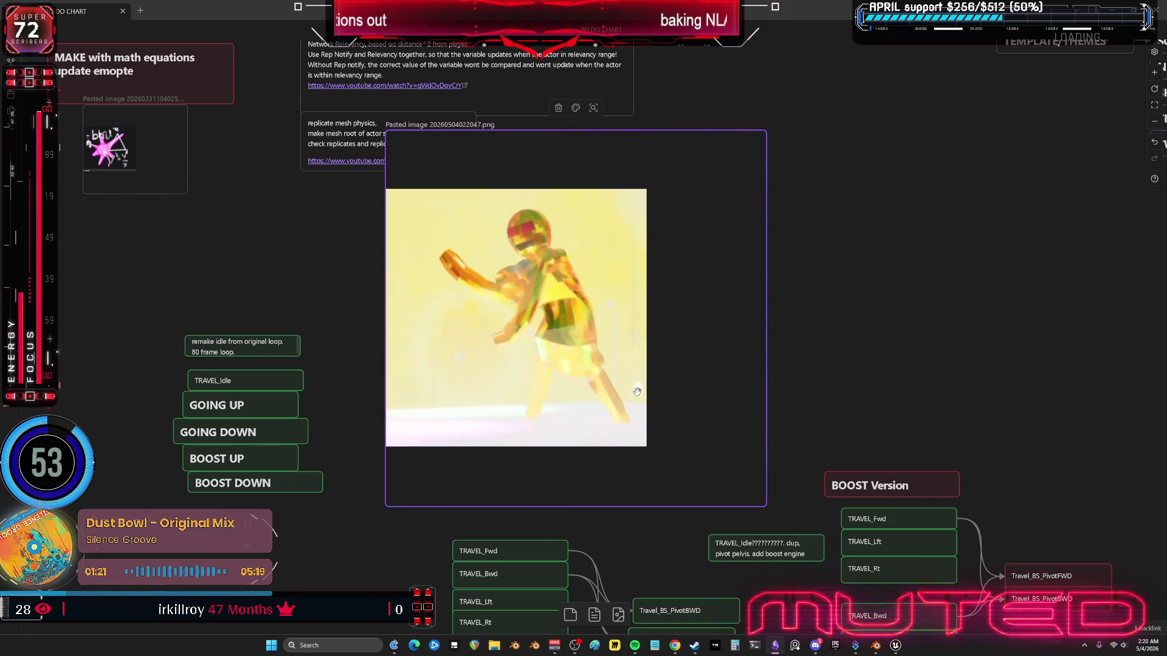
scroll(610, 446, "up", 4)
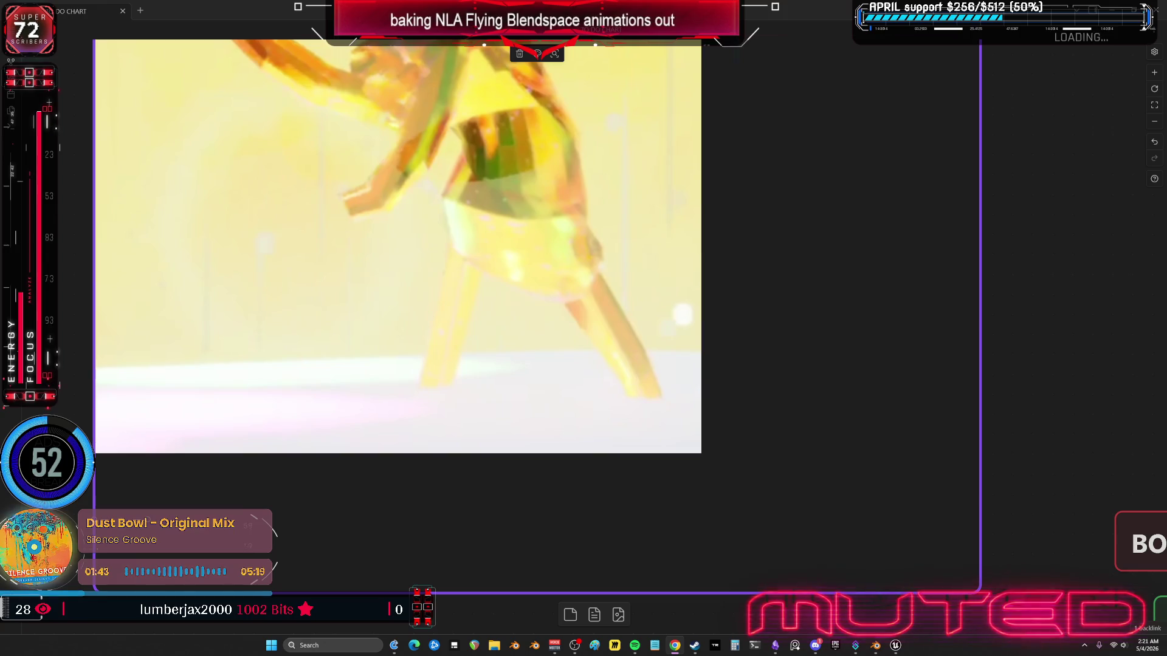
left_click_drag(705, 291, 739, 439)
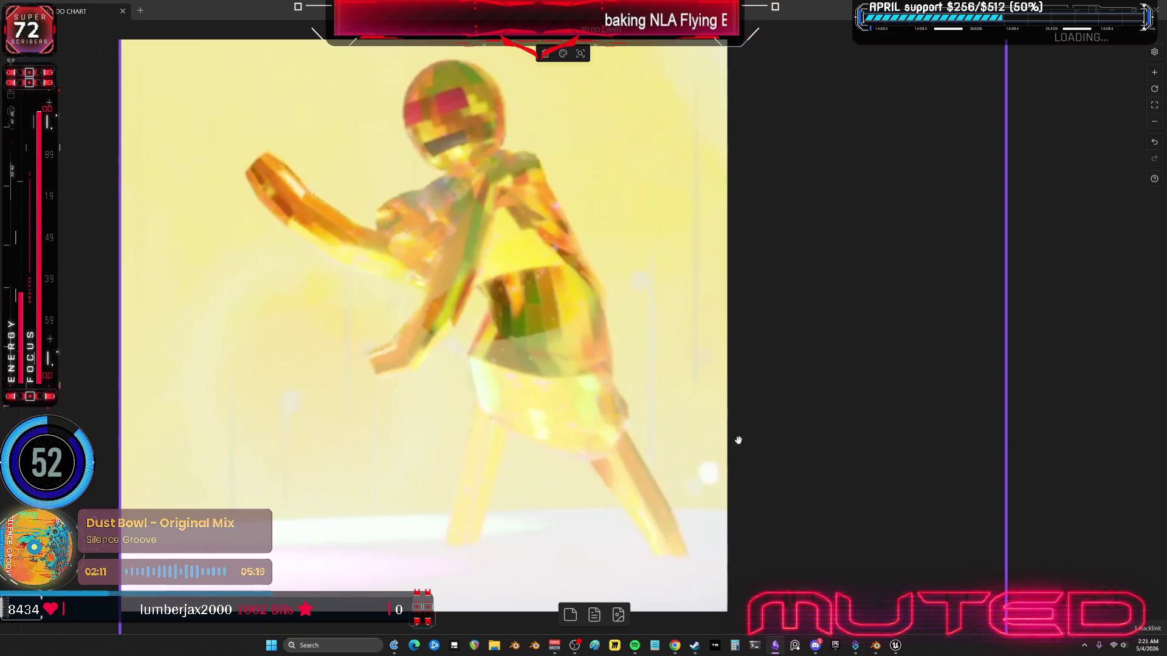
Step: Move the pasted image card up and right, then delete it from the board
key("alt+Tab")
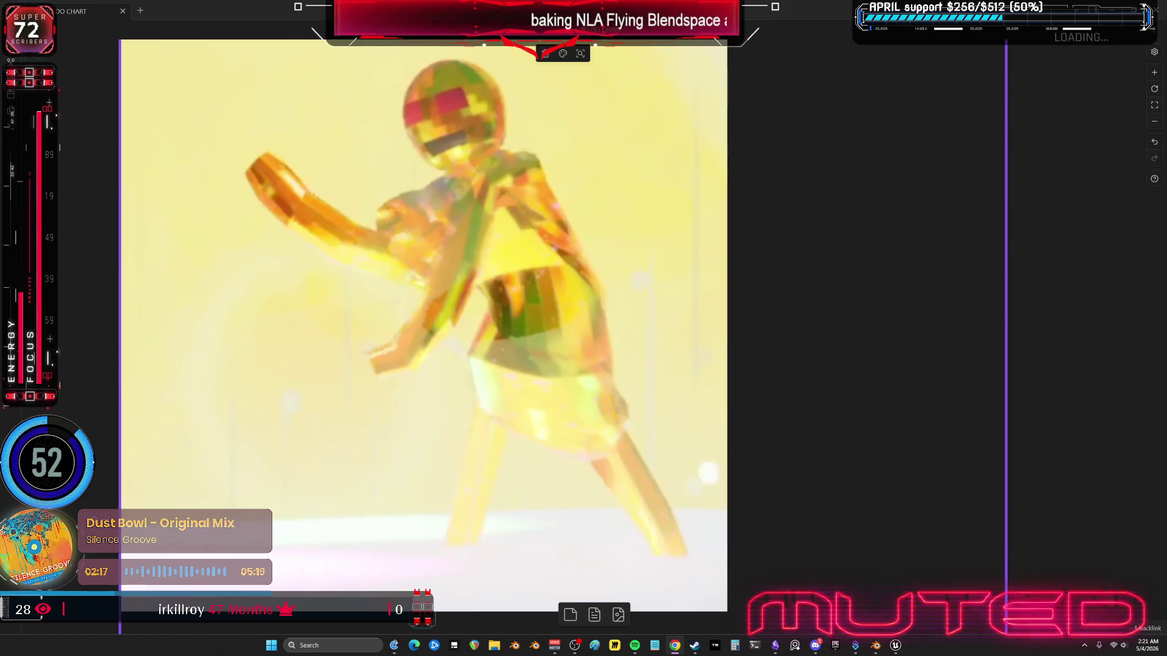
scroll(504, 353, "down", 3)
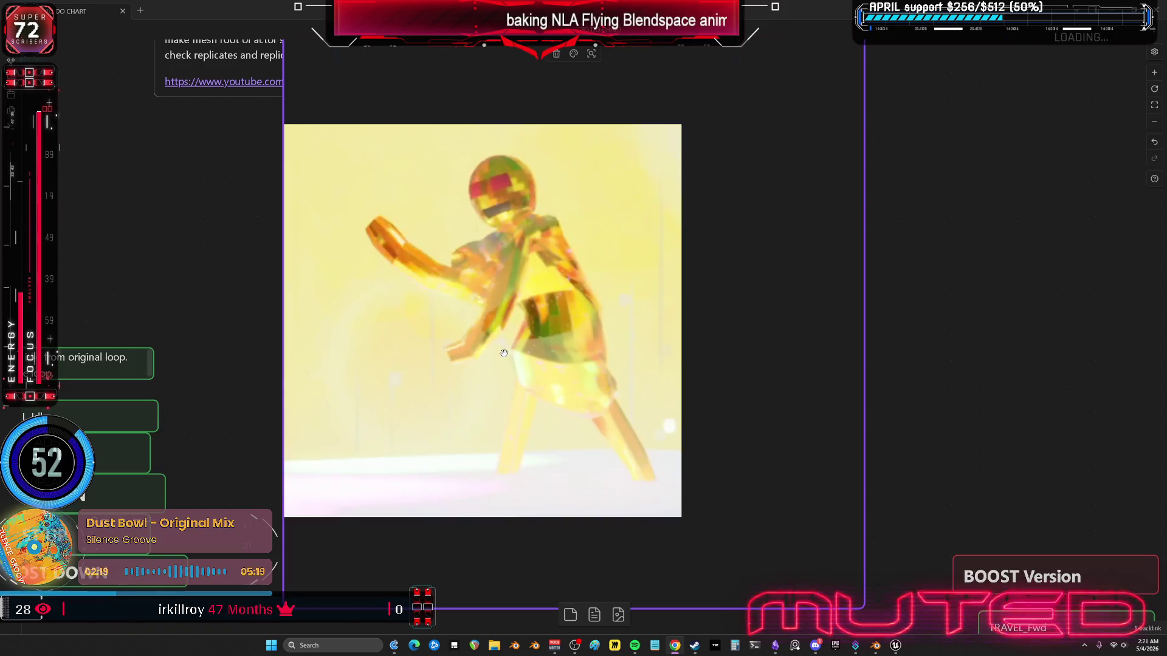
scroll(537, 357, "down", 2)
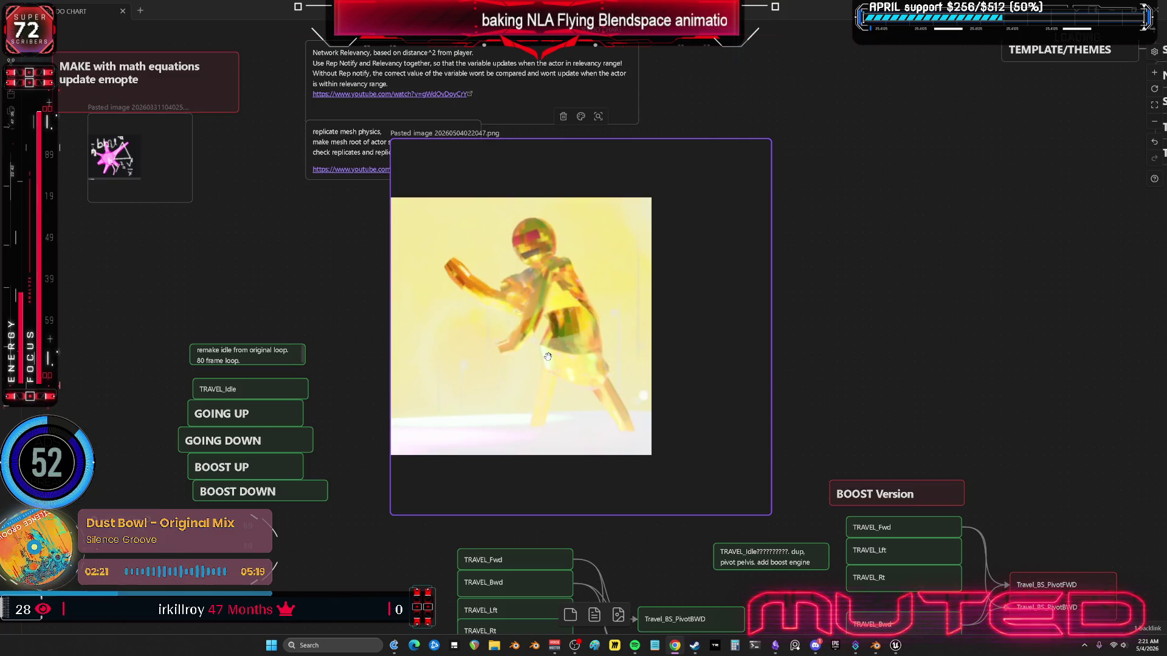
mouse_move(486, 364)
left_mouse_down()
mouse_move(543, 344)
mouse_move(577, 316)
mouse_move(580, 268)
mouse_move(548, 268)
mouse_move(491, 310)
mouse_move(838, 310)
mouse_move(668, 336)
mouse_move(350, 356)
mouse_move(510, 375)
mouse_move(731, 363)
left_mouse_up()
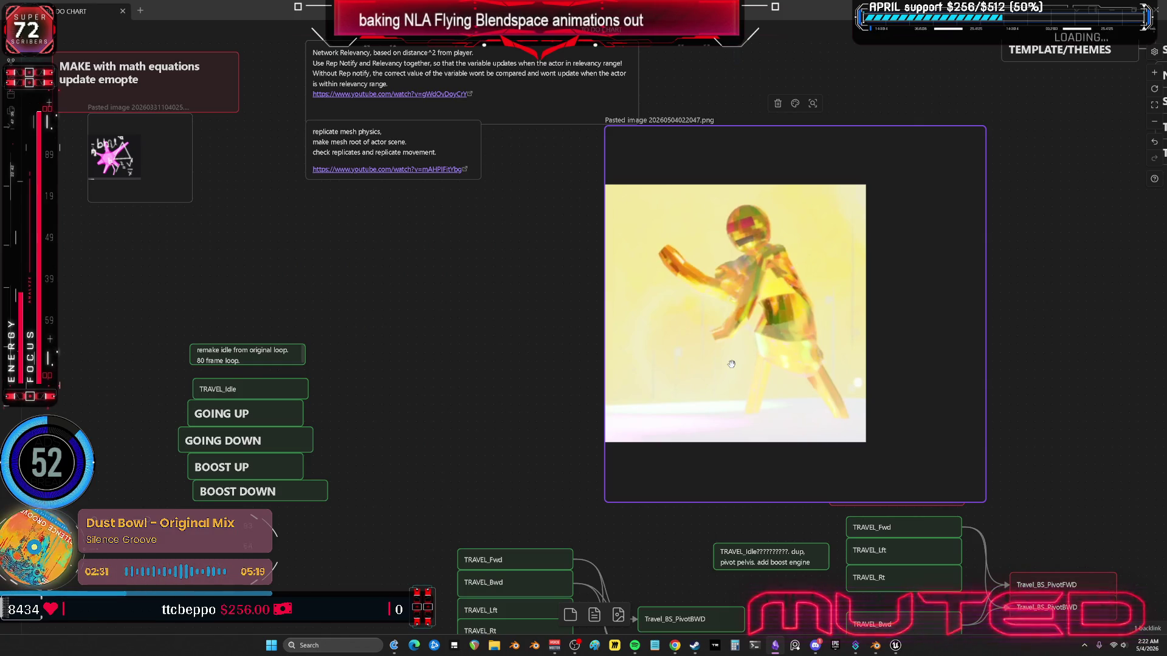
key("Delete")
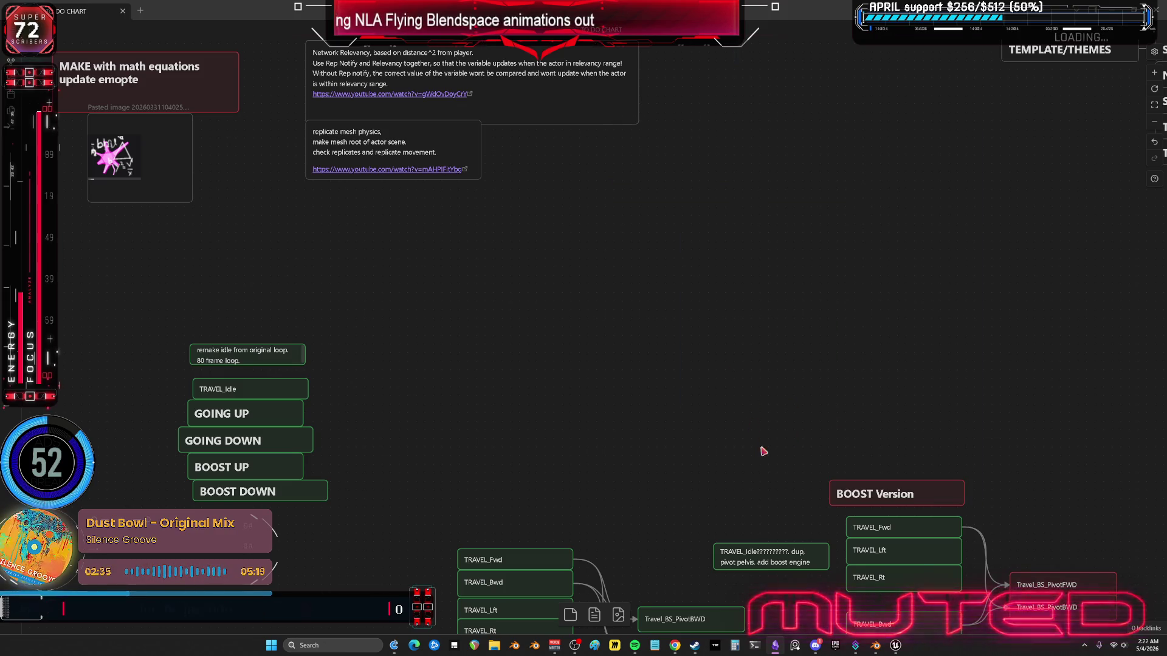
Step: Scroll through the StartForward, StopForward, StopBackward and boost groups, then return to Blender
scroll(705, 386, "down", 3)
scroll(705, 386, "down", 8)
scroll(673, 248, "left", 5)
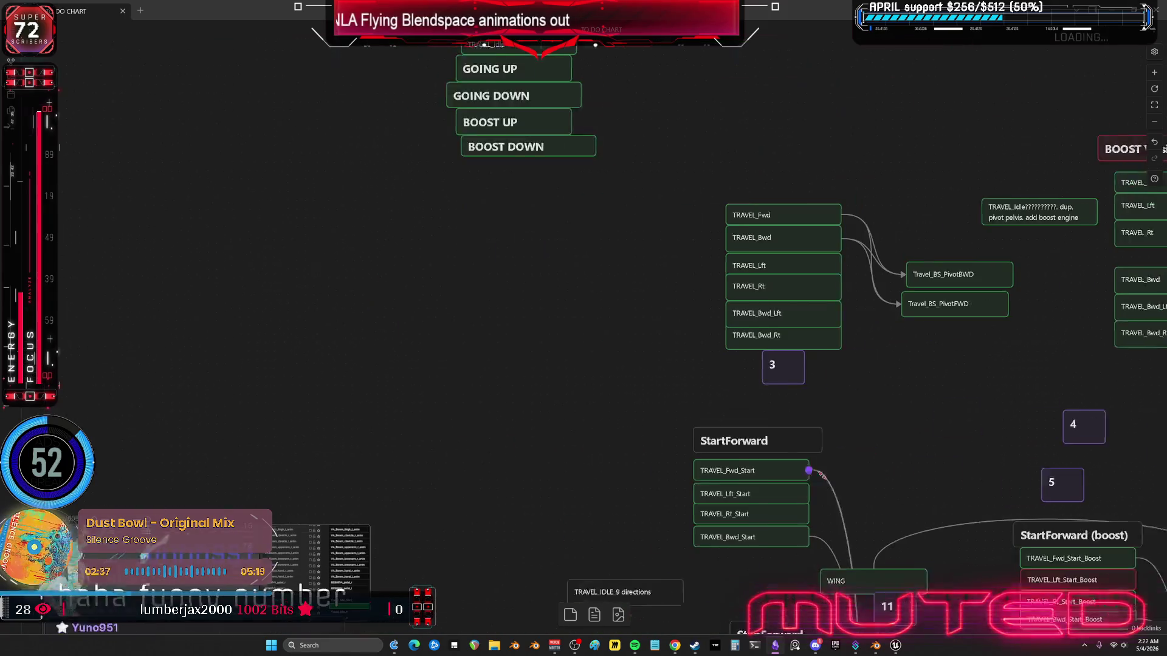
scroll(749, 386, "down", 3, "ctrl")
scroll(749, 386, "down", 5)
scroll(748, 386, "right", 4)
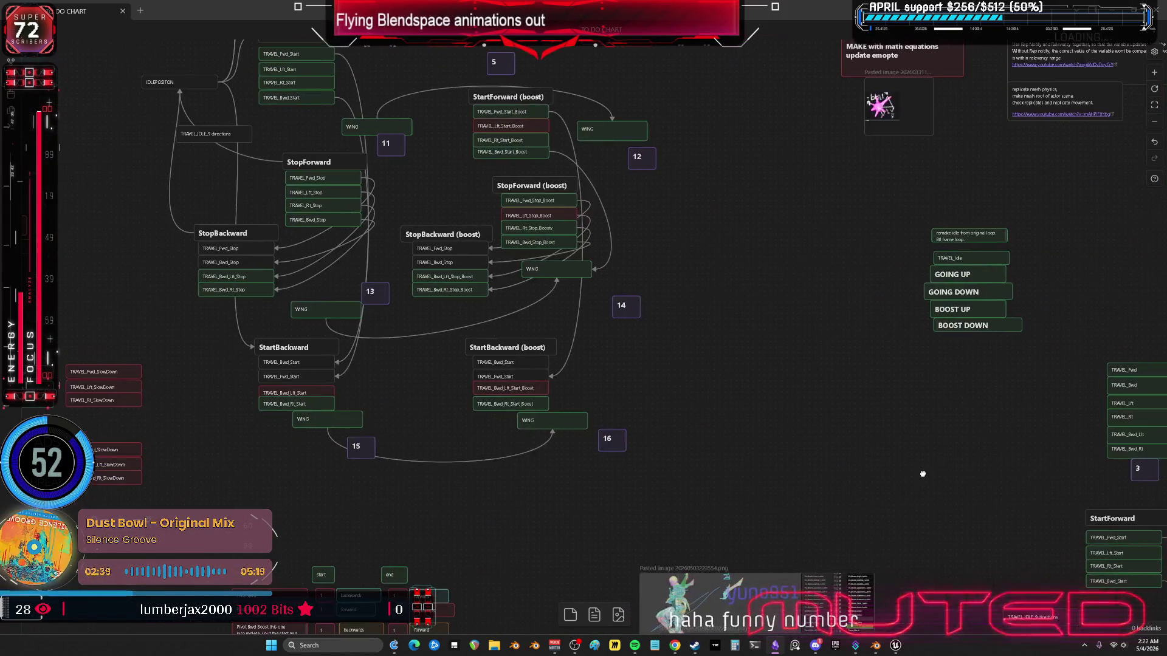
scroll(766, 208, "left", 10)
scroll(765, 208, "up", 2)
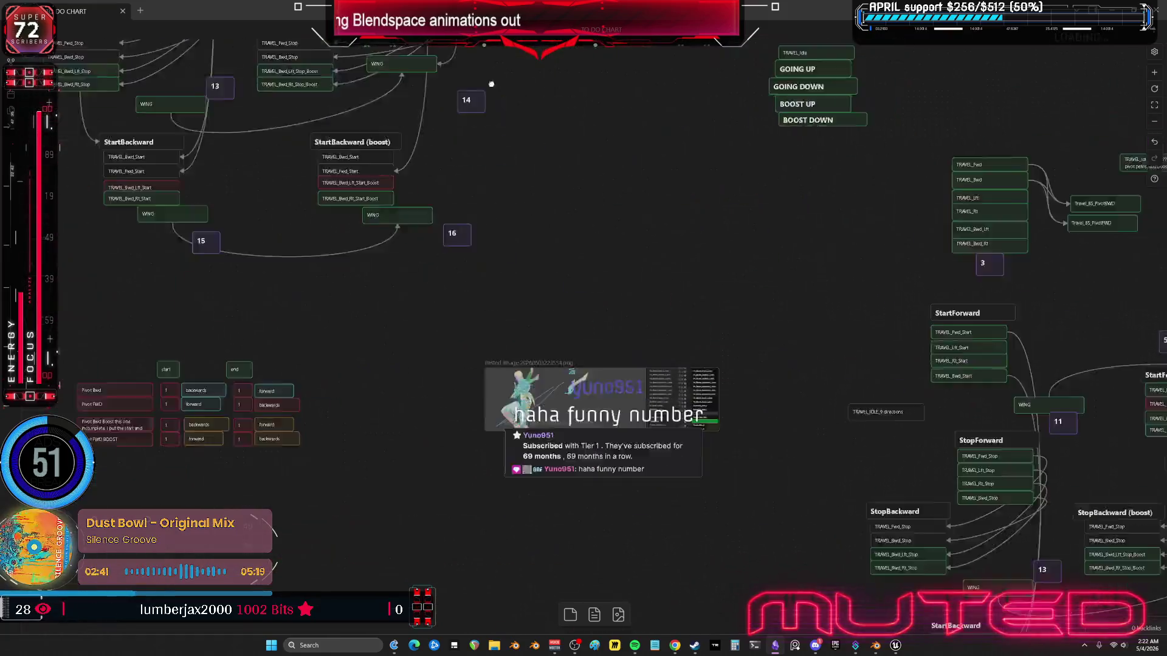
scroll(765, 208, "right", 5)
scroll(650, 224, "up", 3, "ctrl")
scroll(635, 302, "up", 2)
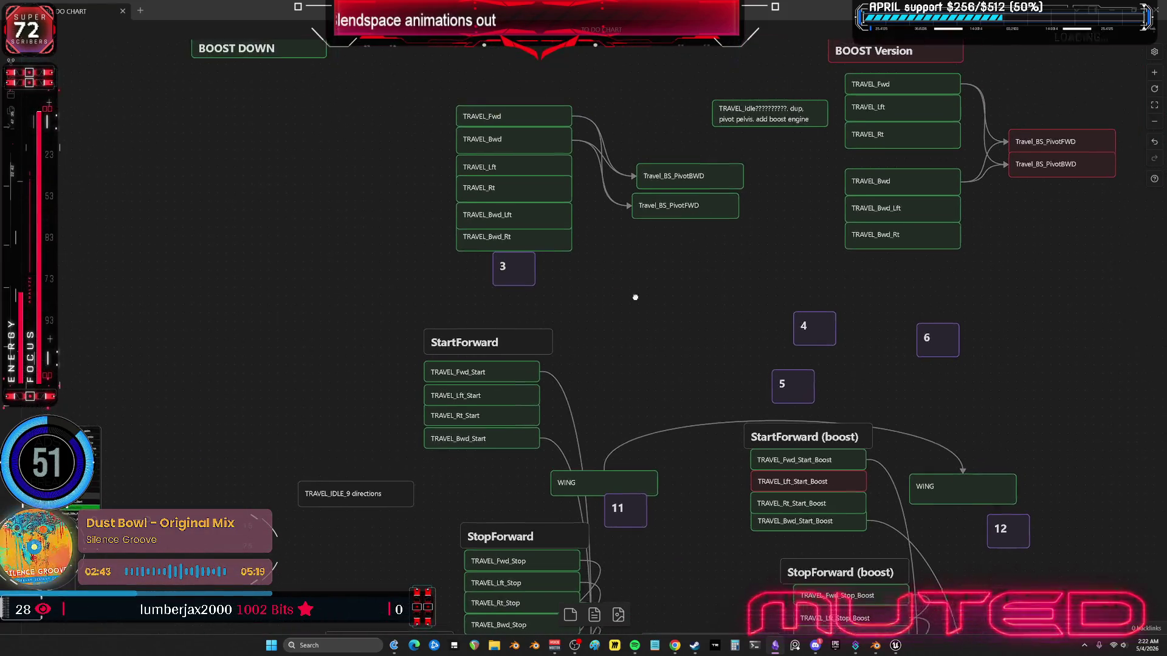
left_click(881, 651)
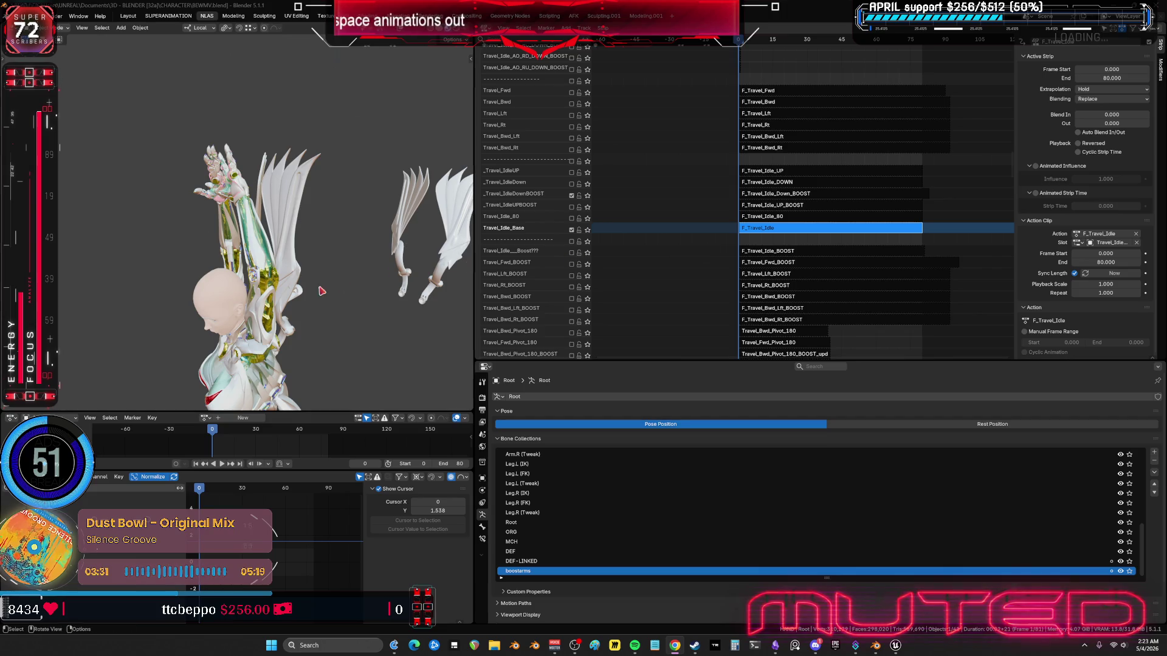
Step: Play the flight animation in a maximized 3D view, orbiting from side to back to front
mouse_move(322, 291)
middle_mouse_down()
mouse_move(307, 219)
mouse_move(452, 195)
middle_mouse_up()
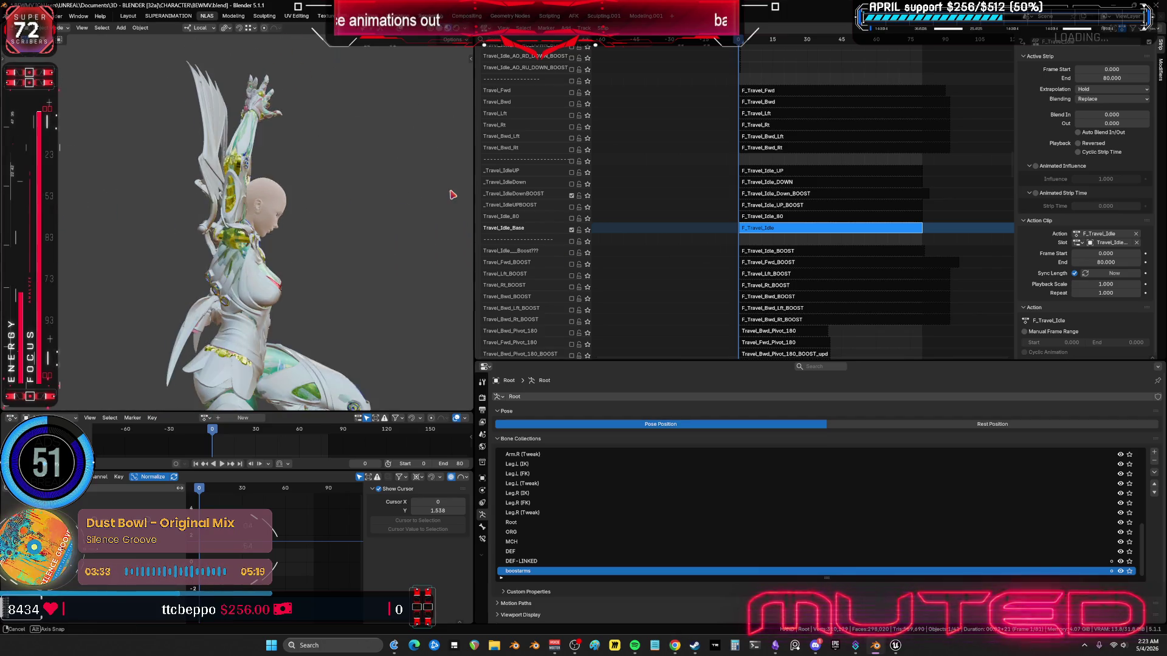
left_click(222, 464)
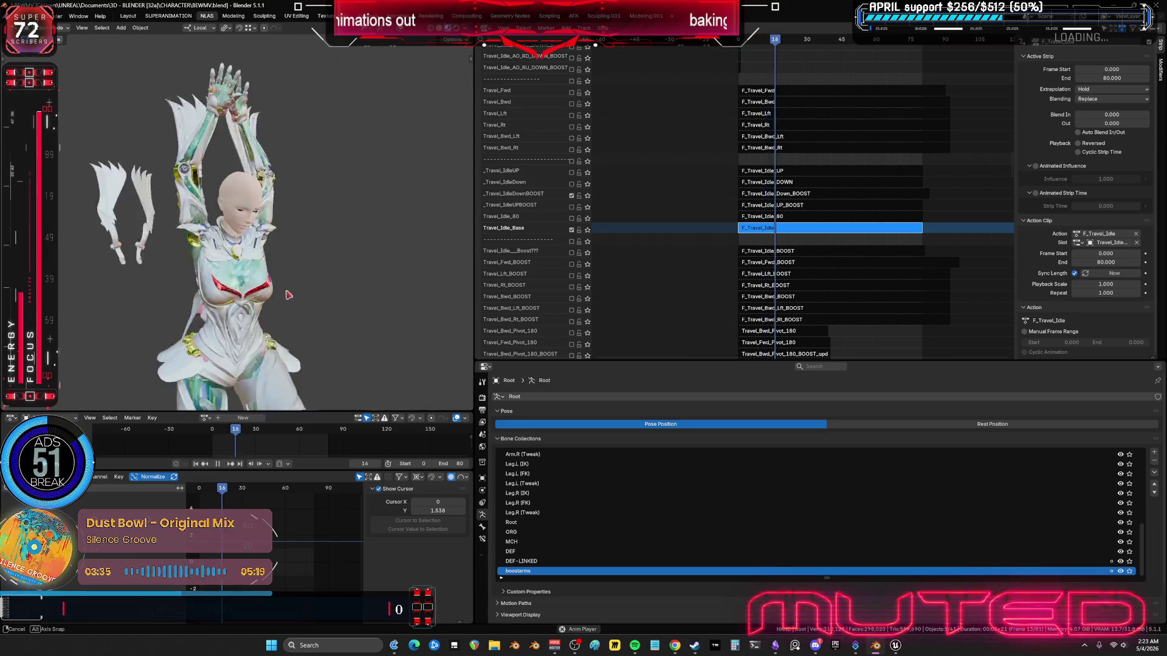
key("ctrl+space")
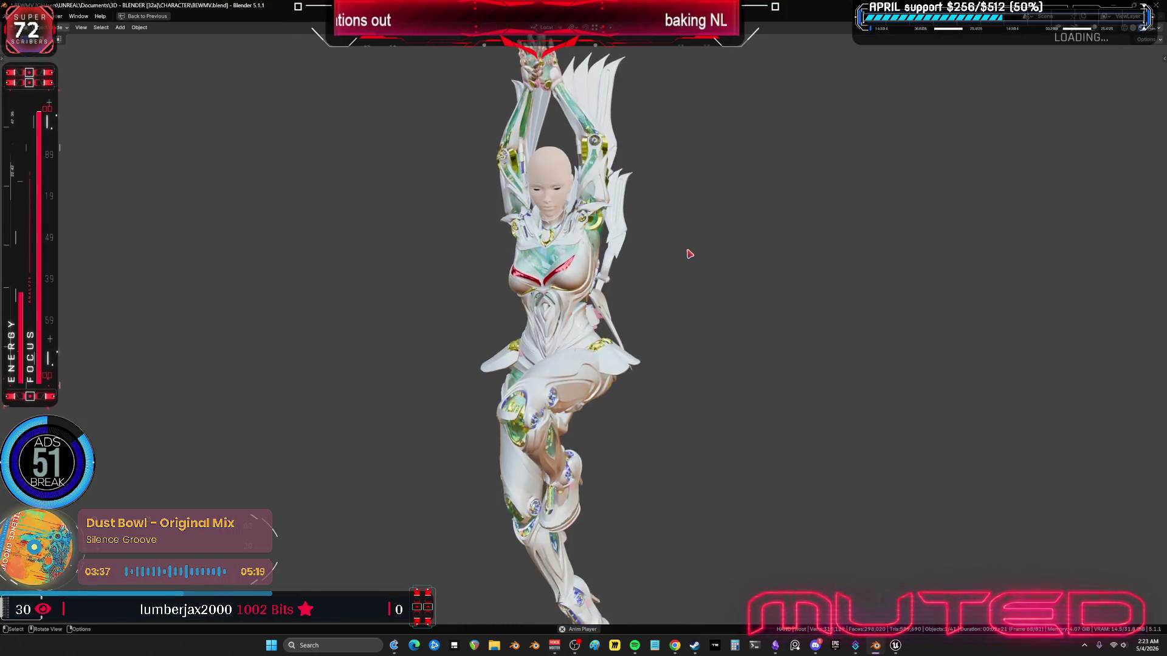
mouse_move(683, 259)
middle_mouse_down()
mouse_move(521, 260)
mouse_move(687, 272)
middle_mouse_up()
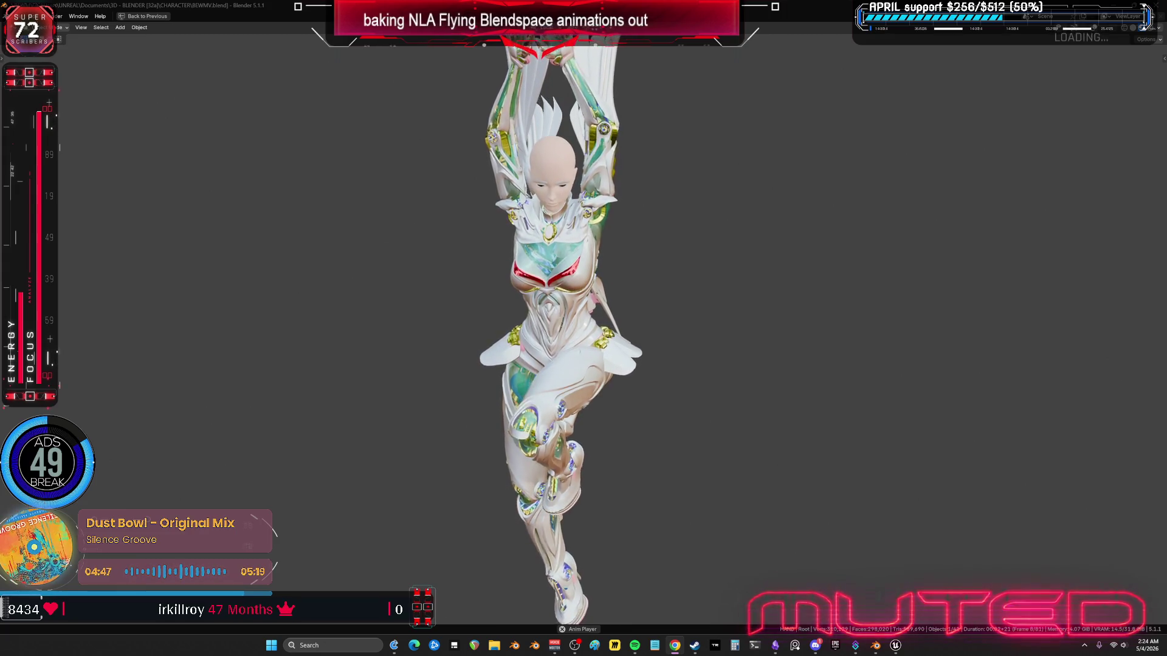
key("ctrl+space")
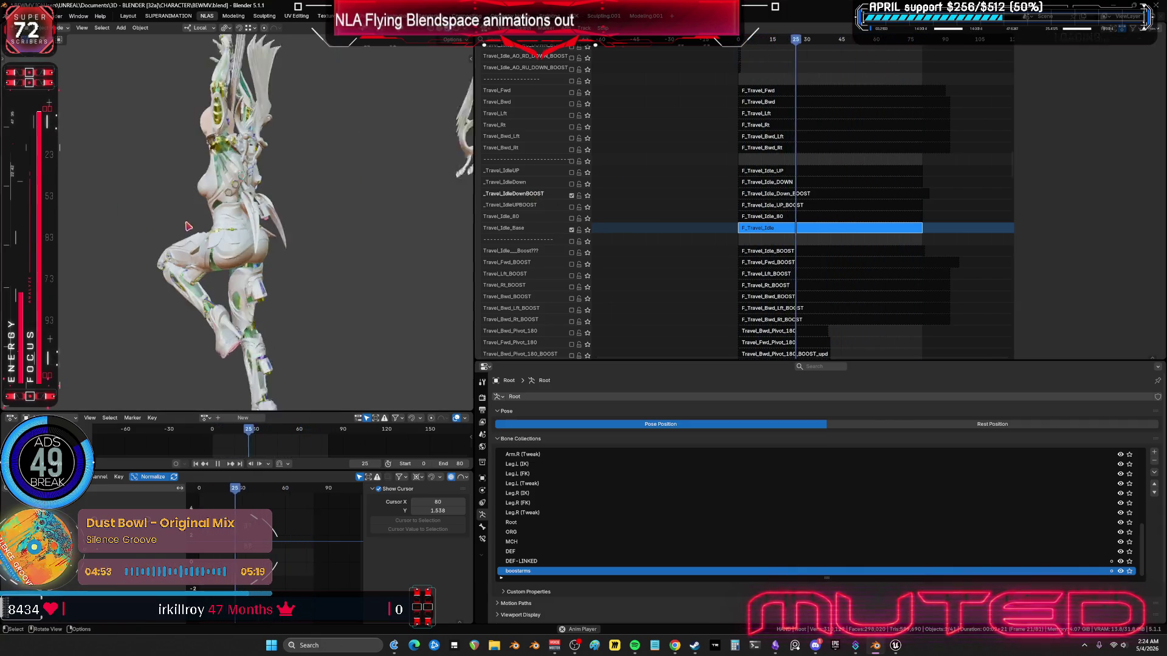
Step: Enable the E_Engines_Boosting track in place of E_EnginesOpened in the NLA stack
scroll(790, 91, "down", 10)
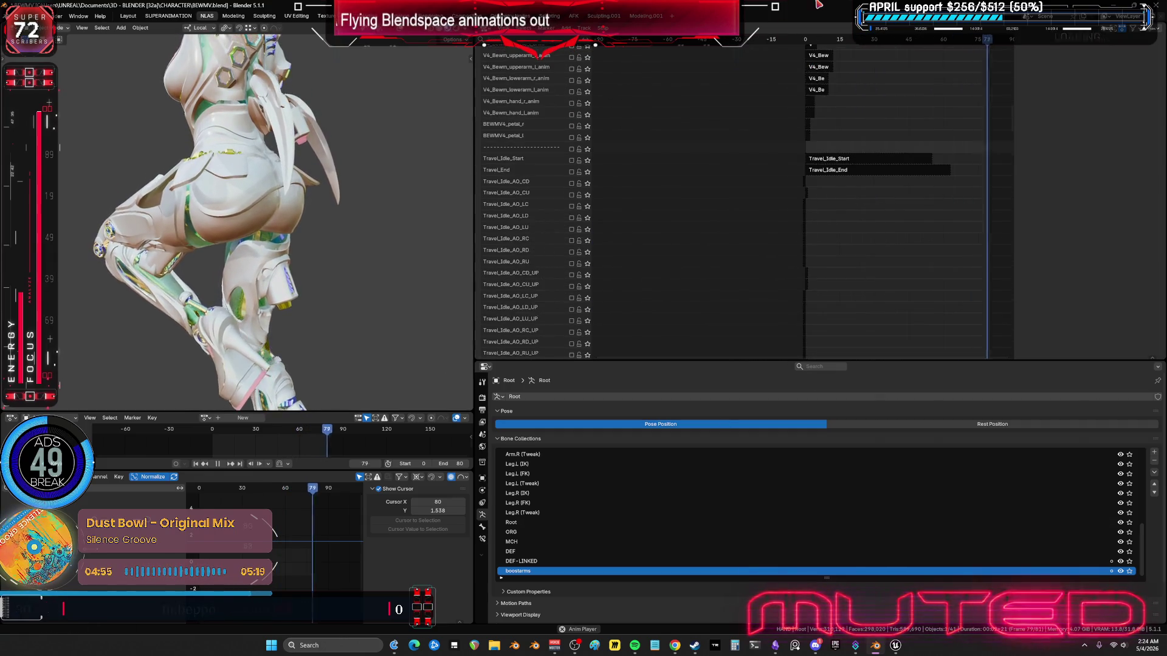
scroll(731, 92, "up", 15)
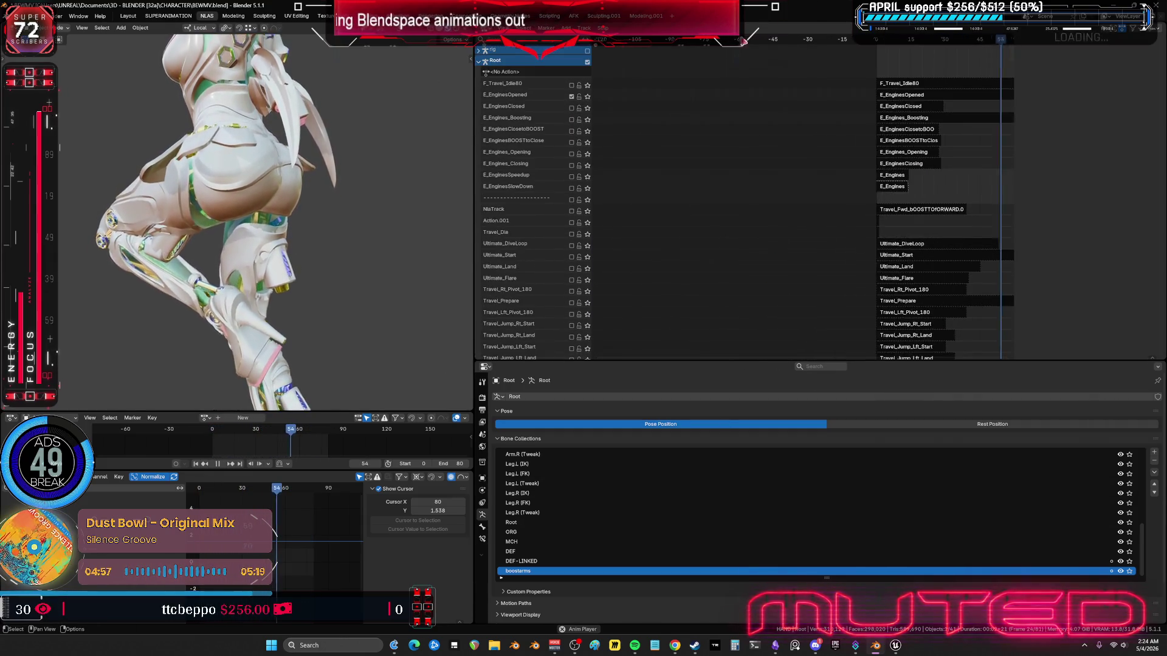
left_click(571, 119)
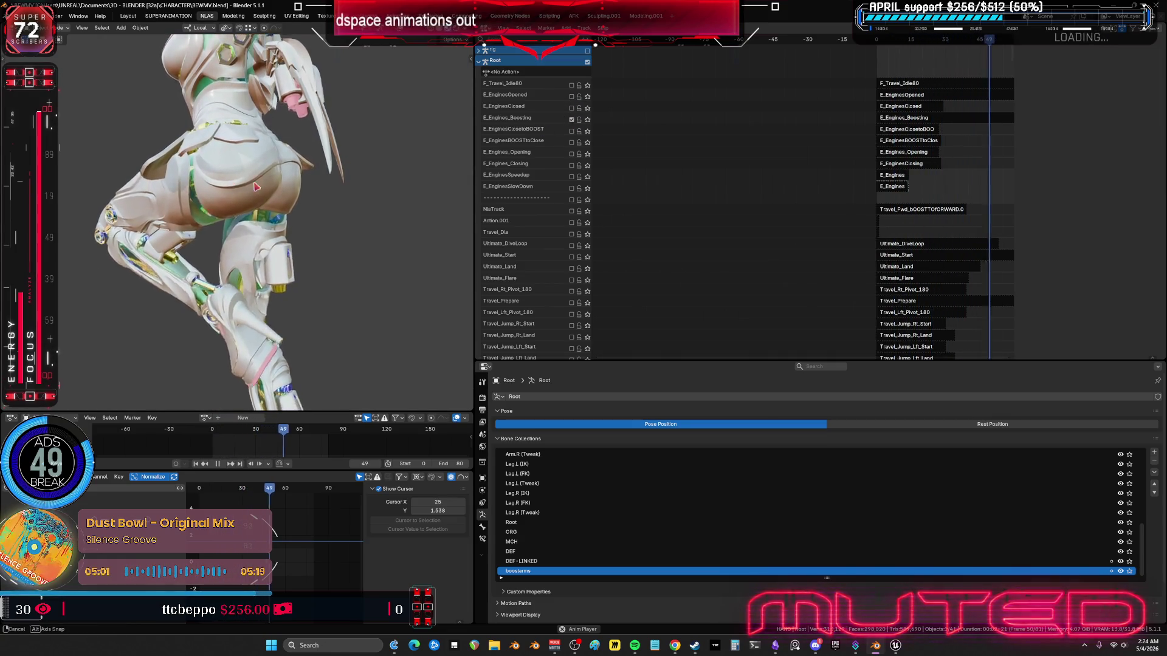
mouse_move(693, 229)
middle_mouse_down()
mouse_move(669, 121)
mouse_move(654, 233)
mouse_move(664, 221)
middle_mouse_up()
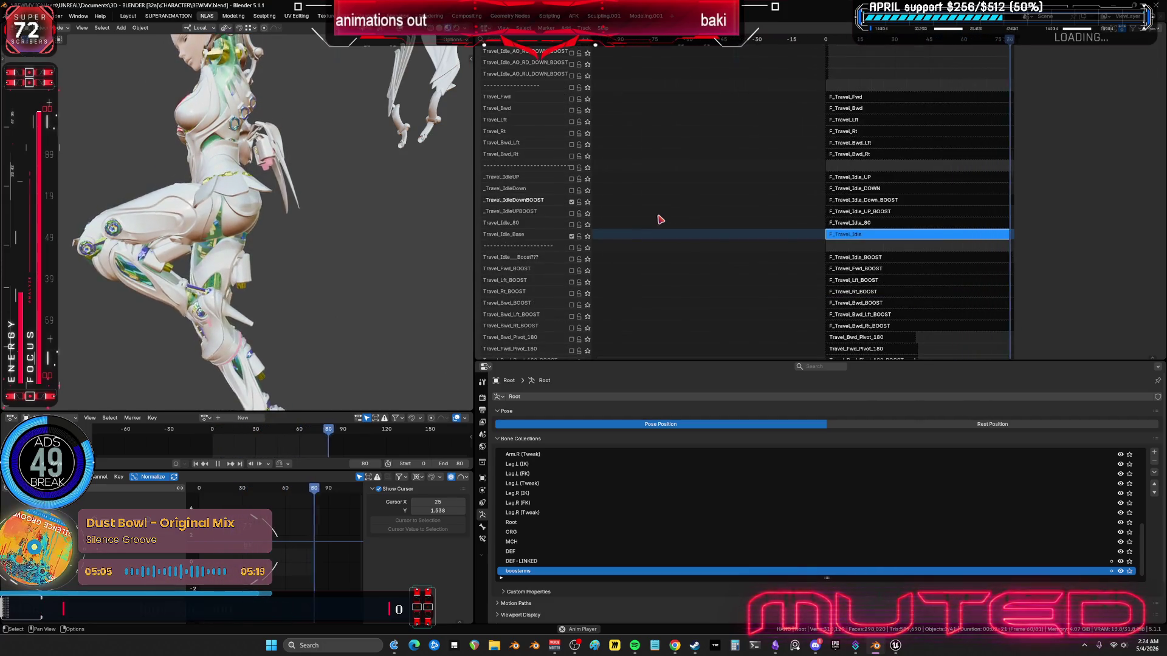
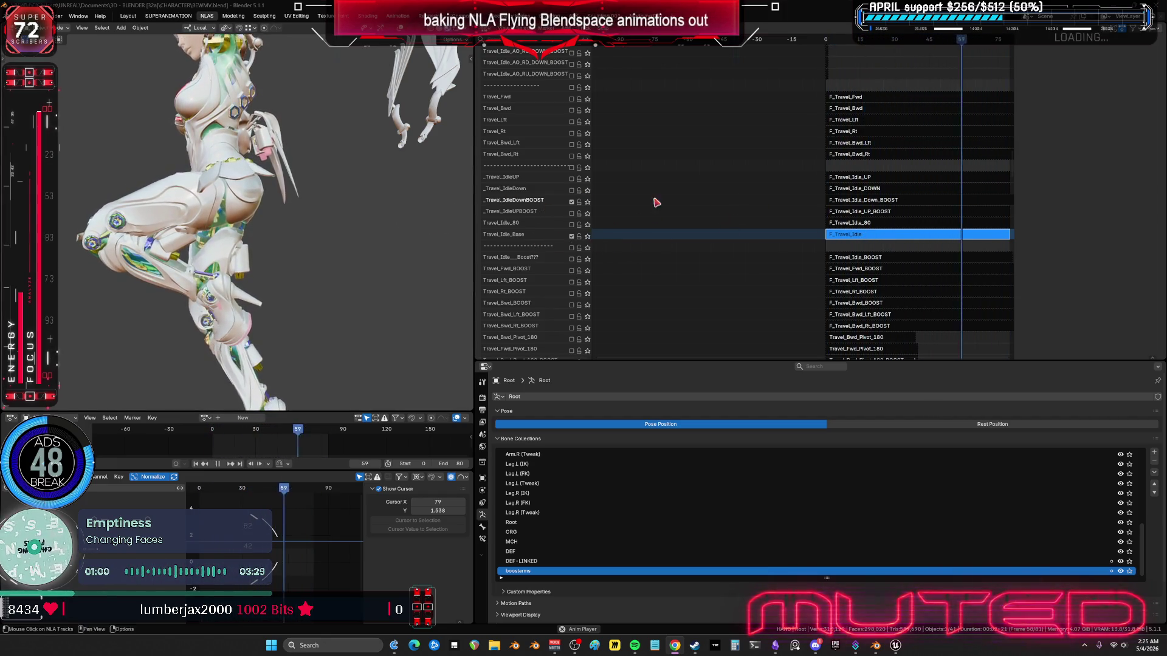
Step: Select the F_Travel_Idle_Down_BOOST strip and show its properties in the NLA sidebar
left_click(885, 201)
key("n")
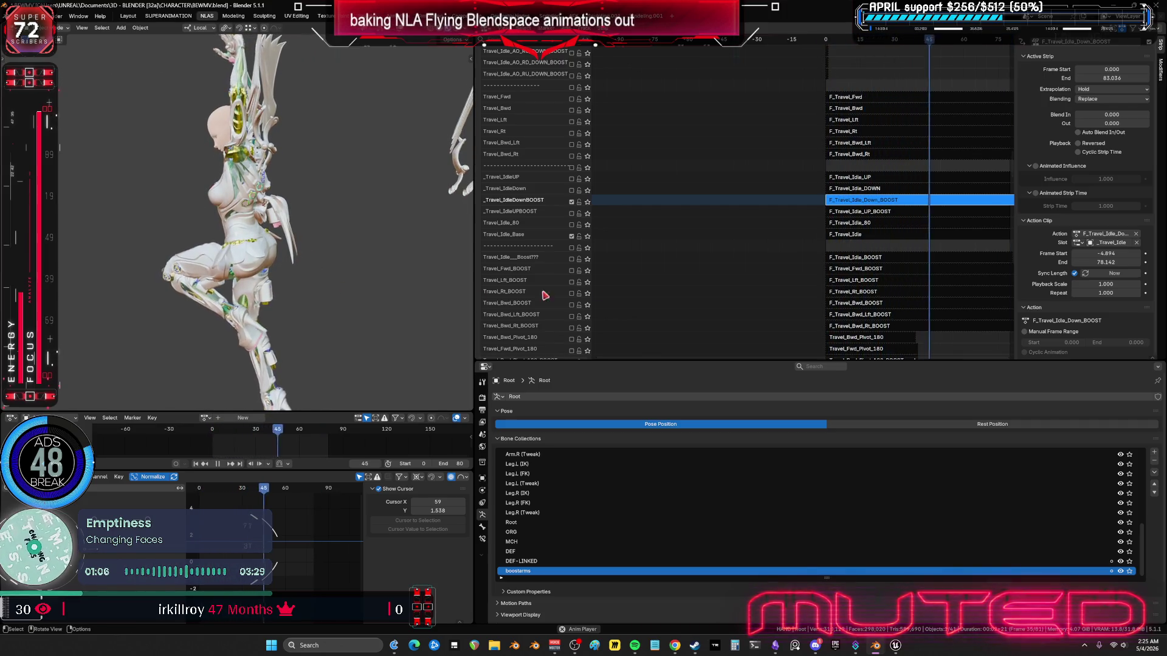
scroll(683, 229, "down", 15)
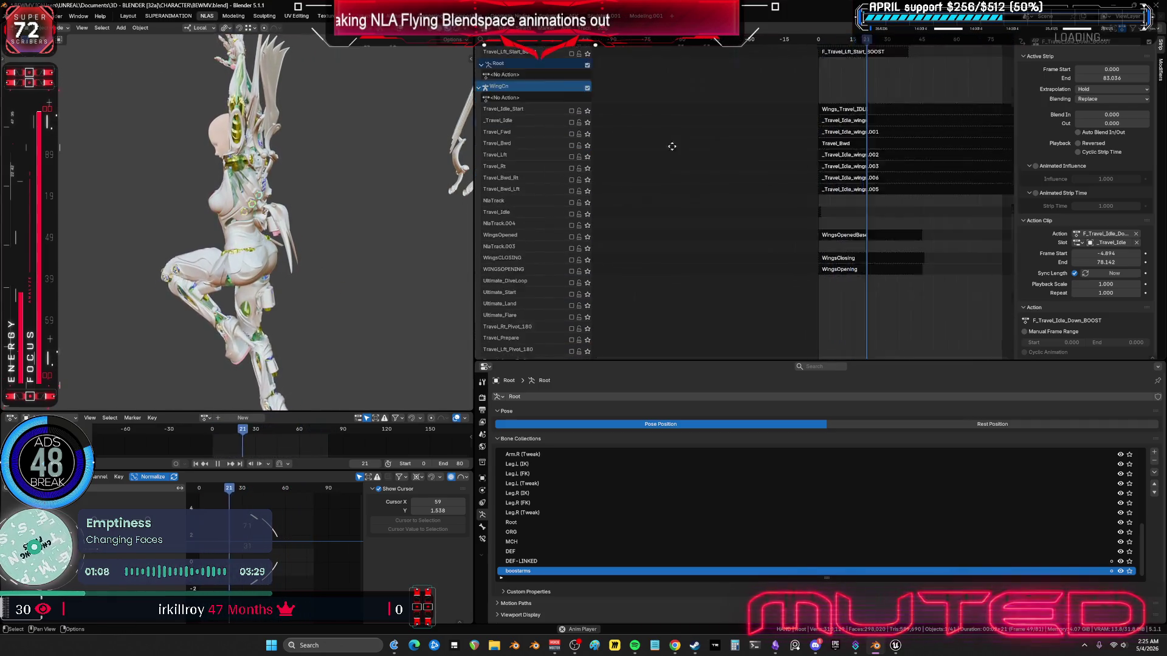
scroll(671, 146, "down", 20)
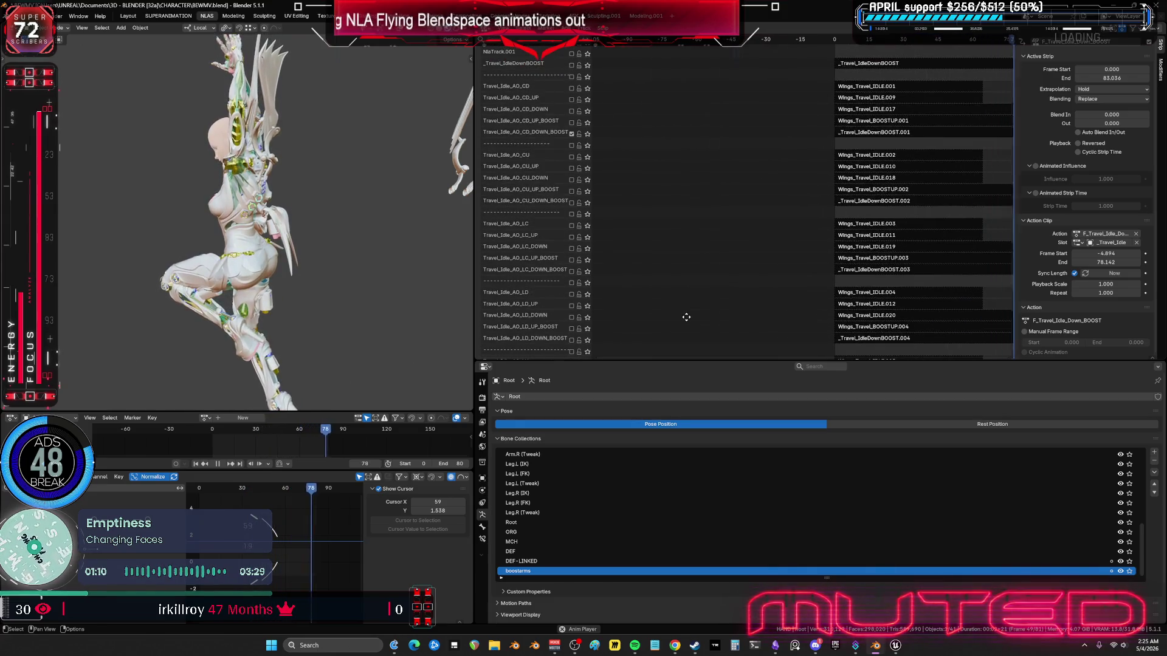
scroll(686, 317, "down", 15)
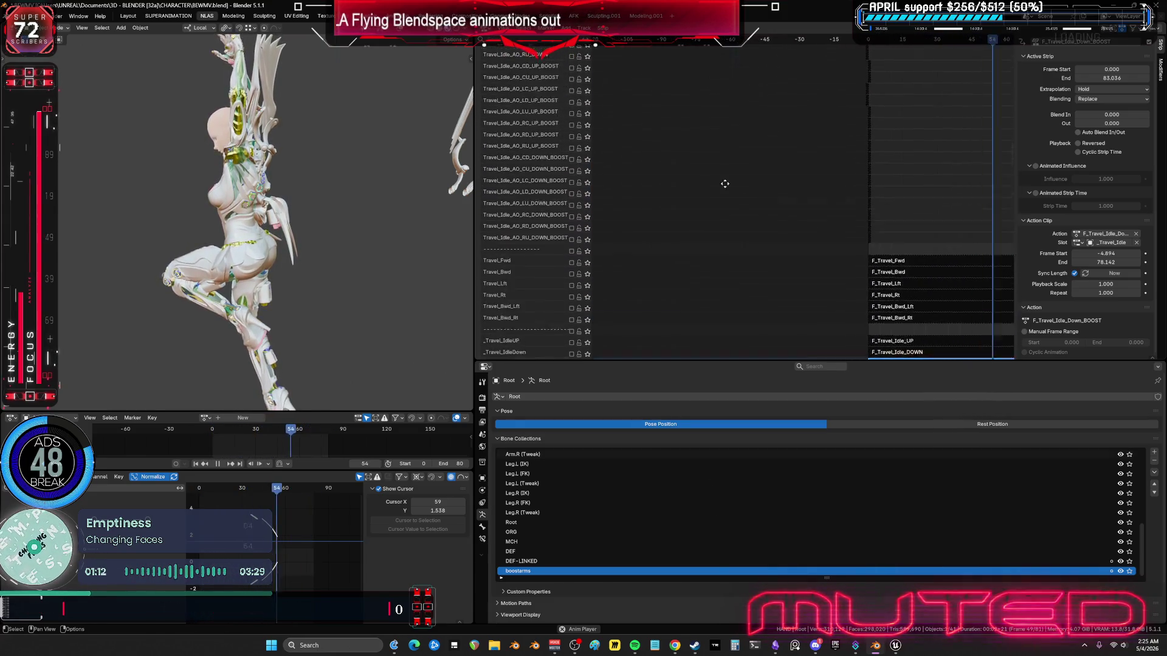
scroll(724, 184, "down", 15)
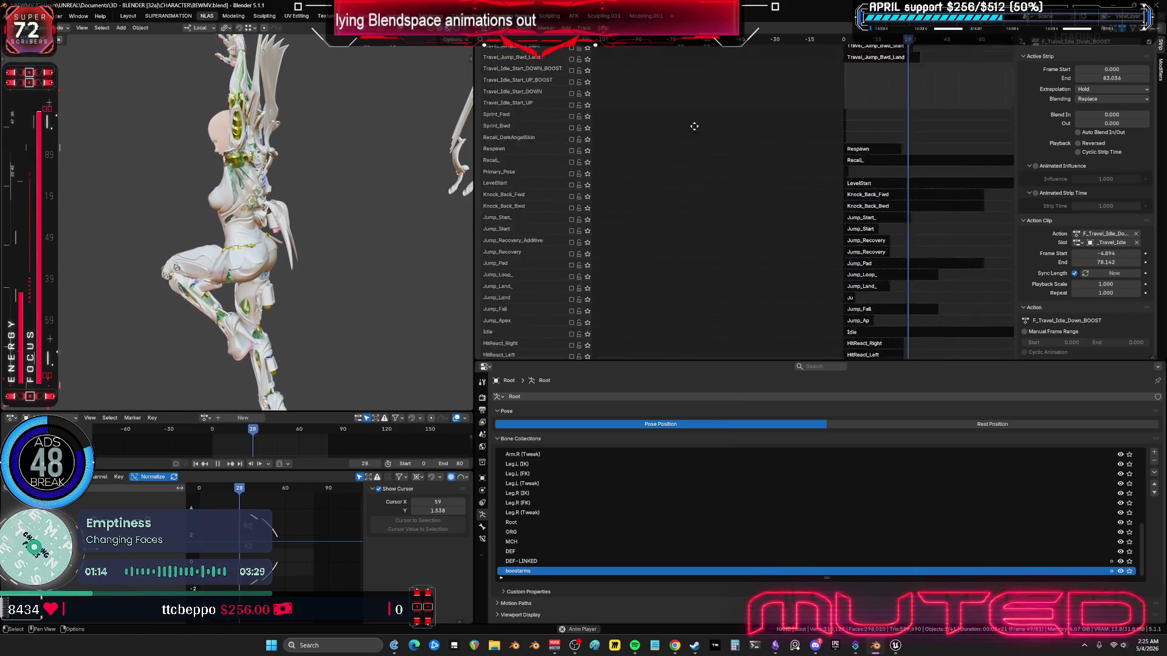
mouse_move(694, 126)
middle_mouse_down()
mouse_move(673, 302)
mouse_move(690, 99)
mouse_move(828, 156)
mouse_move(802, 188)
mouse_move(816, 210)
middle_mouse_up()
Step: Enter tweak mode on the F_Travel_Idle_Down_BOOST strip and return to frame 0
key("Tab")
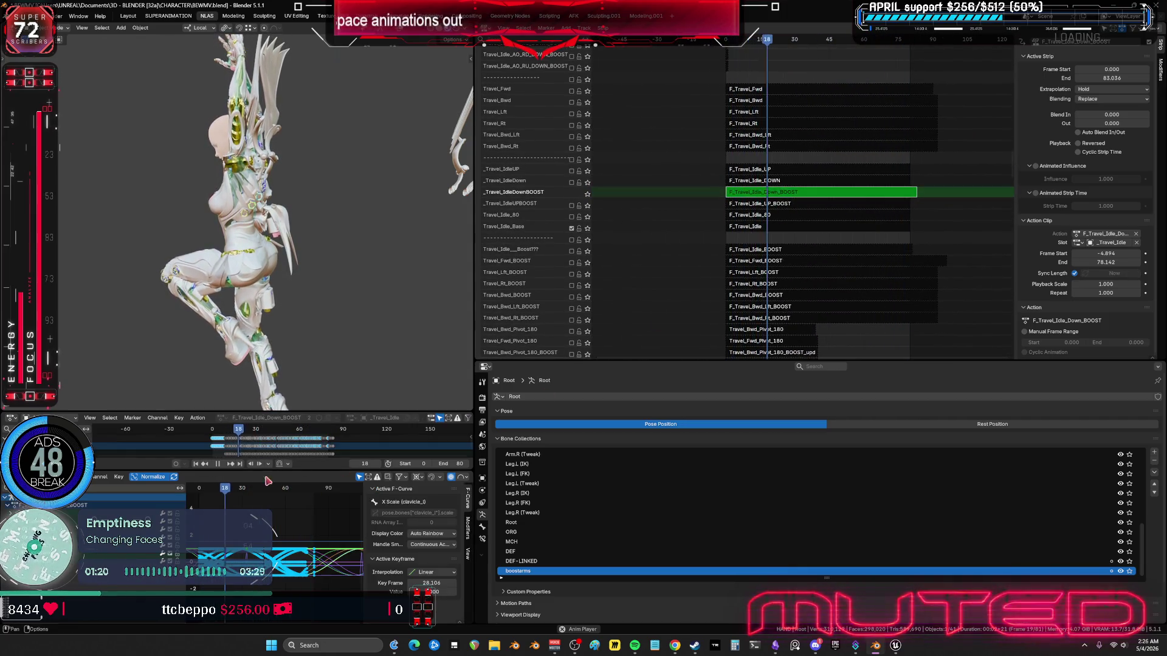
key("shift+Left")
left_click(222, 463)
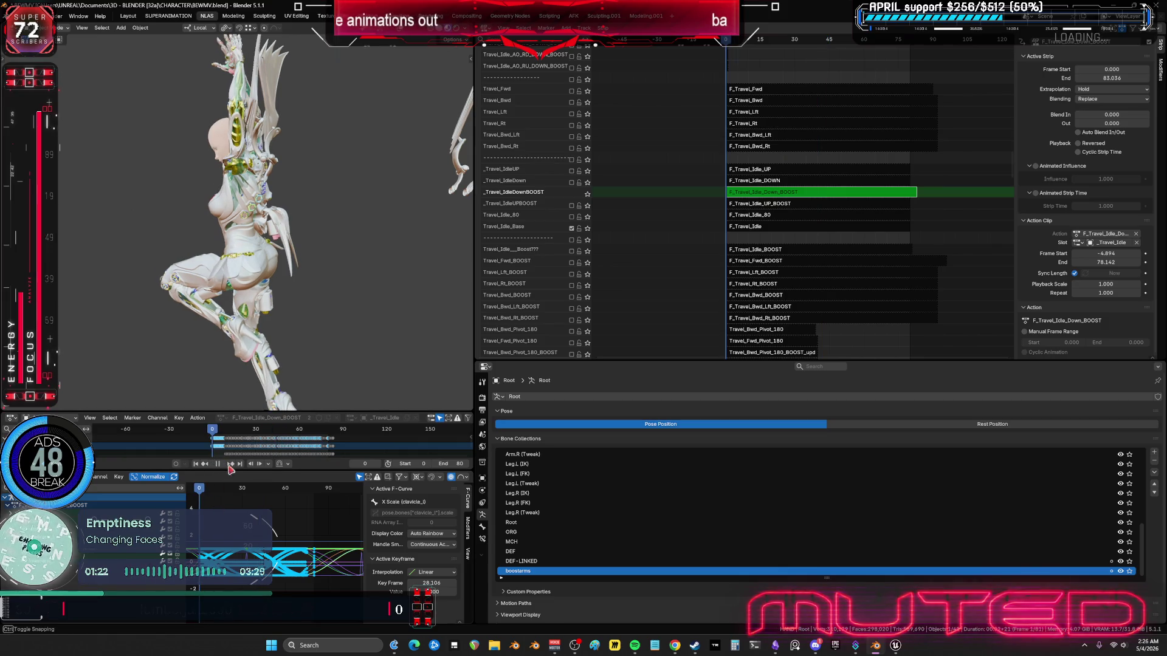
left_click(133, 30)
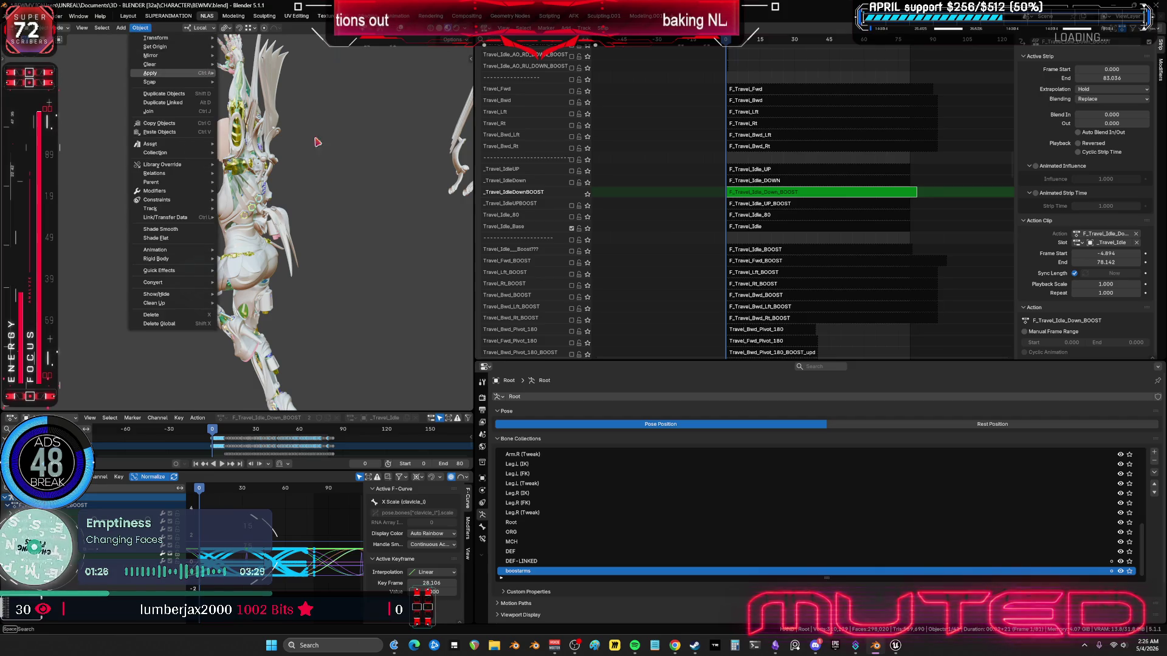
mouse_move(341, 219)
middle_mouse_down()
mouse_move(286, 234)
mouse_move(280, 173)
middle_mouse_up()
Step: In Pose Mode, run Bake Action over frames 0–80 with step 1 on Pose data
key("ctrl+Tab")
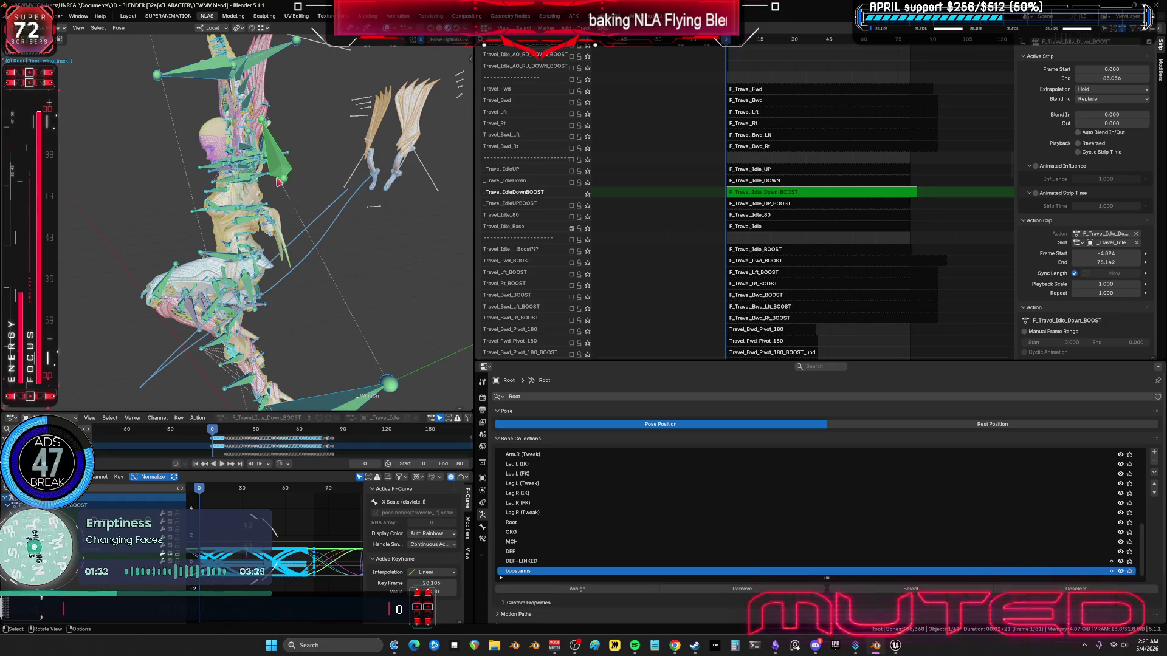
middle_click_drag(397, 234, 249, 231)
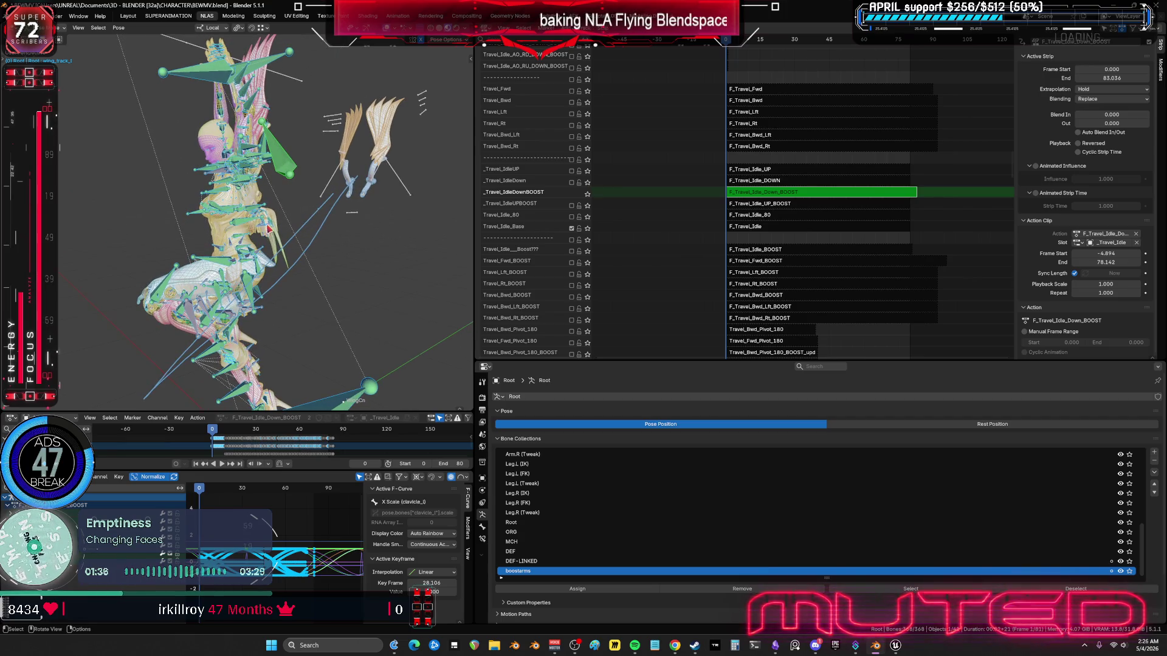
key("F3")
type("bake")
key("Return")
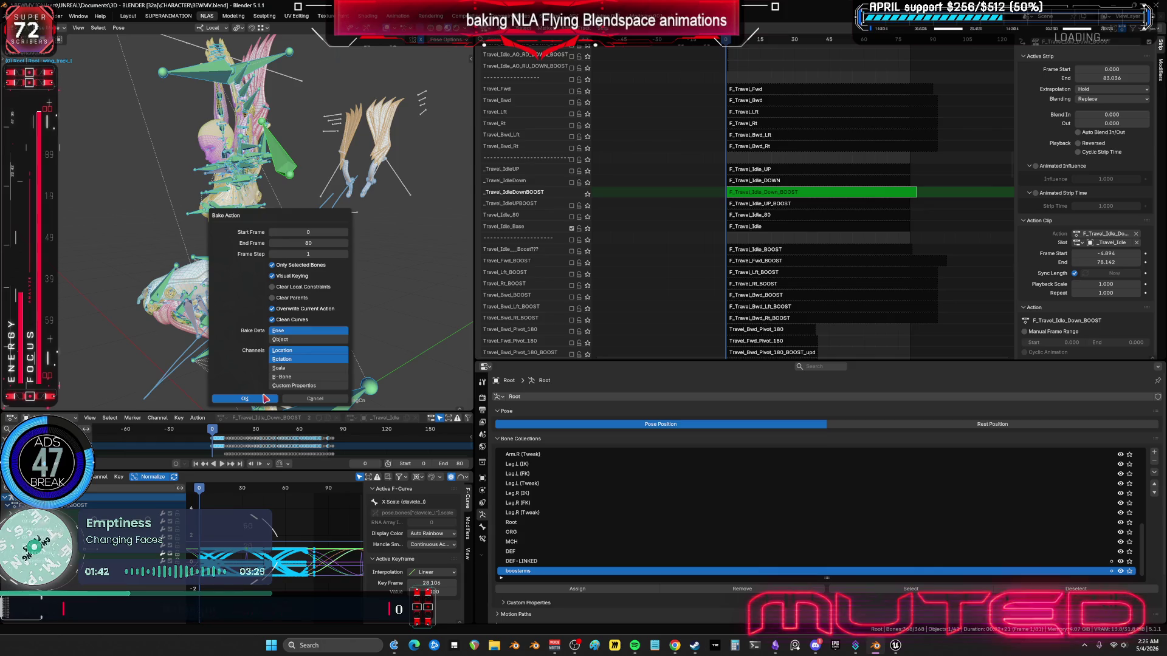
left_click(265, 398)
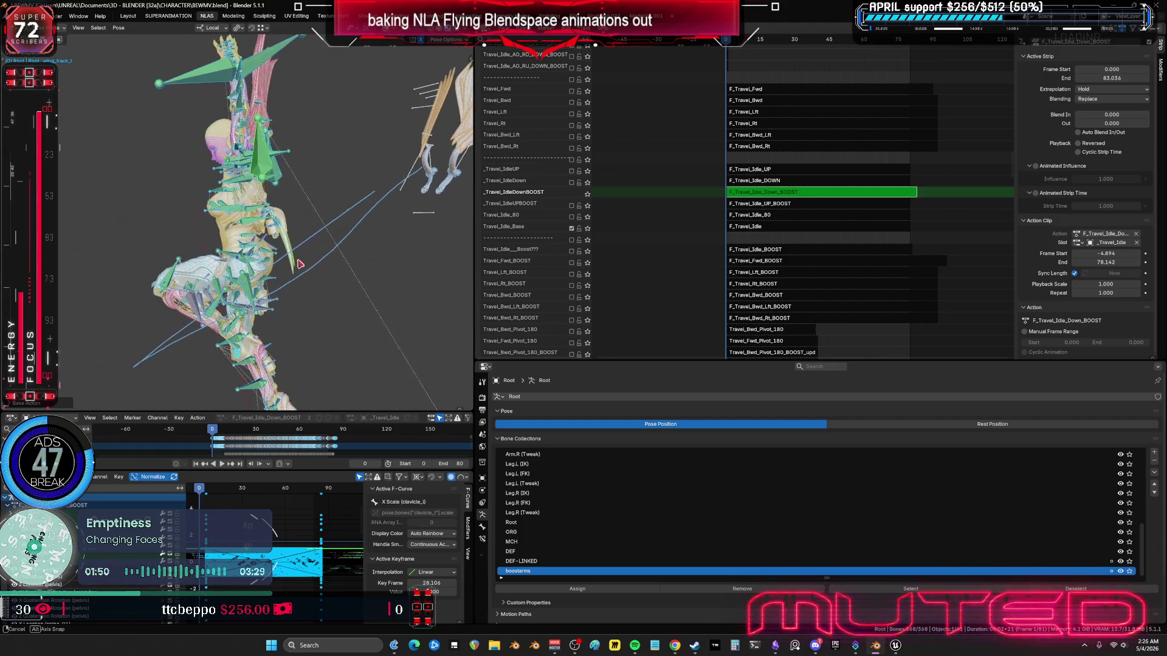
key("ctrl+space")
Step: Inspect the baked keys around frame 53 in the maximized Graph Editor, then return to frame 0
mouse_move(466, 451)
middle_mouse_down("ctrl")
mouse_move(621, 369)
mouse_move(601, 413)
mouse_move(619, 386)
middle_mouse_up("ctrl")
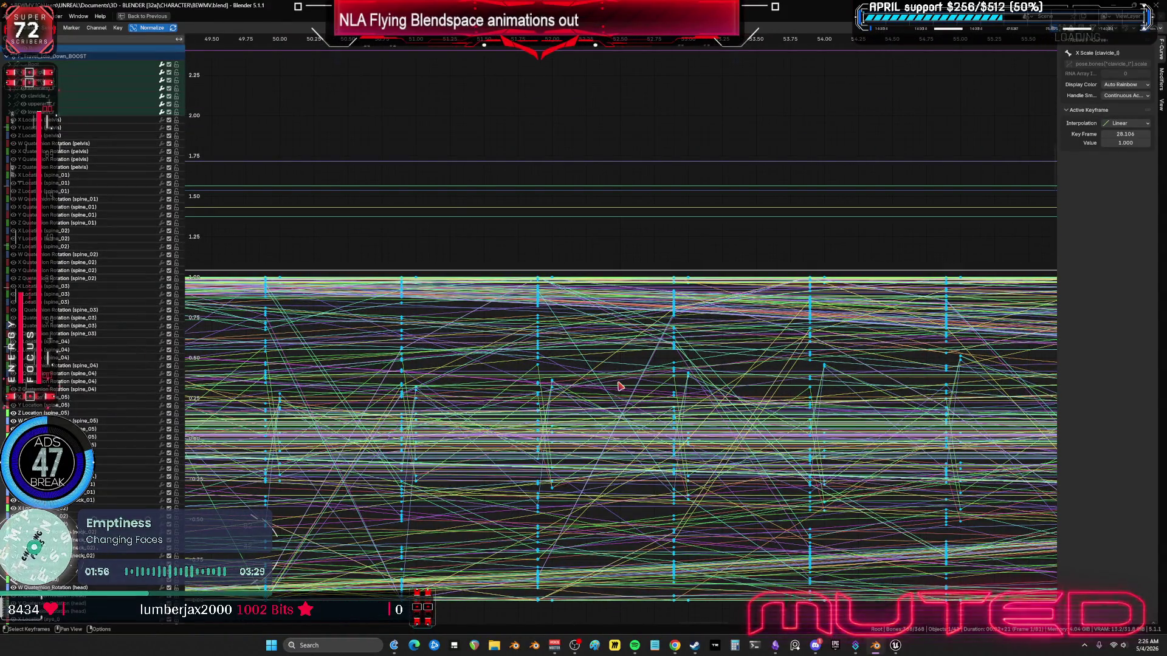
left_click(662, 41)
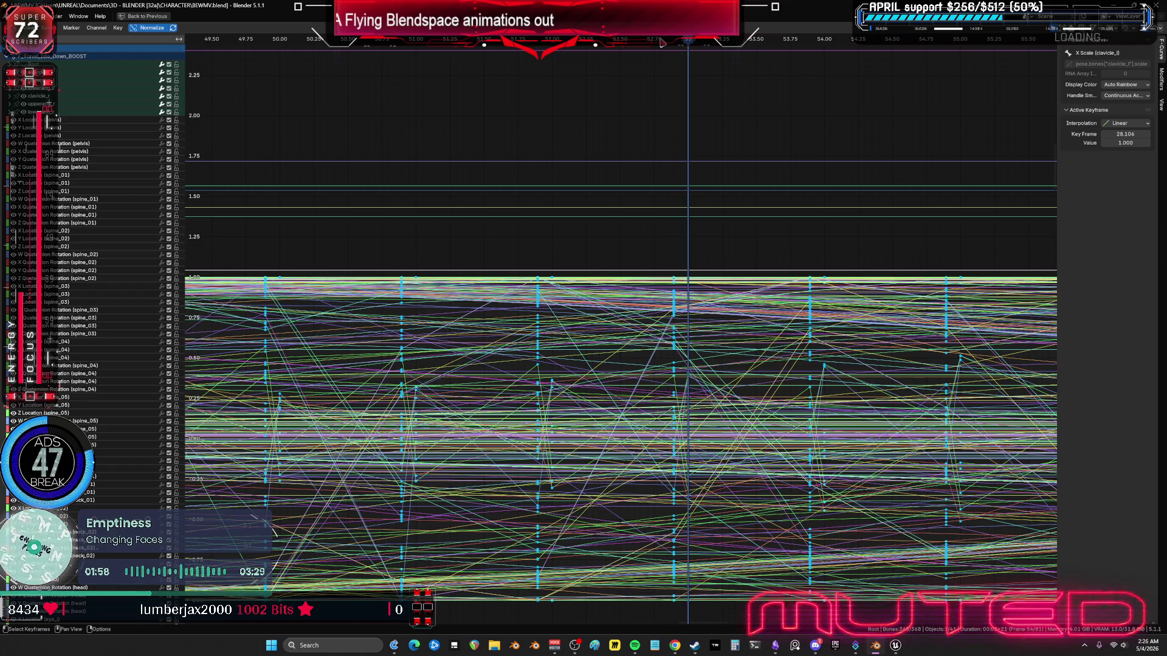
key("Home")
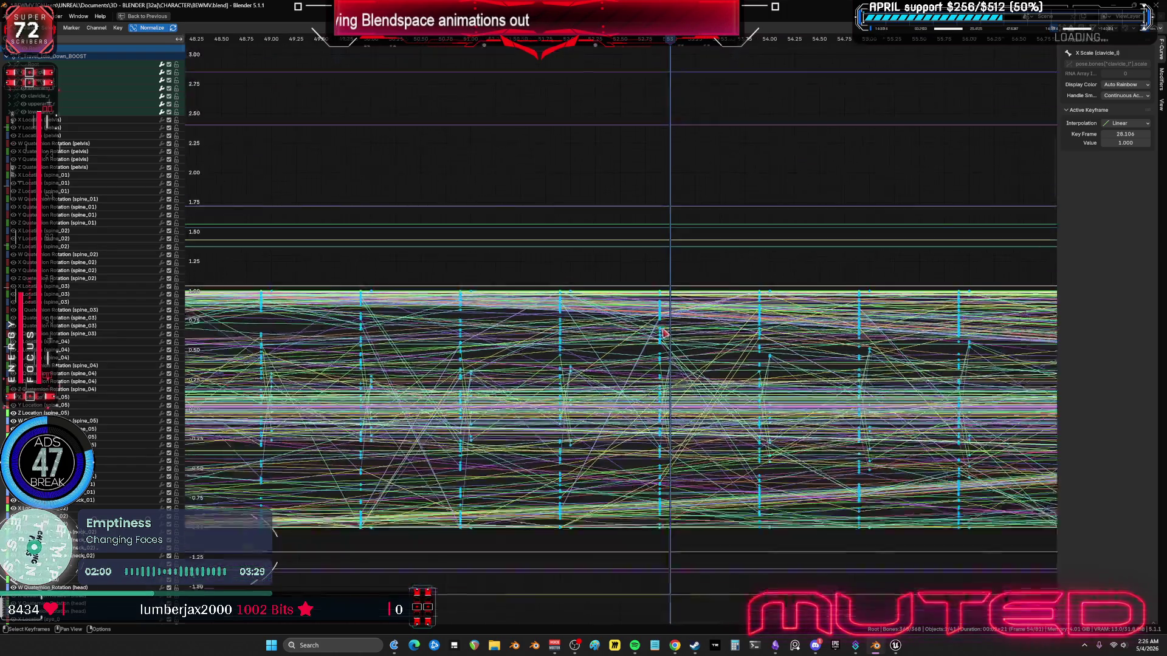
key("ctrl+space")
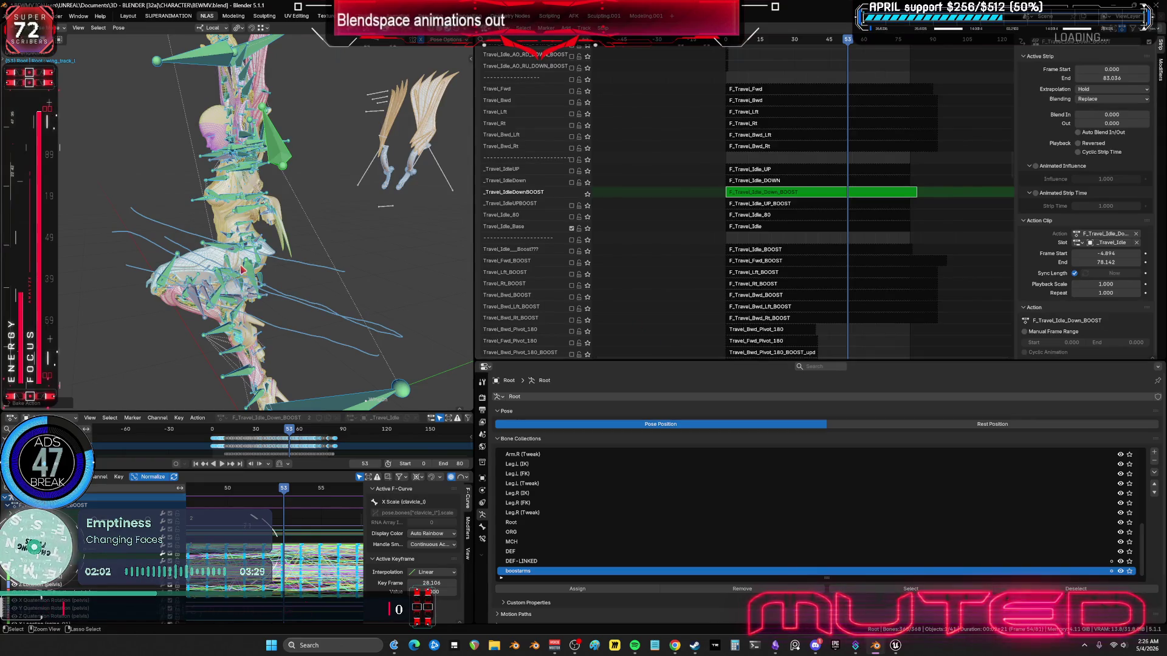
key("shift+Left")
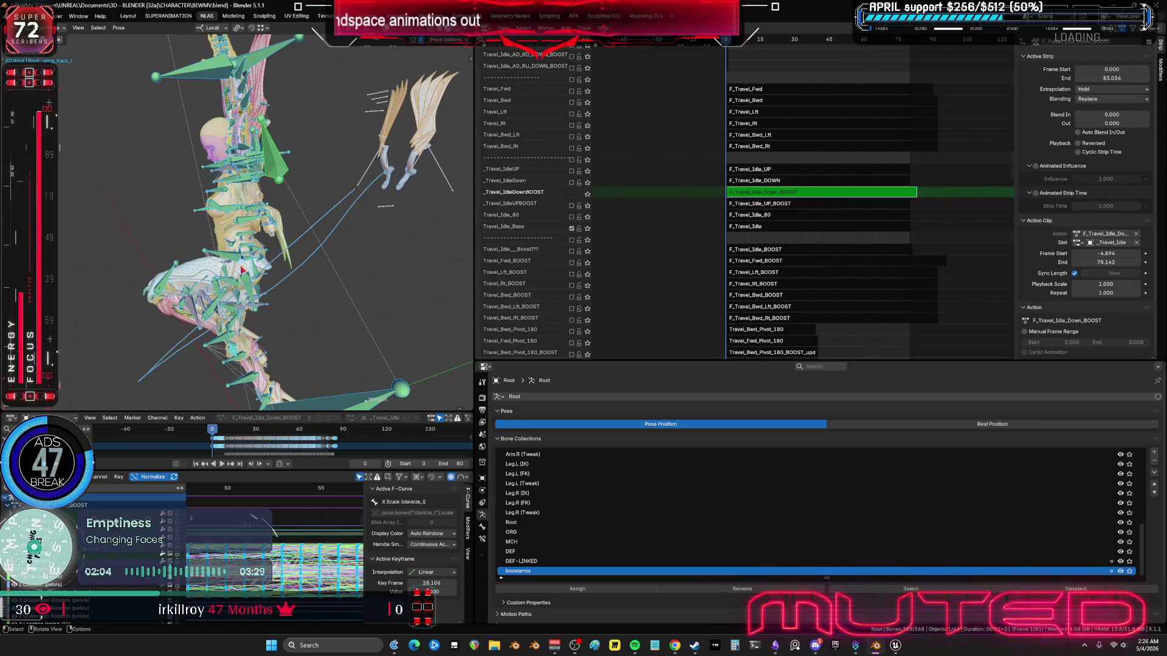
key("ctrl+z")
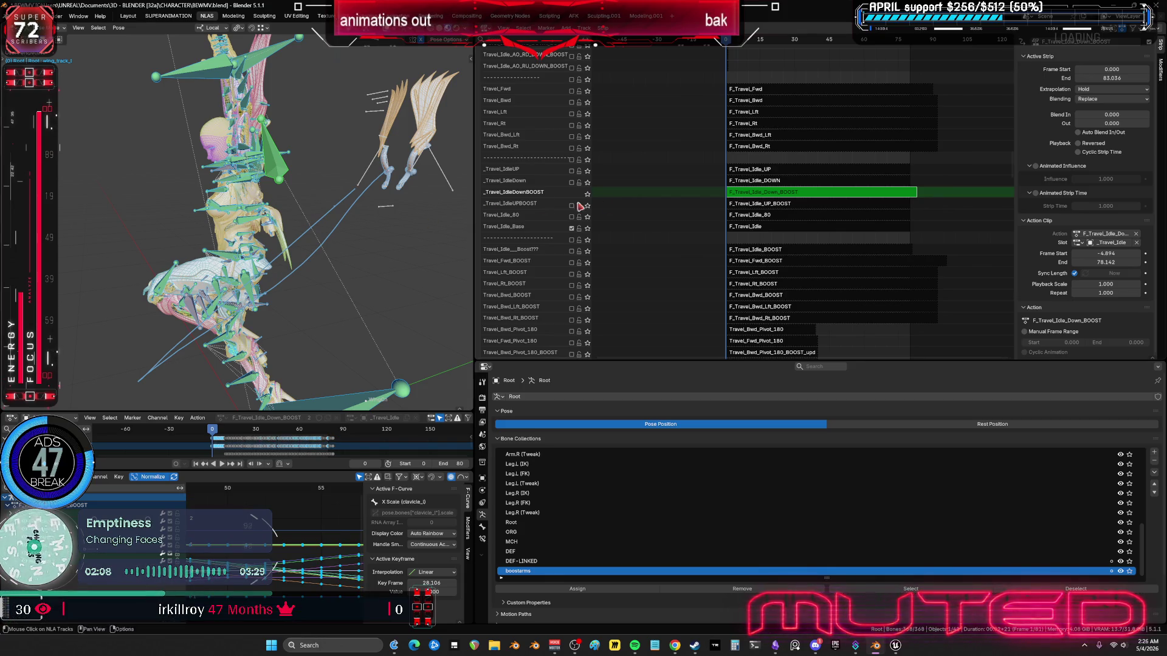
Step: Re-enter tweak mode on the Down_BOOST strip and snap its keys to the nearest whole frames
key("Tab")
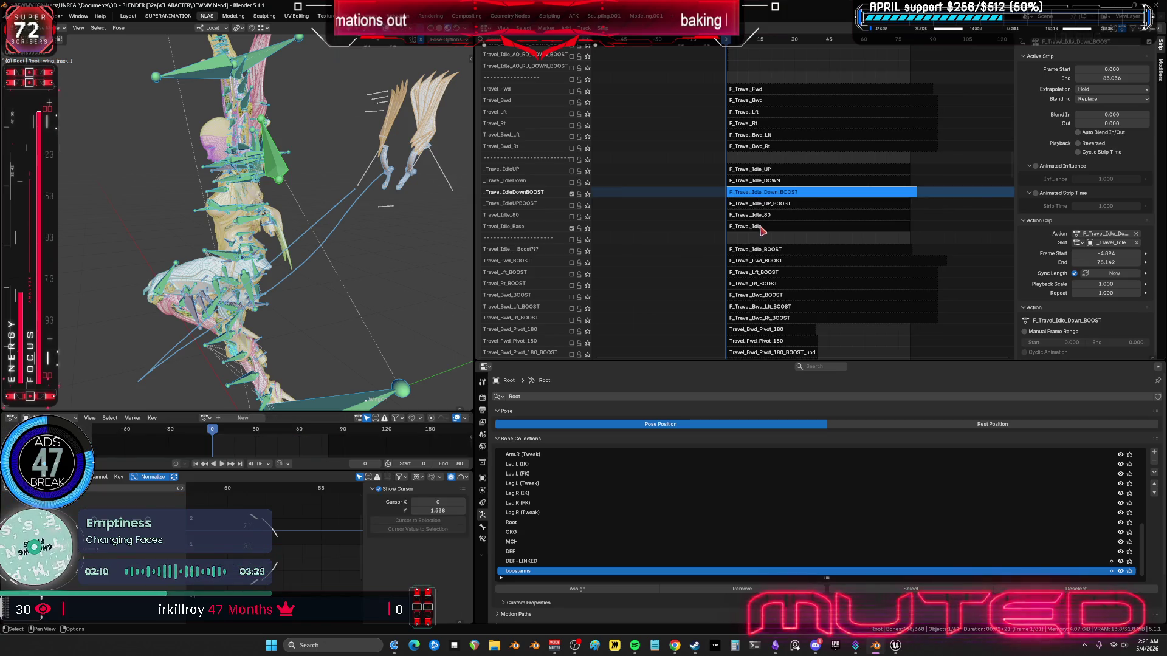
left_click(759, 228)
left_click(759, 194)
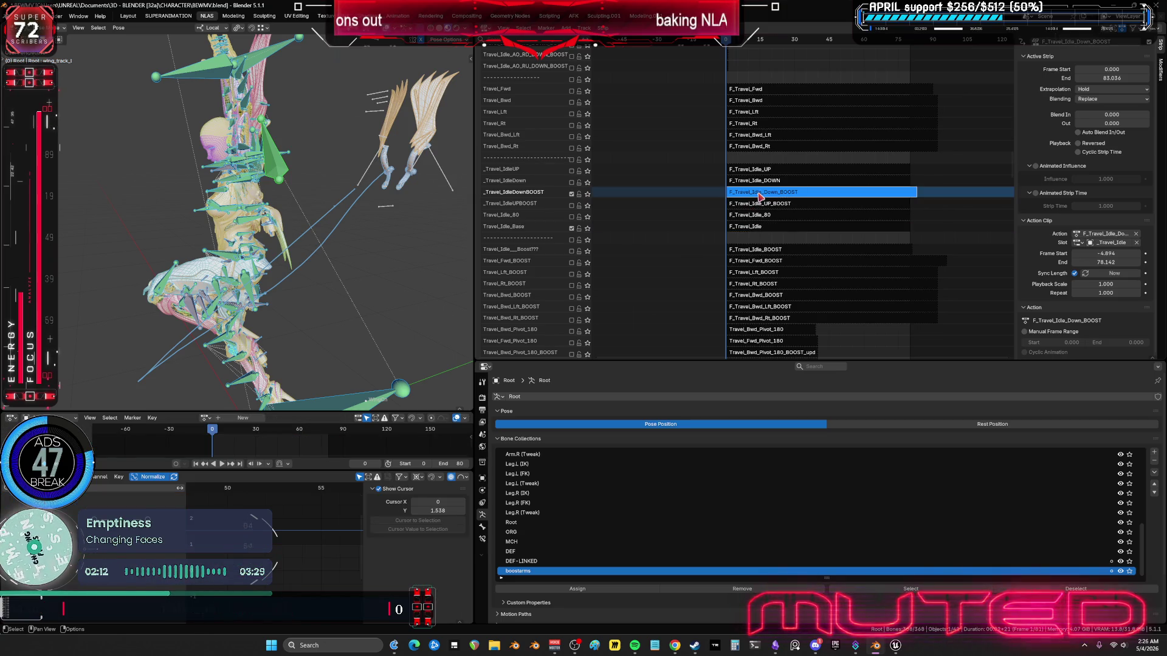
key("Tab")
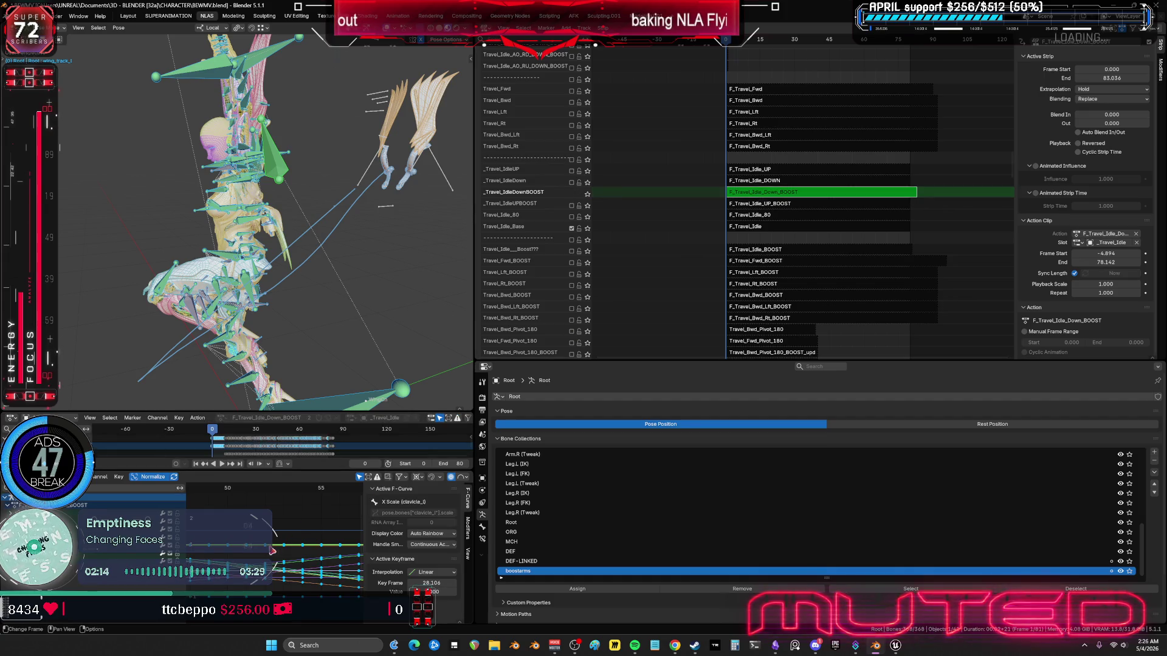
left_click(120, 477)
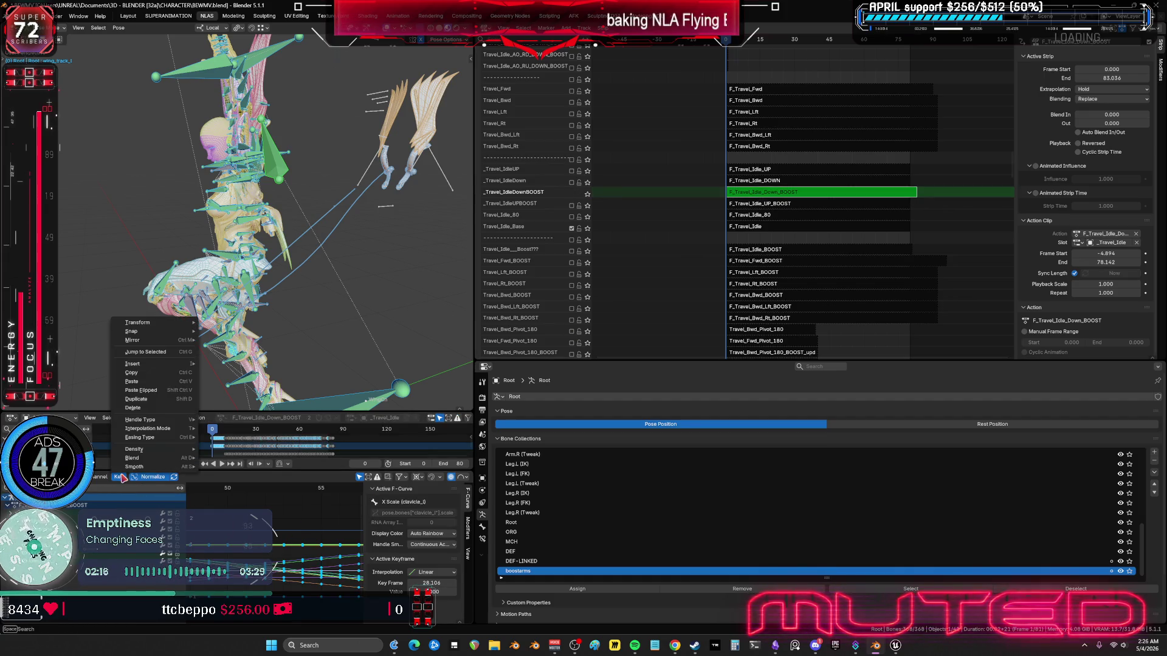
mouse_move(182, 331)
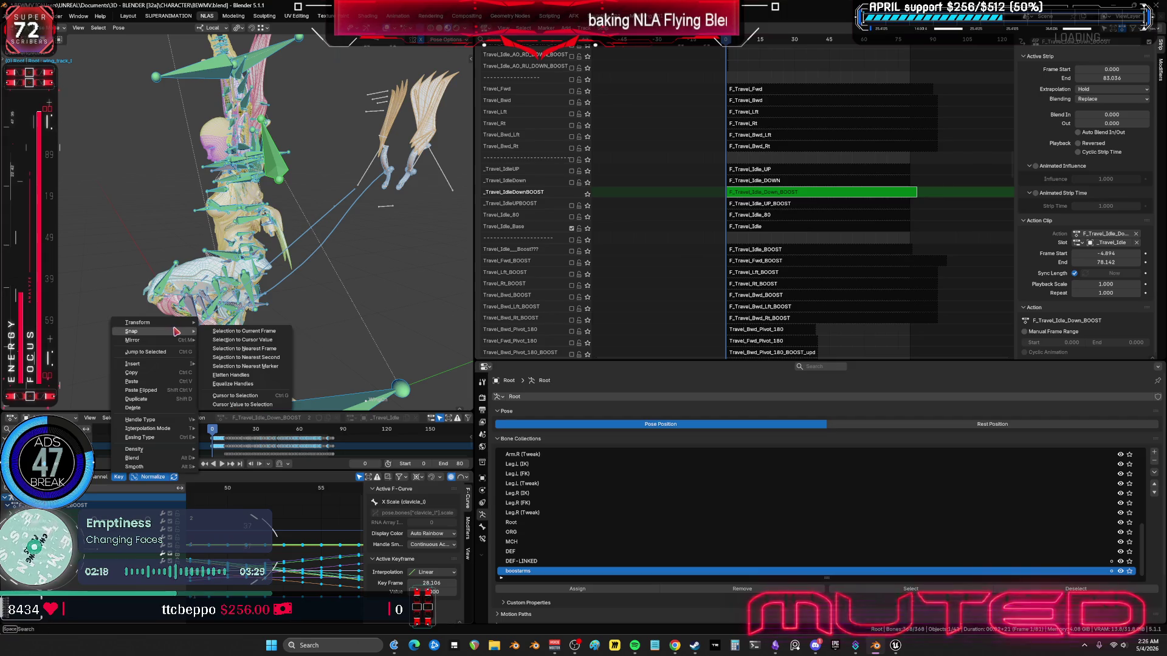
left_click(282, 366)
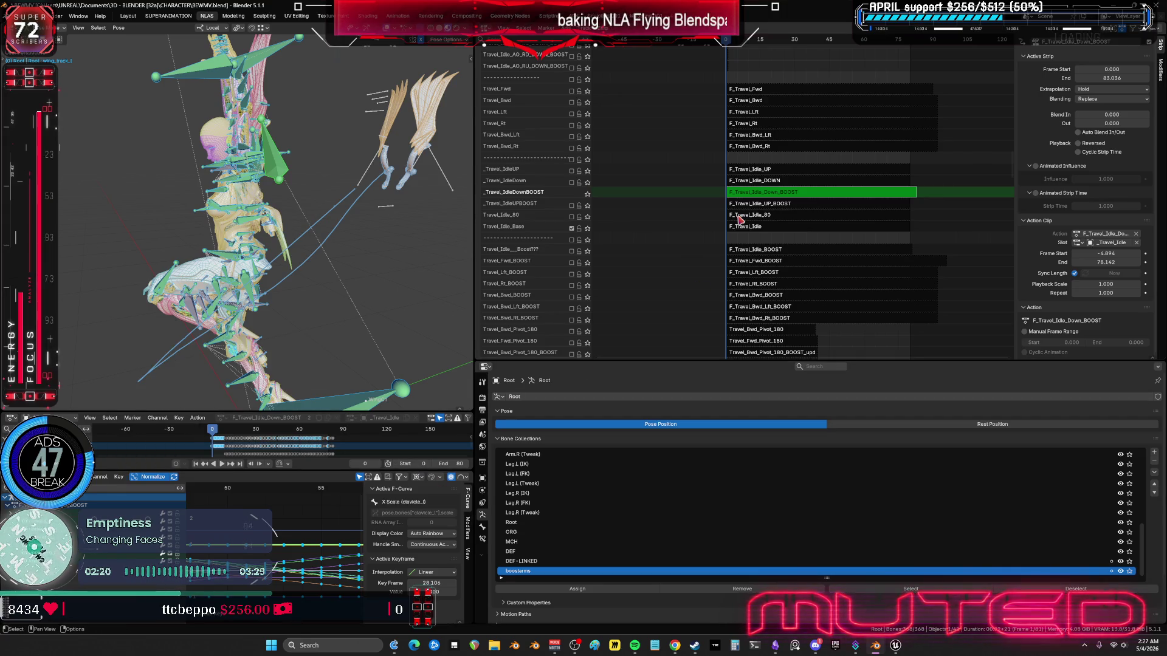
left_click(760, 228)
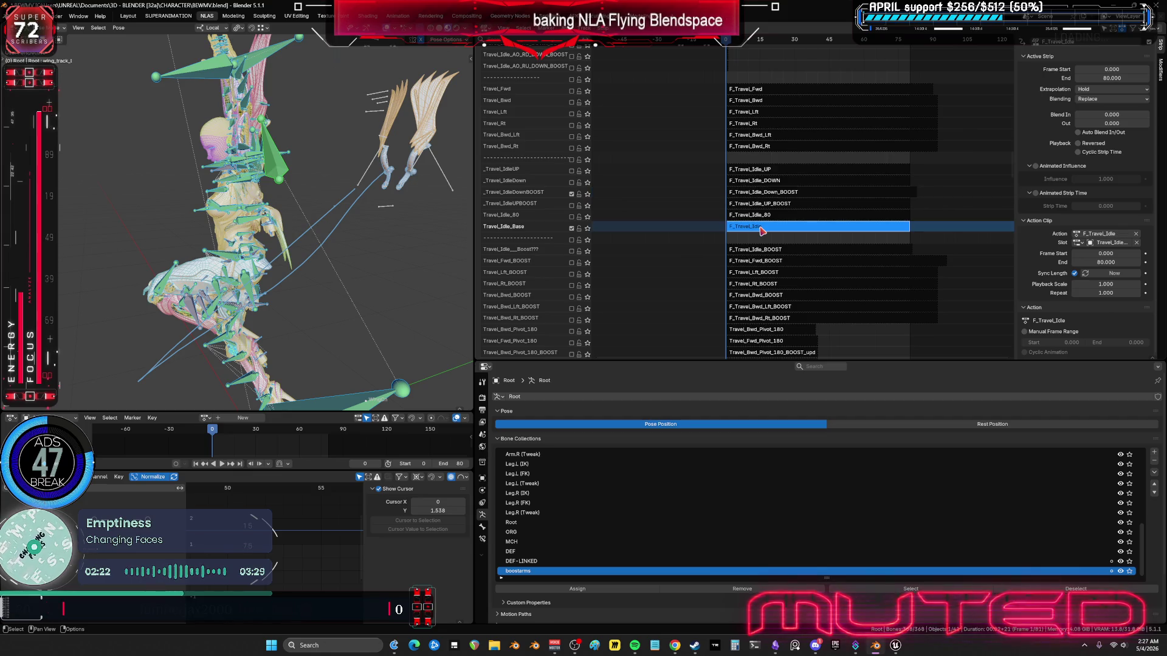
key("ctrl+space")
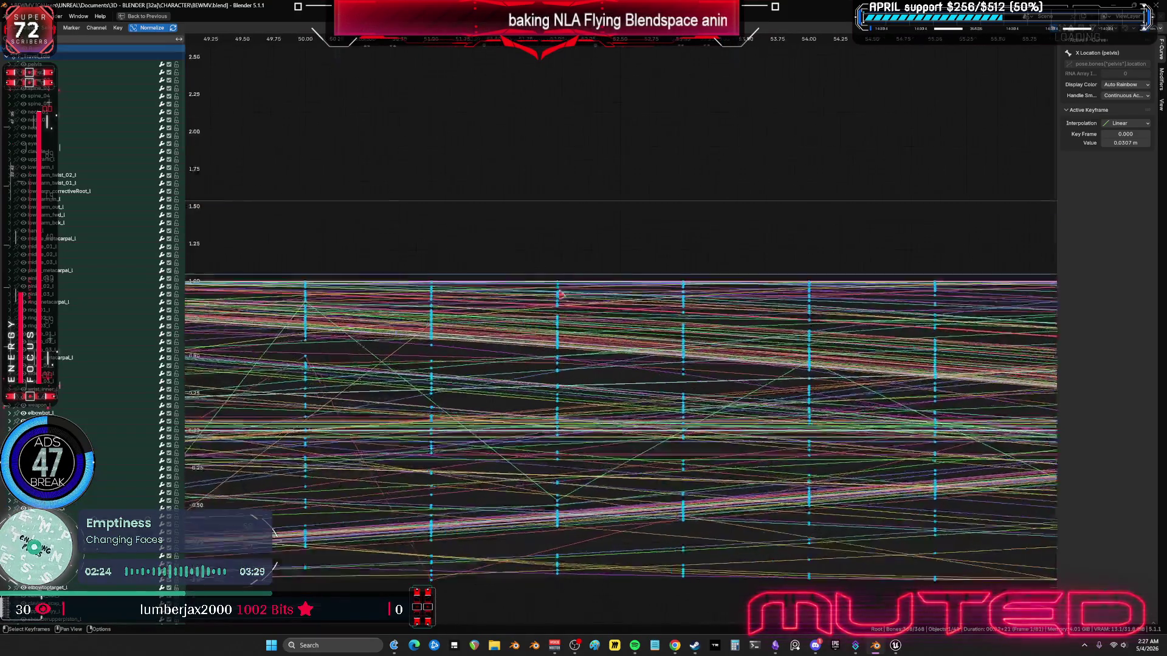
left_click(692, 41)
key("ctrl+space")
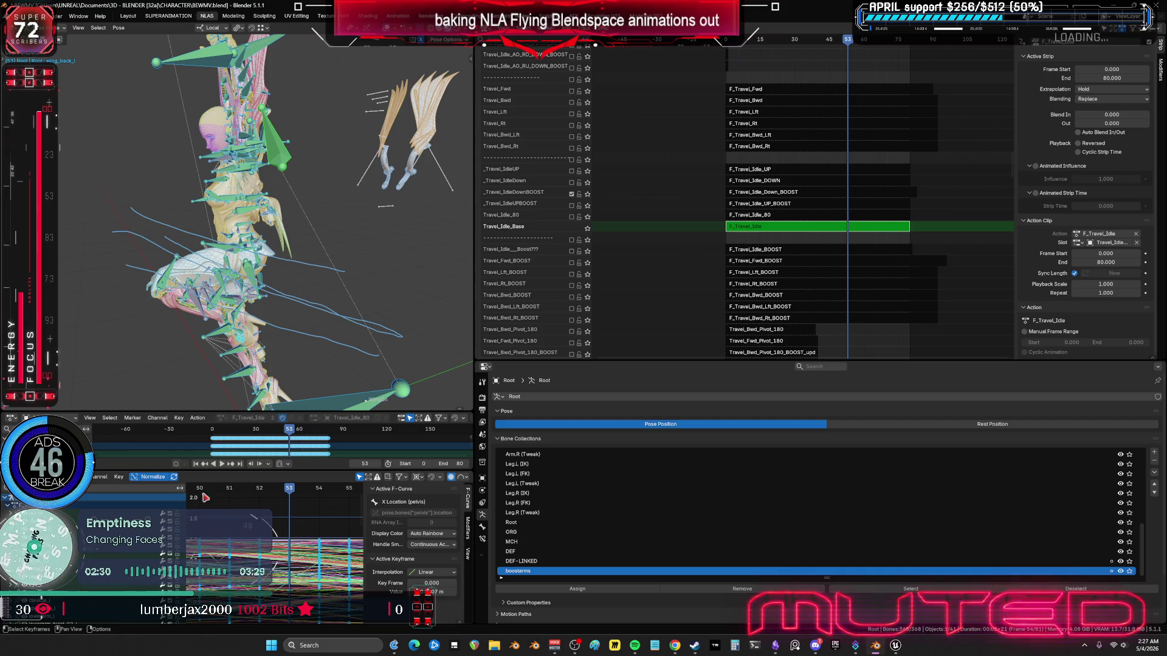
left_click(121, 477)
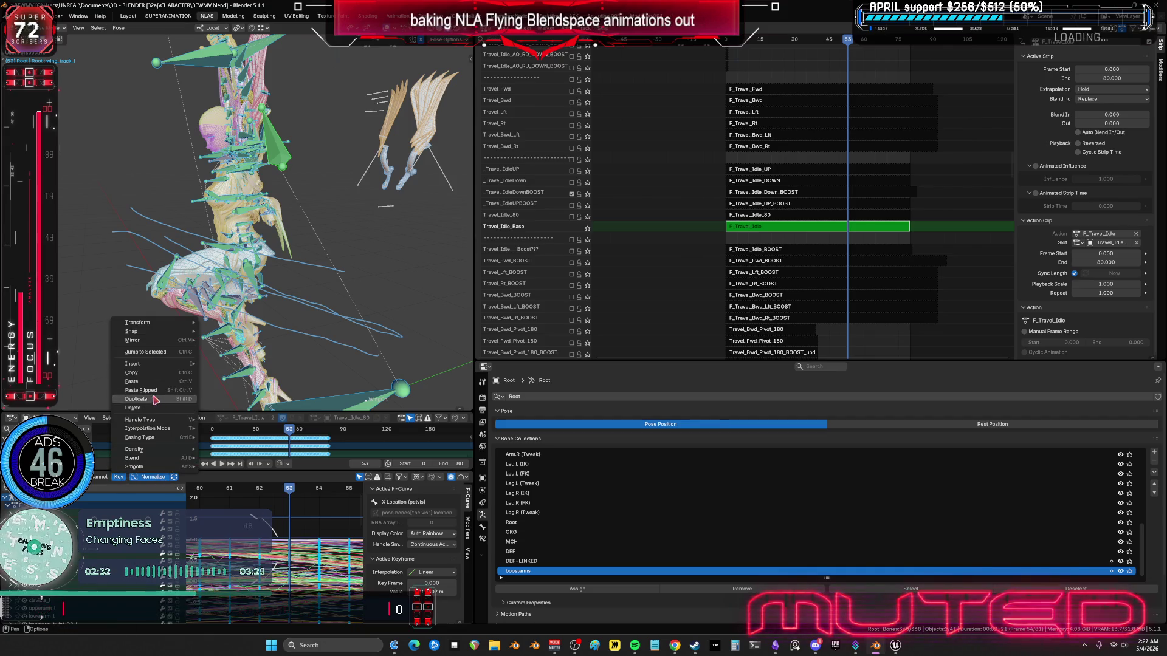
mouse_move(166, 337)
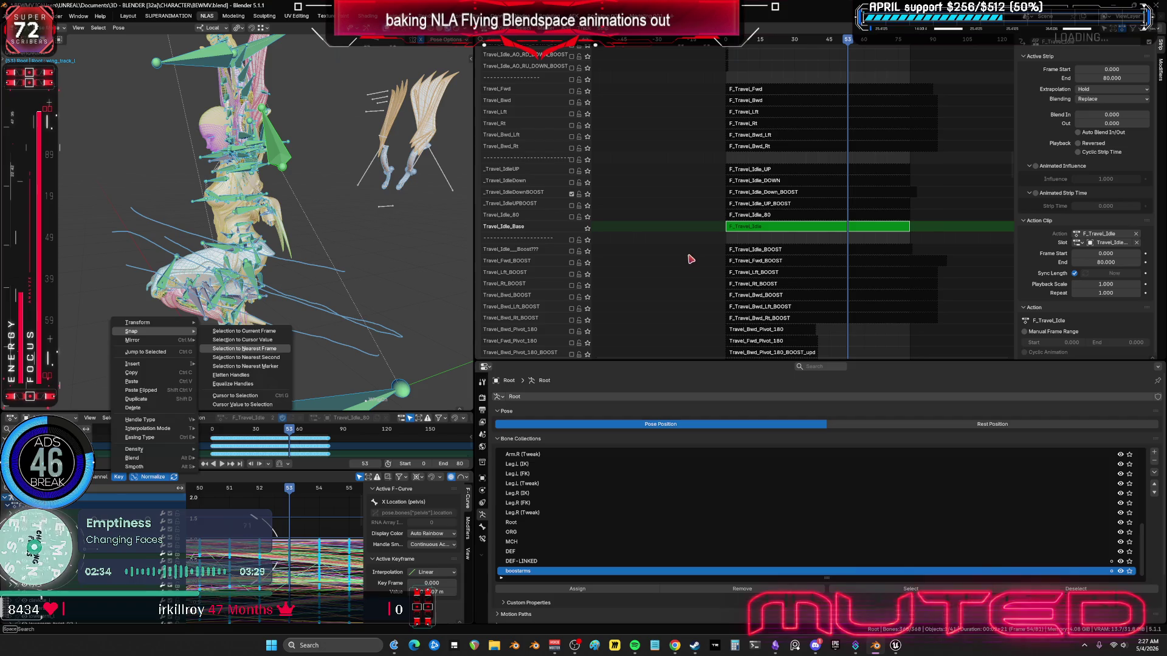
scroll(668, 246, "down", 2)
scroll(779, 156, "up", 10, "shift")
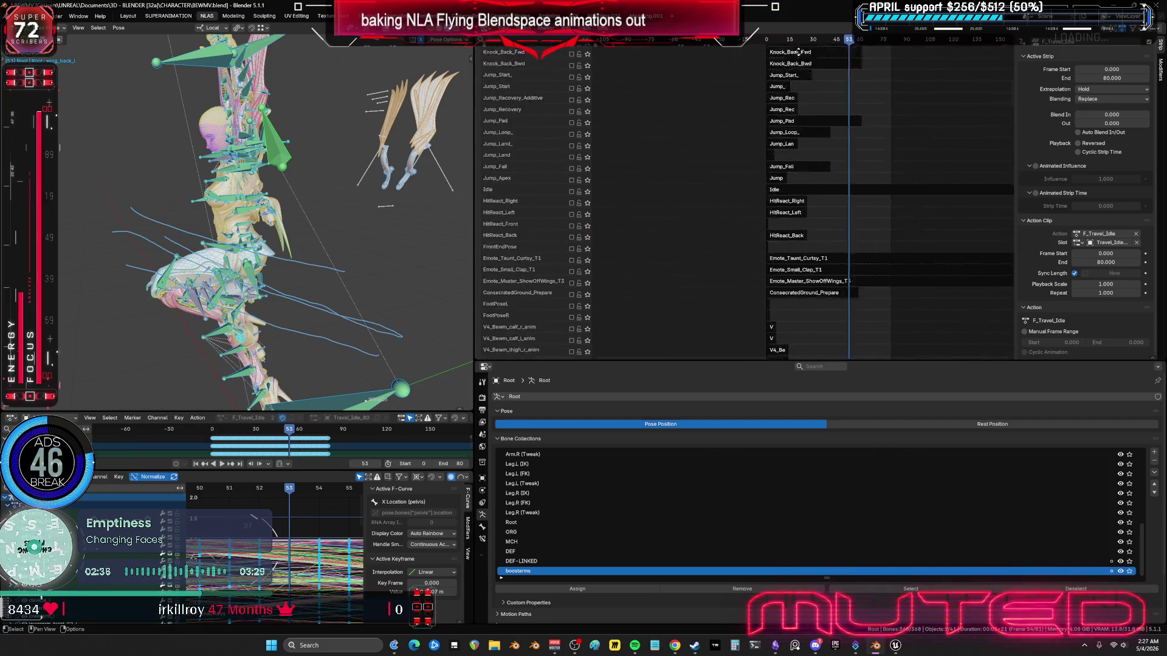
scroll(798, 52, "up", 10, "shift")
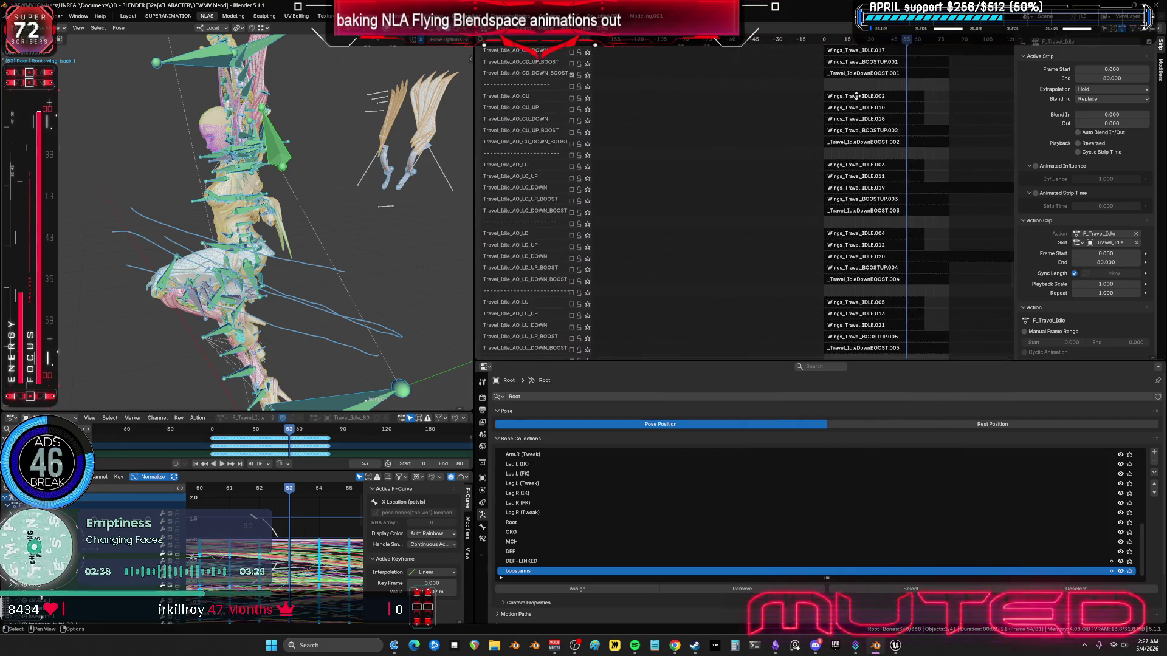
scroll(856, 96, "up", 5, "shift")
Step: Edit the wing strip _Travel_IdleDownBOOST.001 with the WingCn armature in Pose Mode
left_click(854, 155)
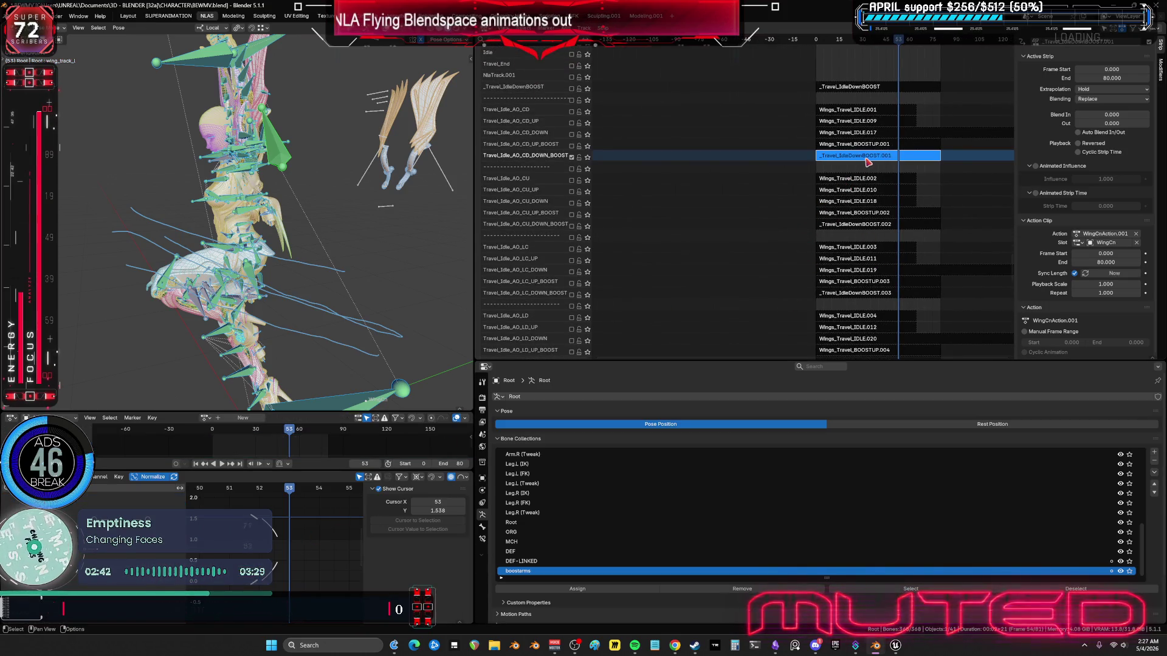
key("Tab")
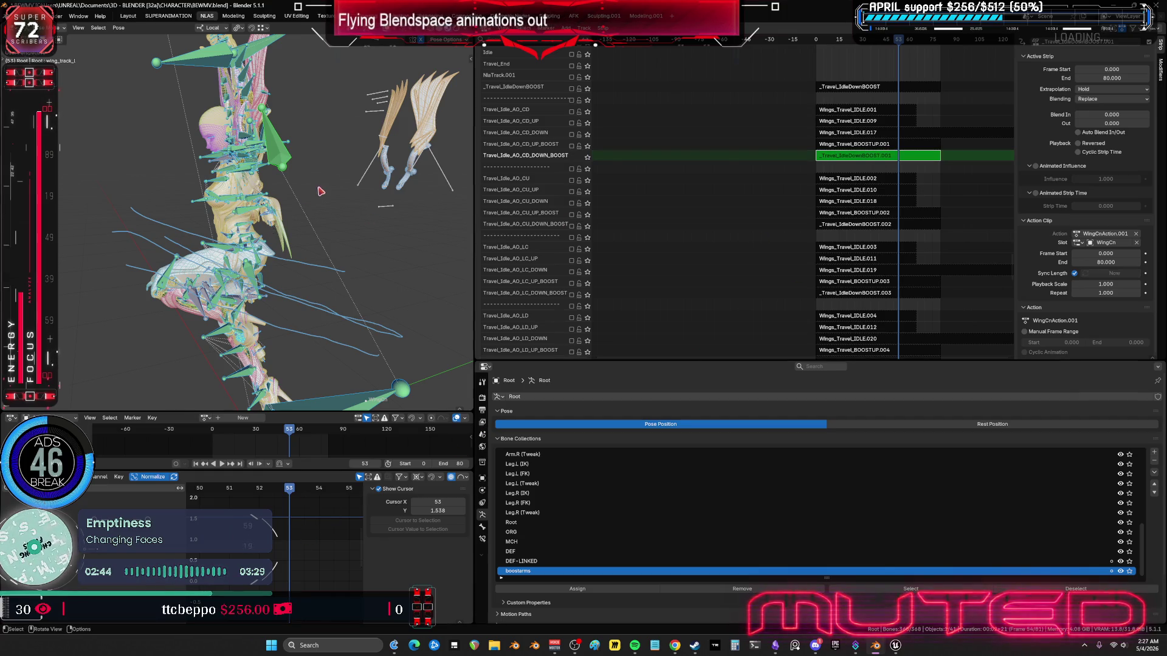
left_click(408, 175)
left_click(443, 174)
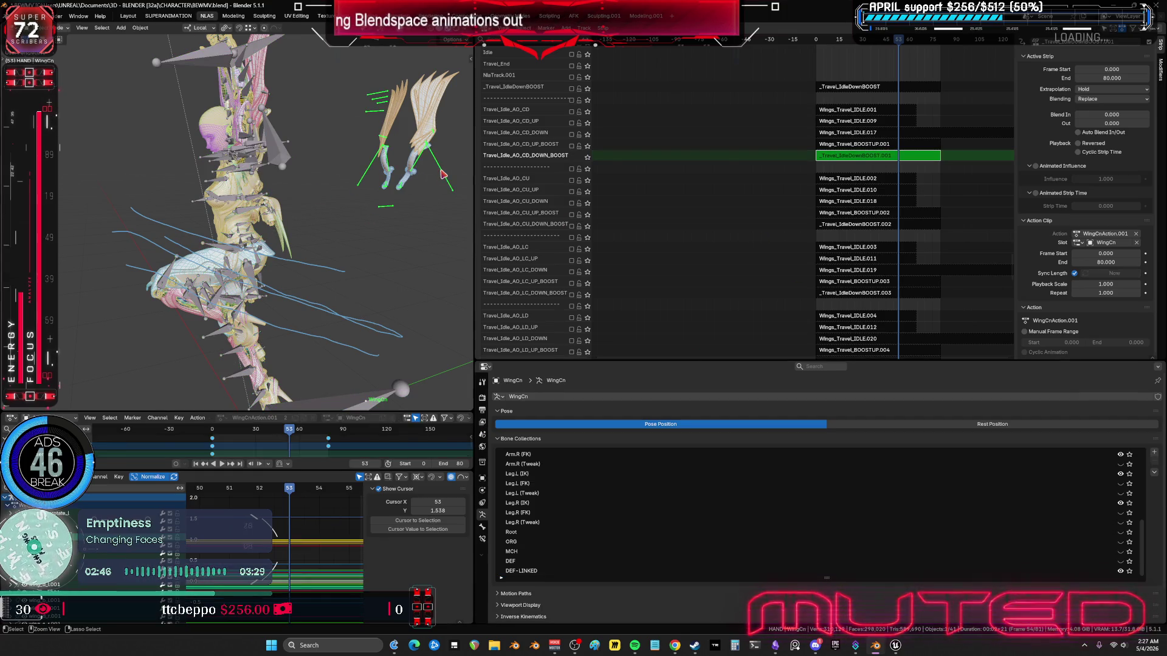
key("ctrl+Tab")
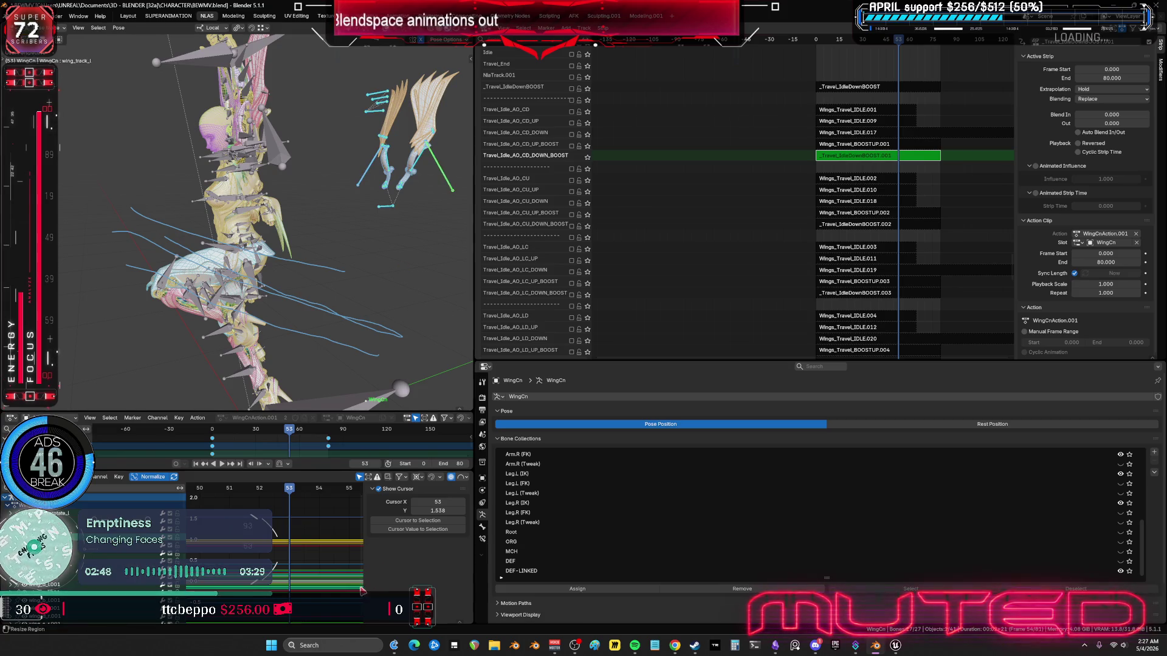
Step: Snap the wing action's keys to the nearest whole frames in the maximized Graph Editor
key("ctrl+space")
scroll(840, 389, "down", 3)
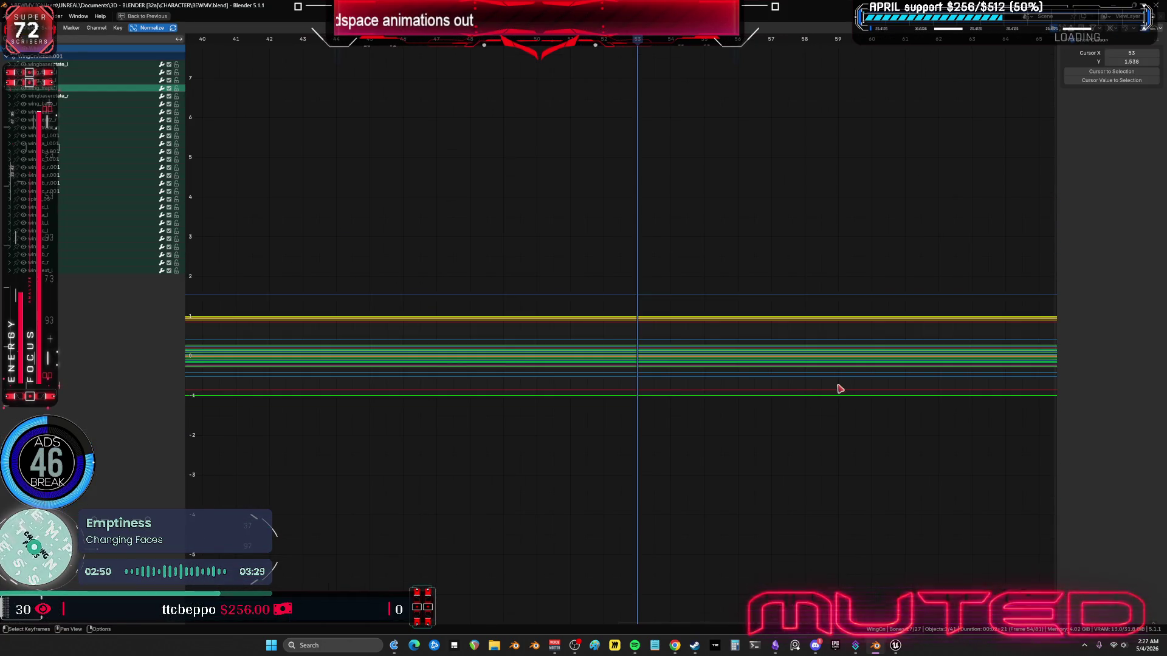
key("Home")
left_click(118, 27)
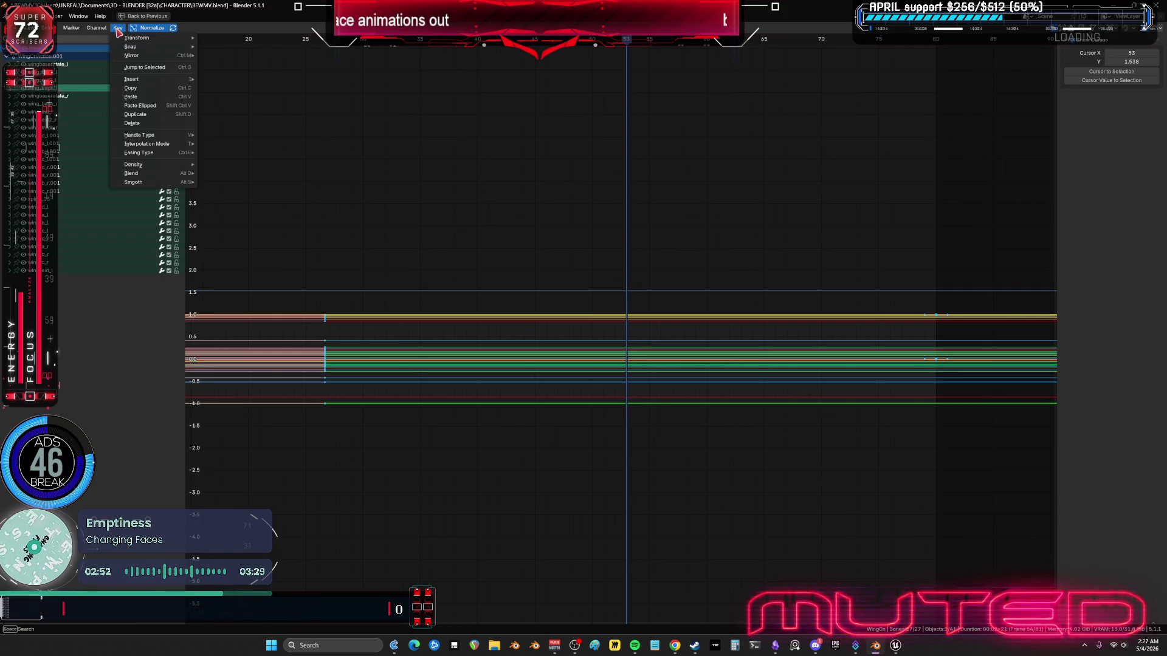
mouse_move(152, 46)
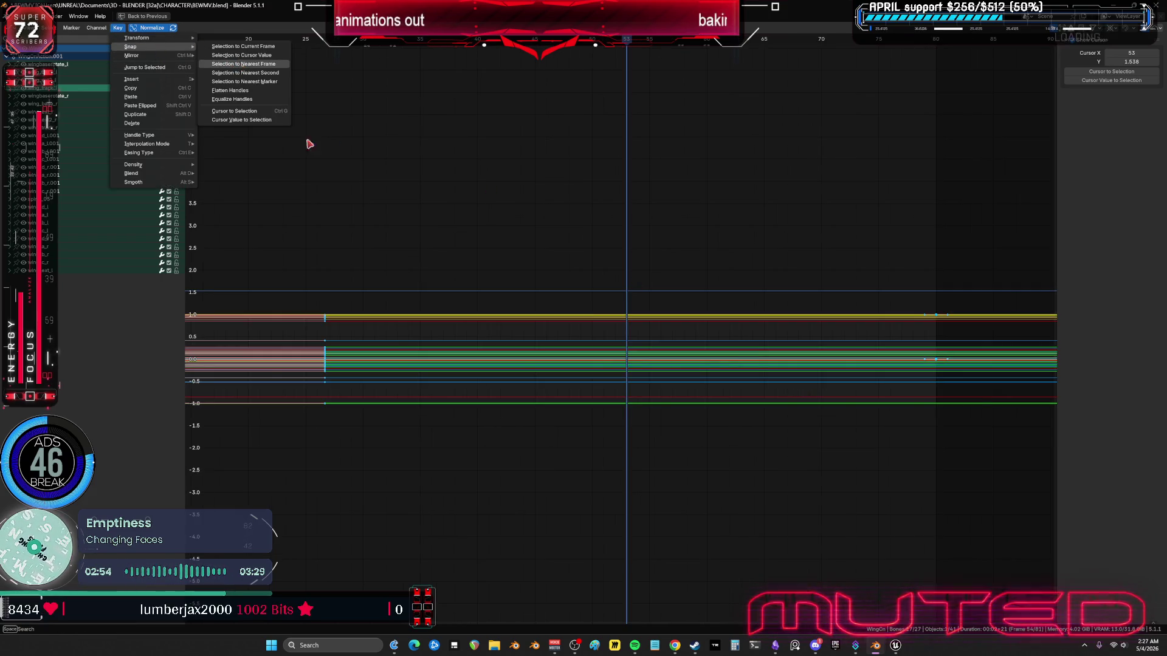
key("Escape")
key("ctrl+space")
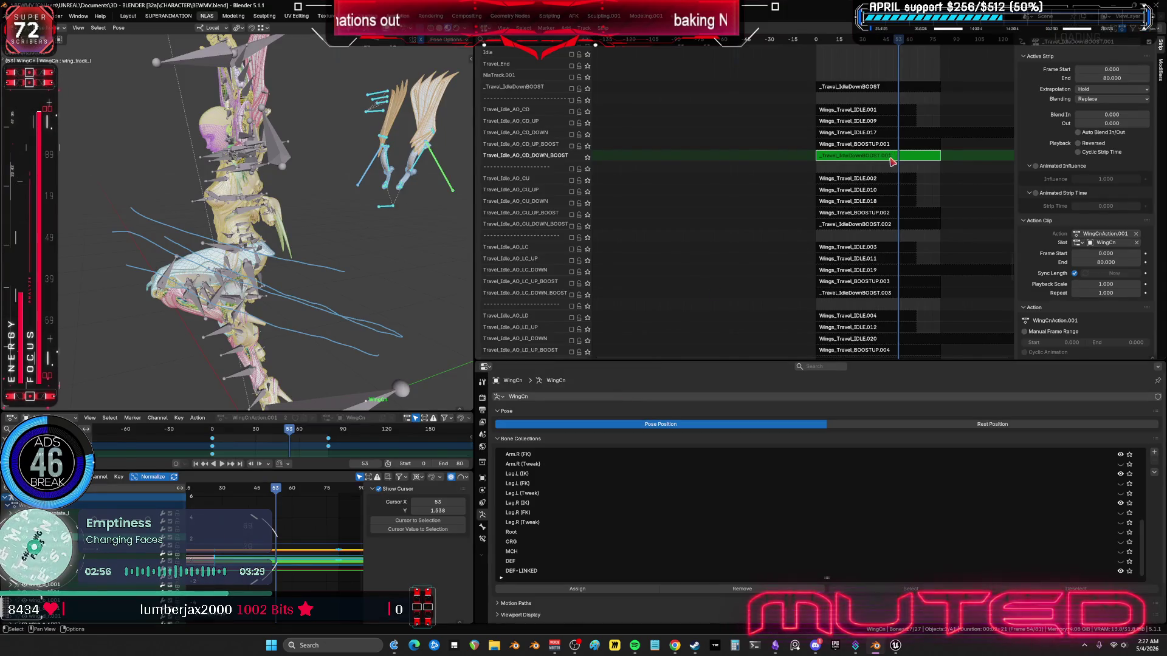
Step: Leave tweak mode on the wing strip and select the F_Travel_Idle strip
key("Tab")
scroll(845, 152, "up", 10)
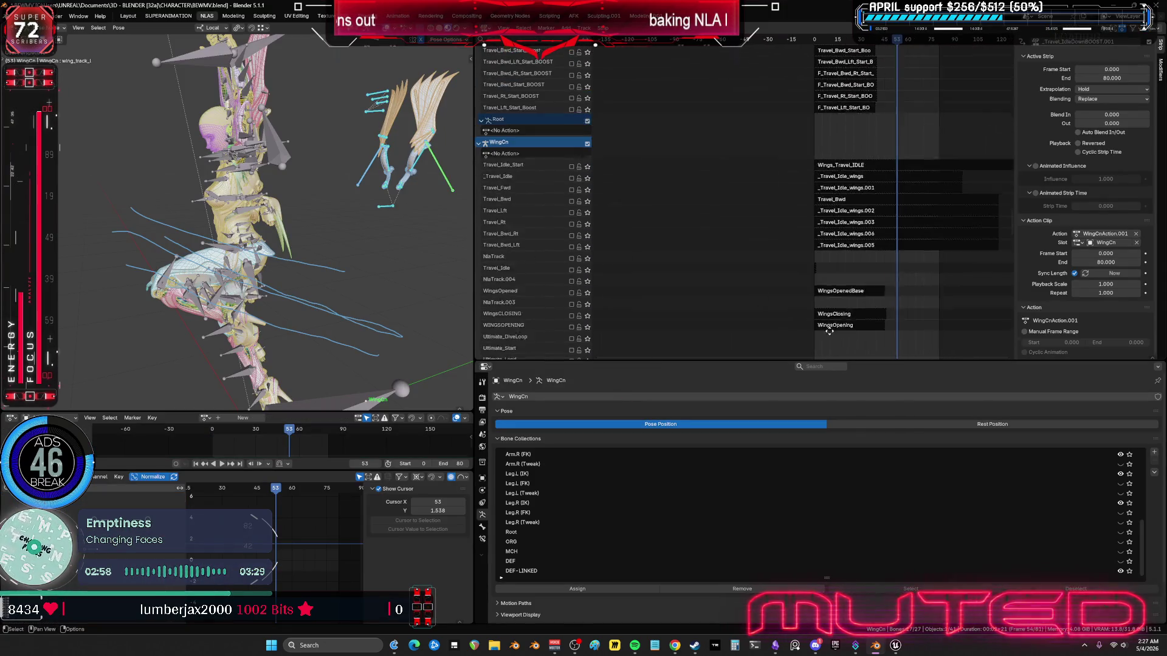
scroll(761, 168, "down", 15)
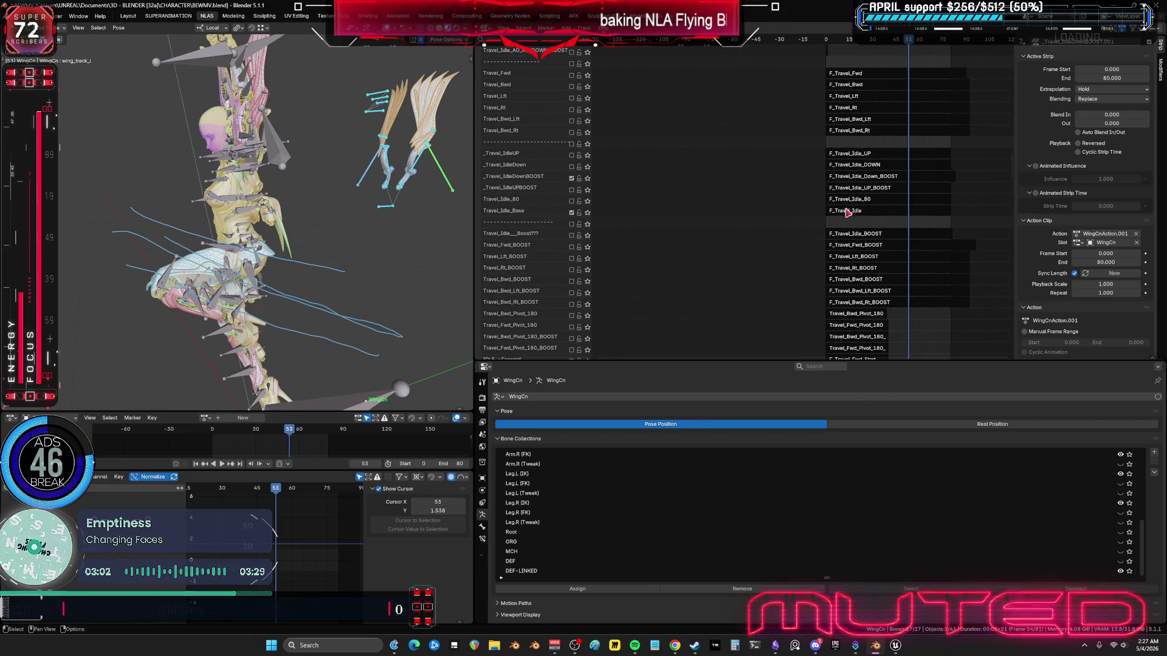
left_click(855, 211)
Step: Edit the F_Travel_Idle_Down_BOOST action on the character rig in Pose Mode at frame 0
left_click(851, 177)
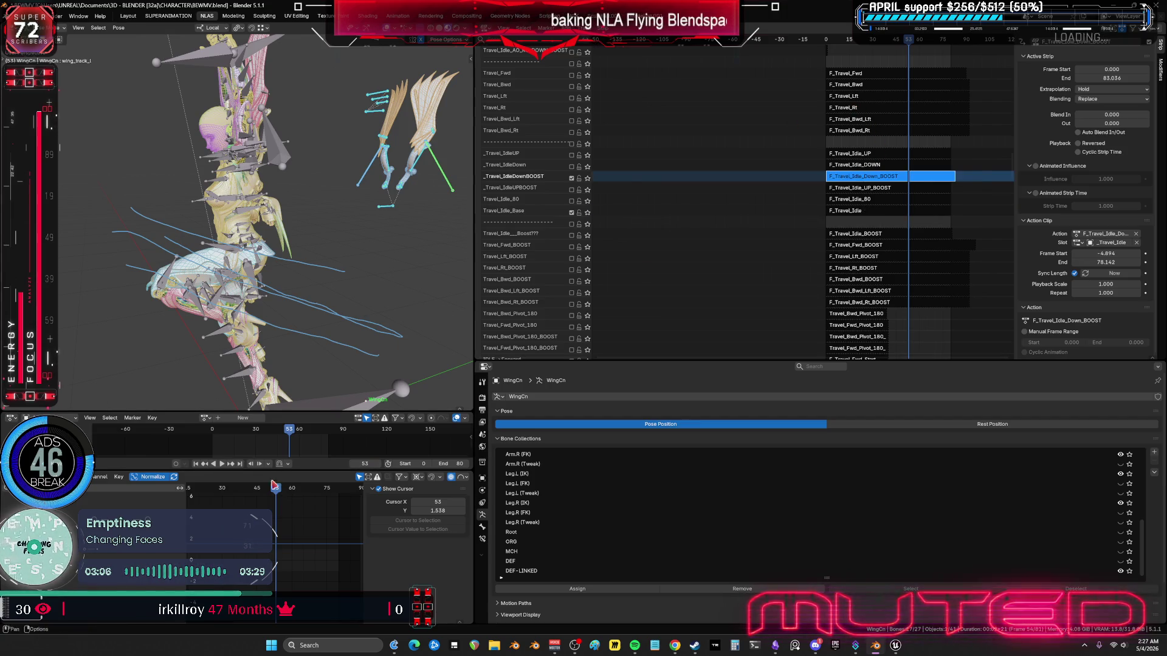
key("Tab")
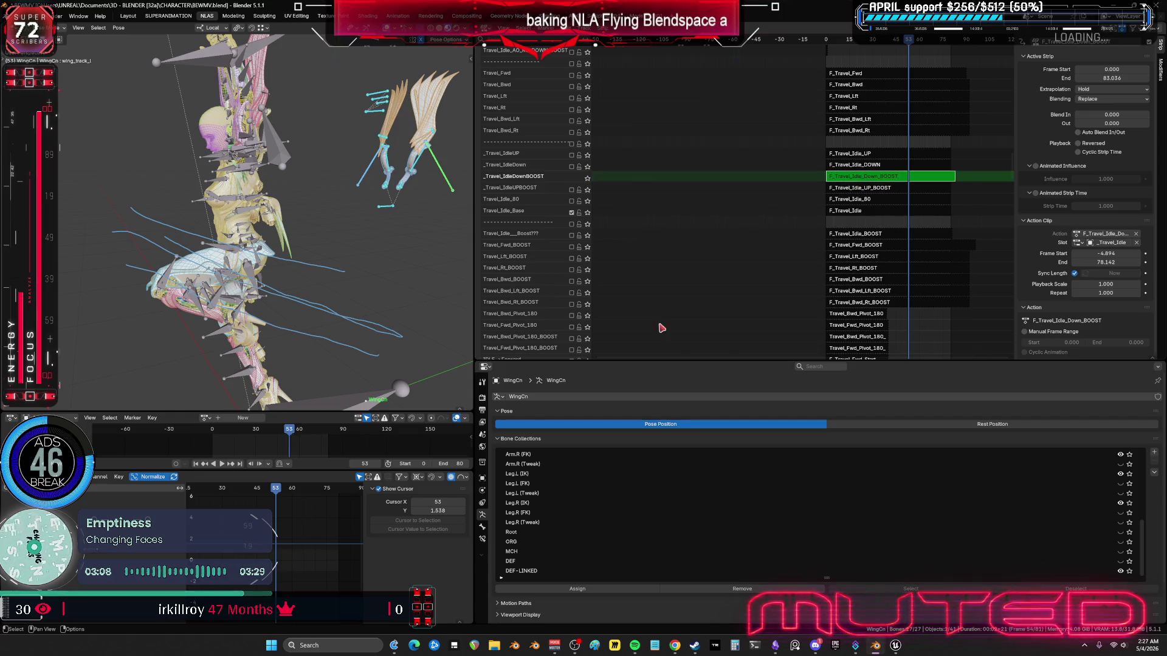
key("shift+alt+z")
key("shift+alt+z")
key("ctrl+Tab")
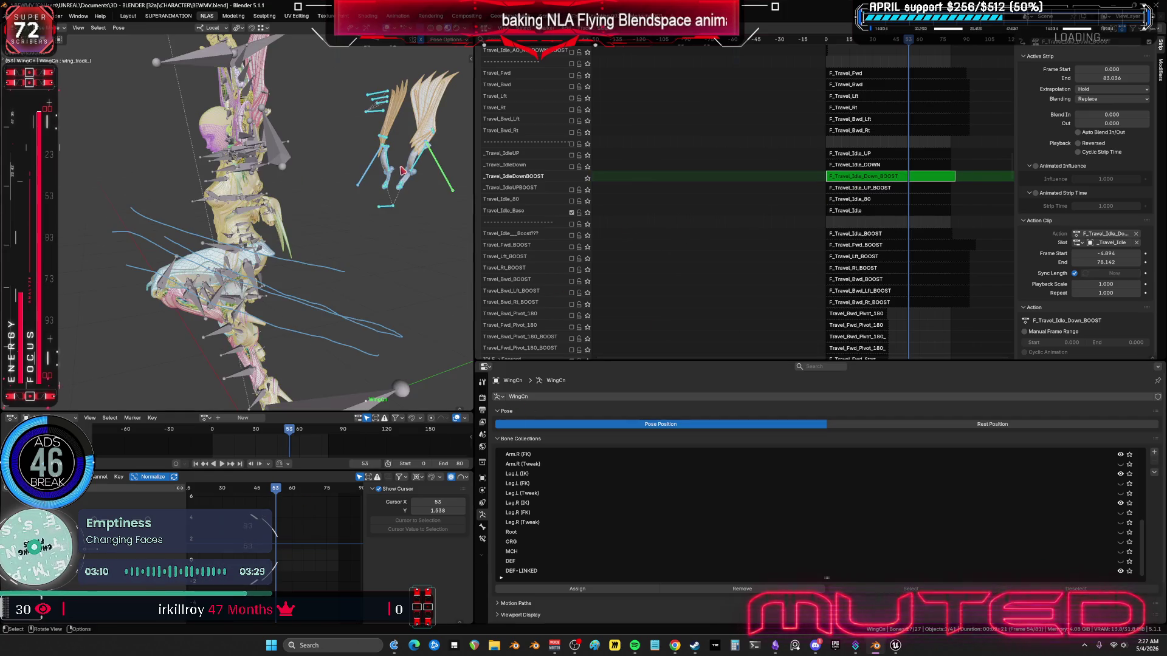
key("ctrl+Tab")
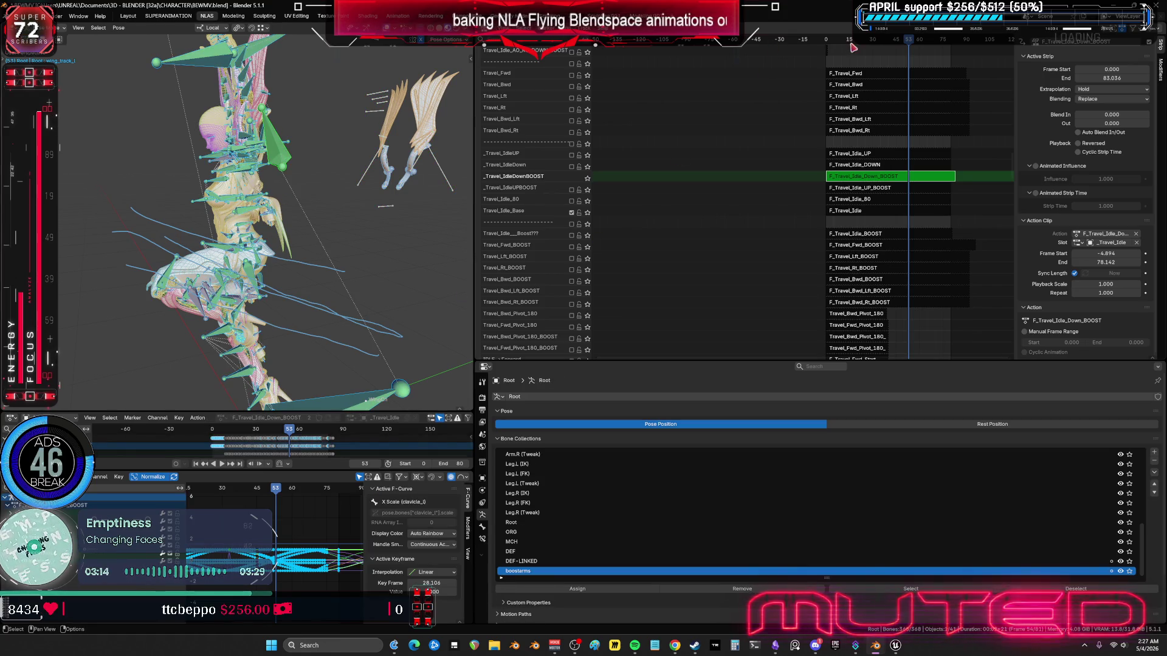
left_click_drag(842, 43, 807, 44)
left_click_drag(802, 187, 546, 201)
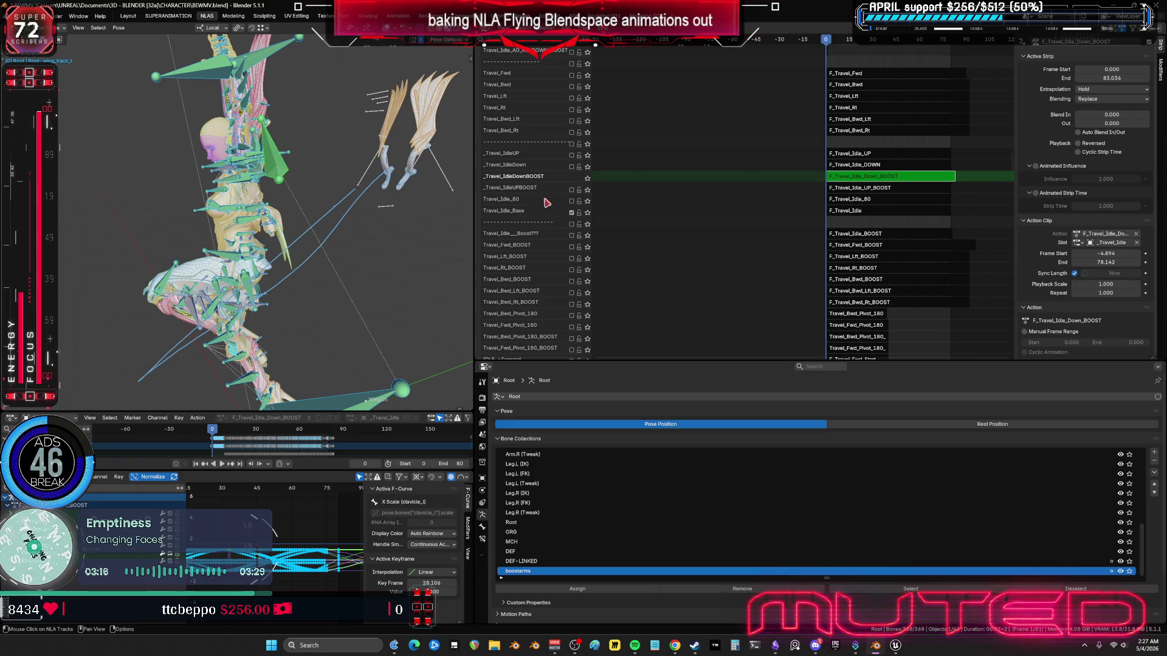
Step: Frame all curves in the Graph Editor and call up the operator search for baking
key("Home")
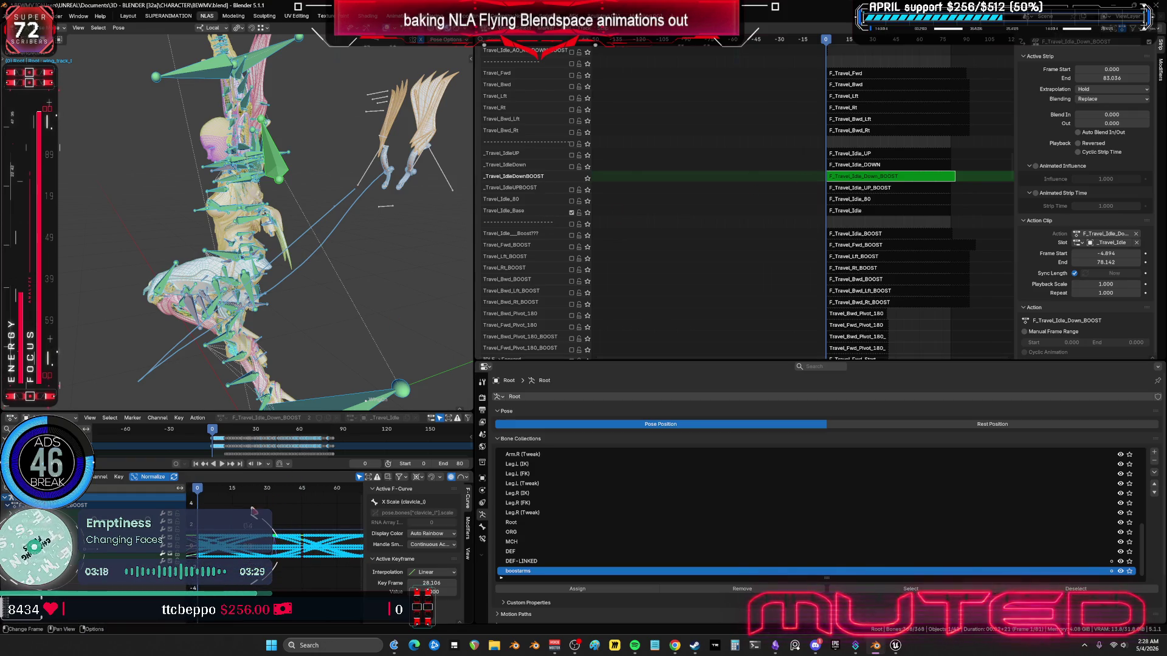
key("ctrl+space")
scroll(681, 352, "up", 6)
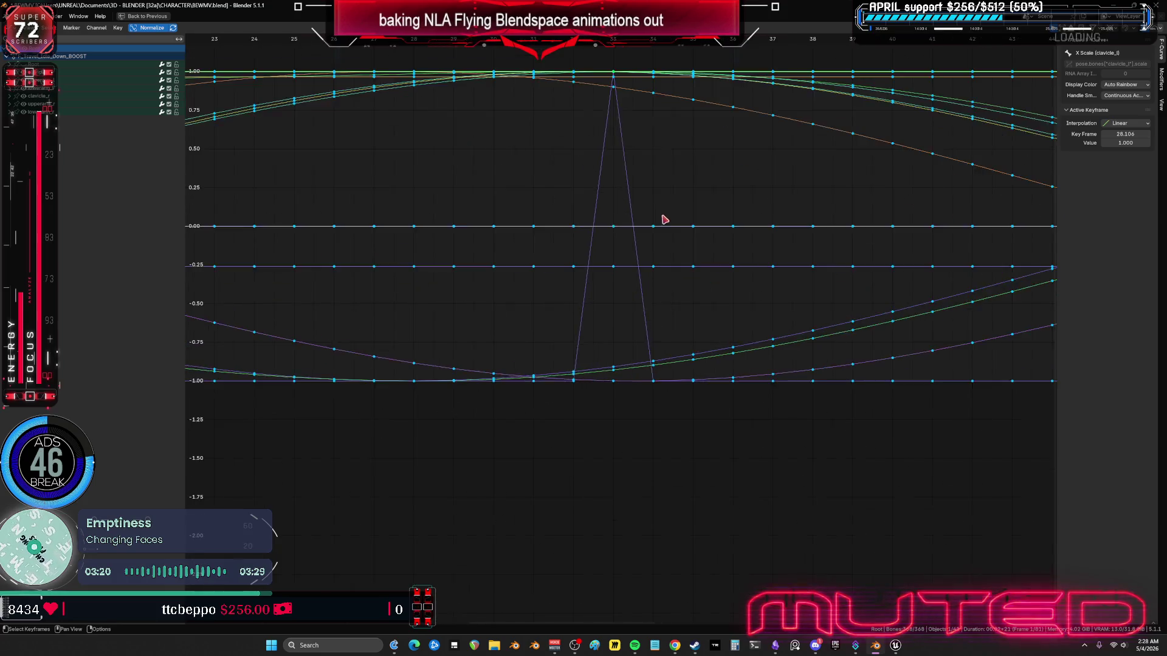
scroll(680, 254, "down", 8)
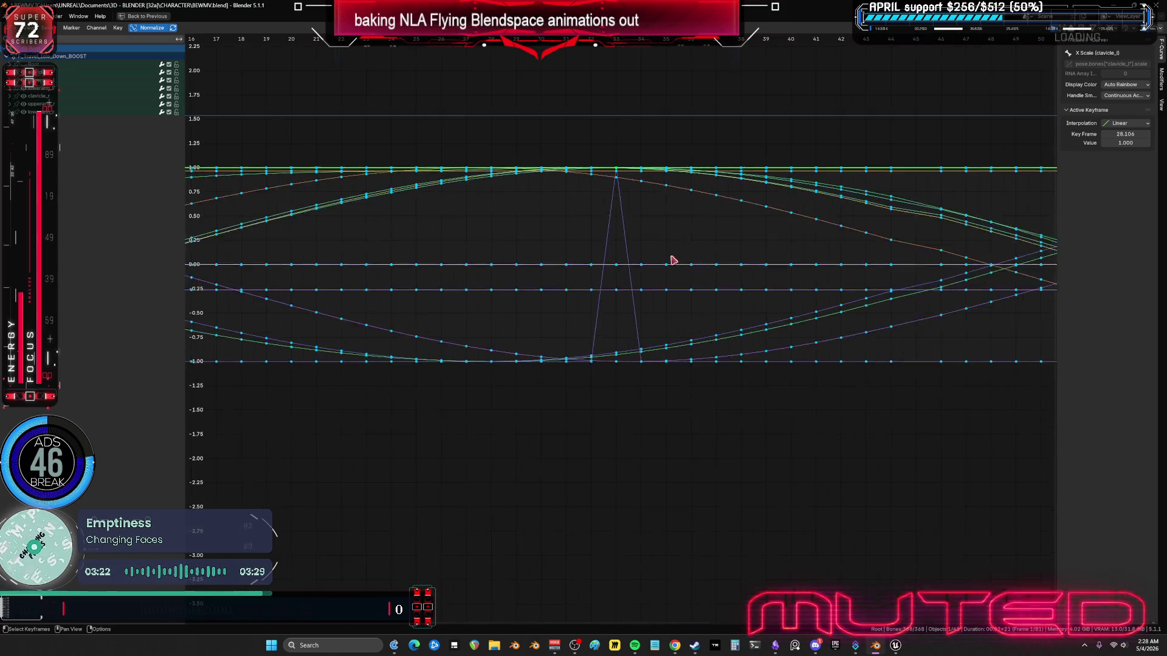
key("ctrl+space")
key("F3")
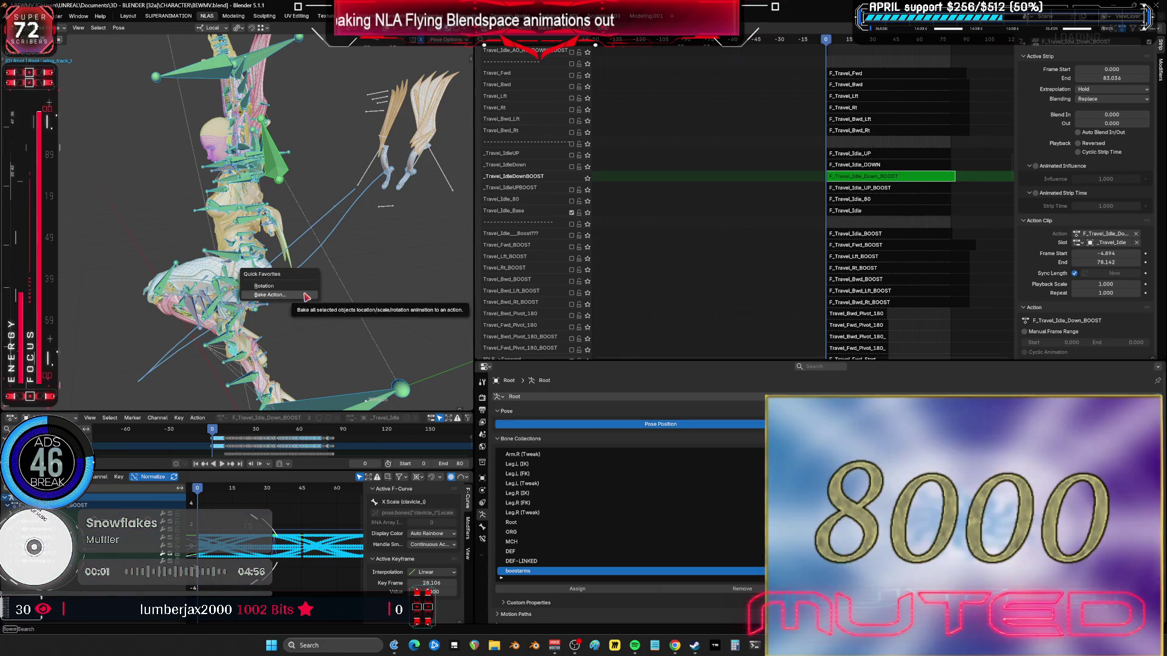
Step: Bake the rig's pose over frames 0–80, step 1, with visual keying
key("Return")
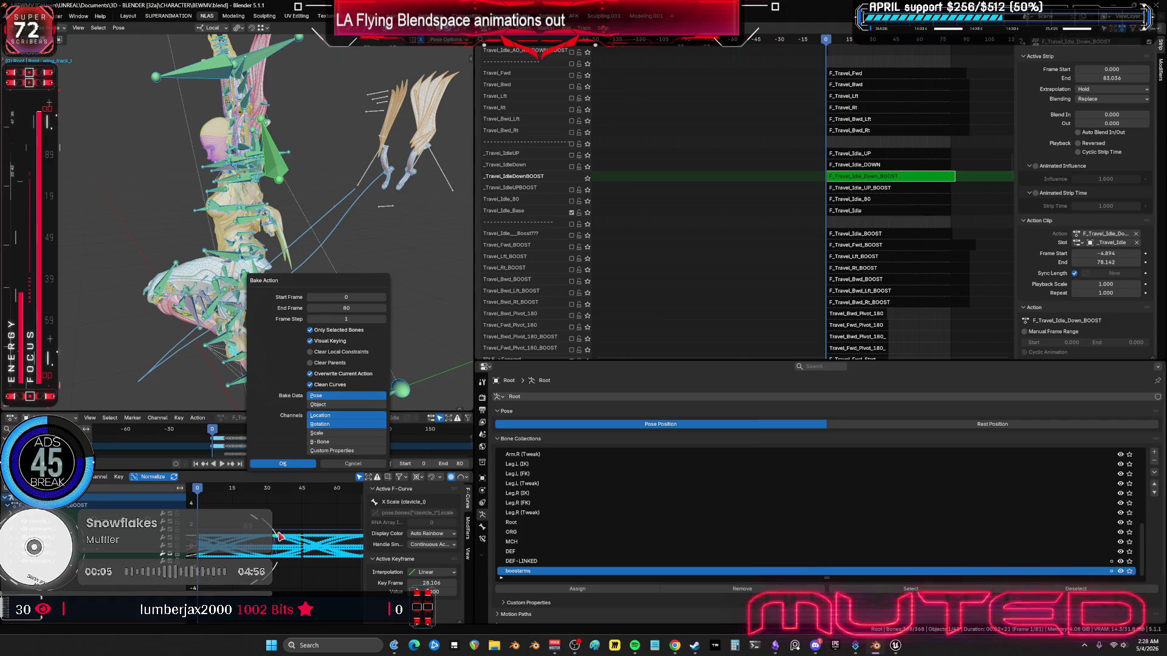
key("Return")
key("ctrl+space")
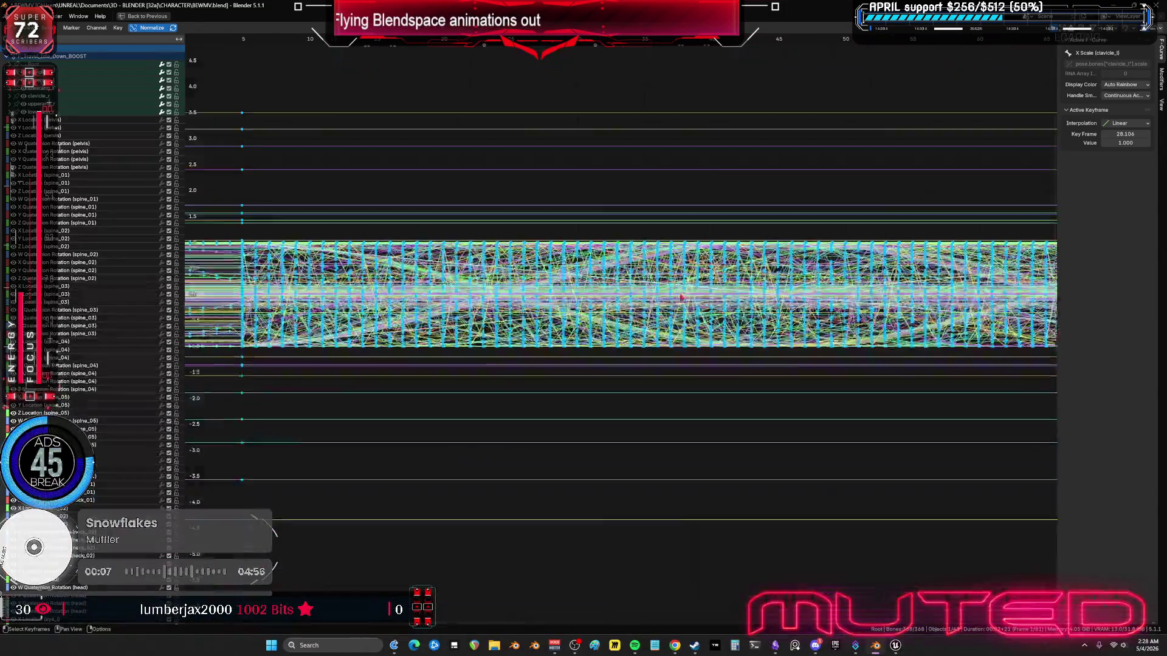
scroll(690, 337, "up", 3)
scroll(690, 338, "up", 6)
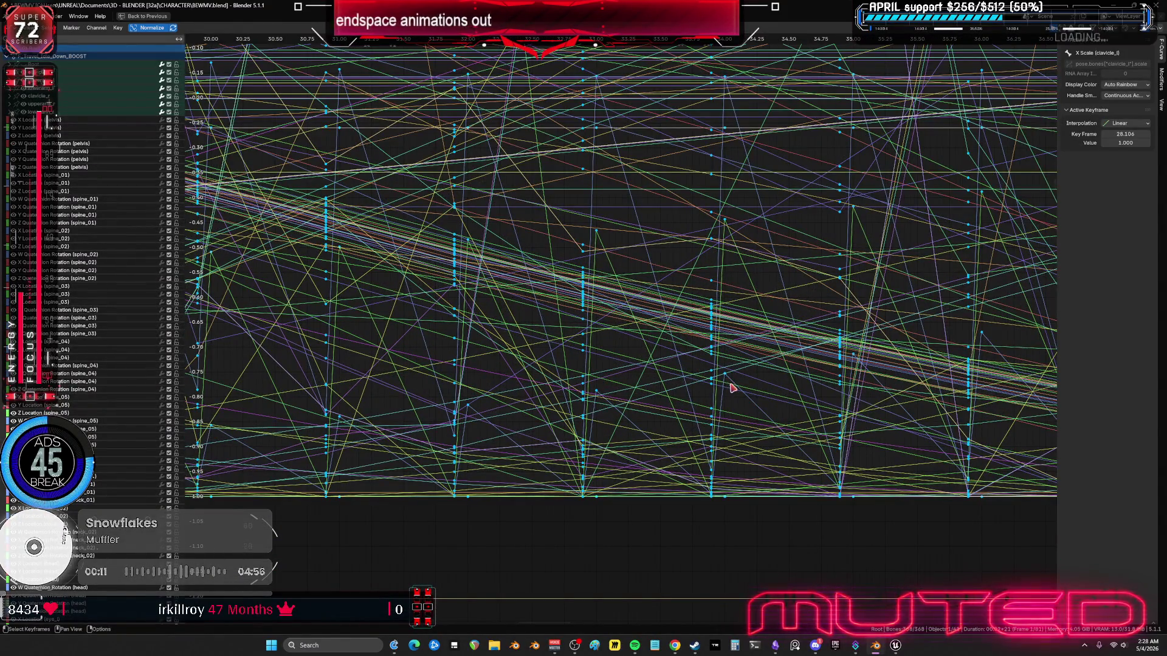
Step: Inspect the baked curves, test-moving an upperarm rotation key, and select all keys
left_click(731, 385)
scroll(729, 395, "down", 10)
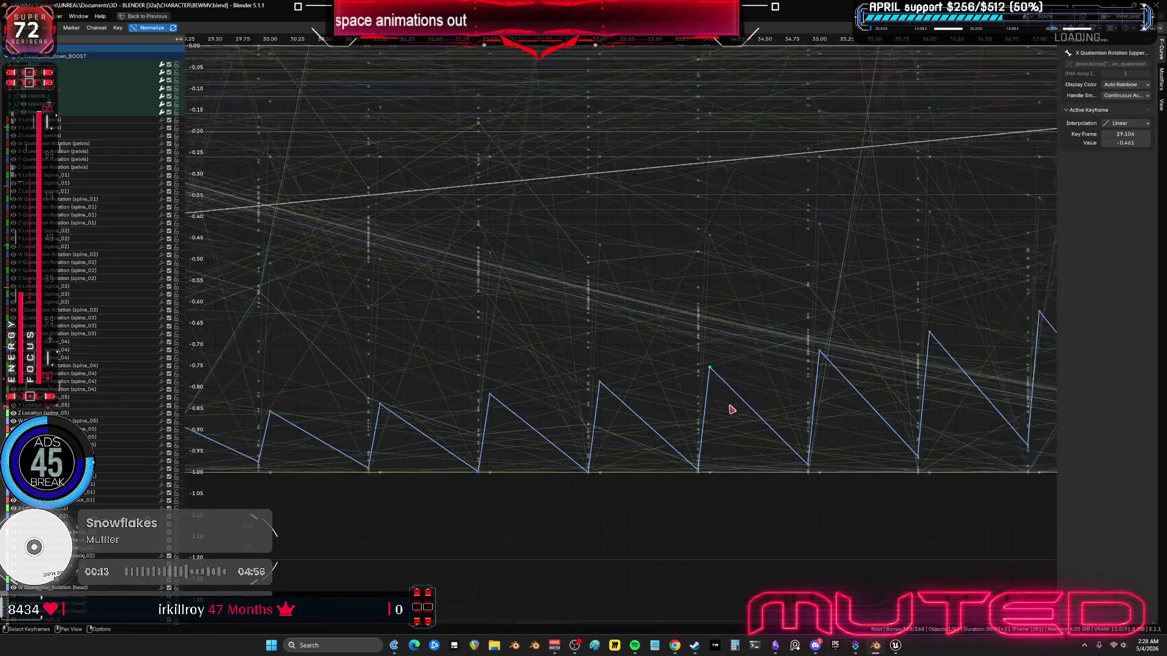
key("g")
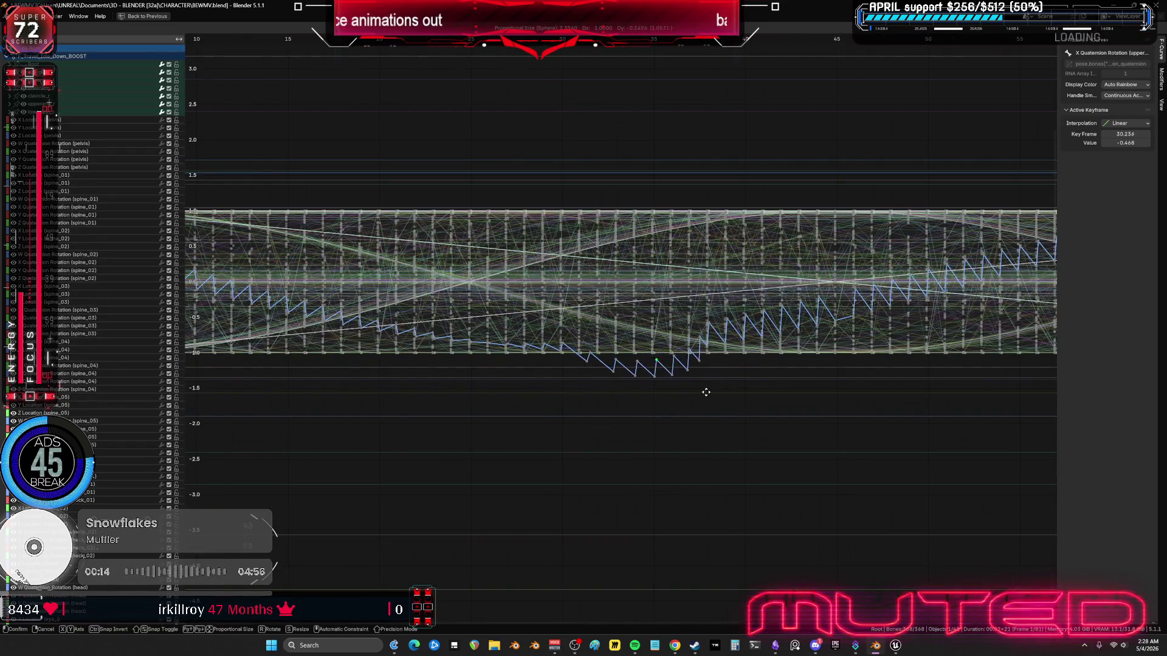
right_click(654, 359)
scroll(659, 358, "up", 4)
scroll(659, 357, "up", 2)
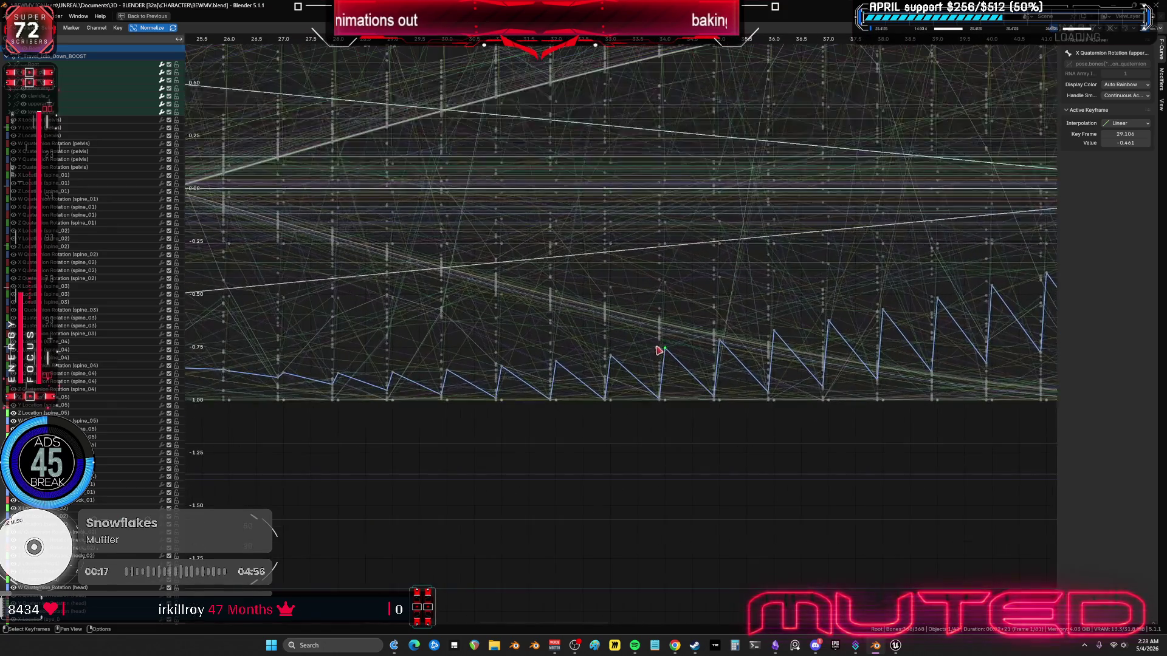
key("a")
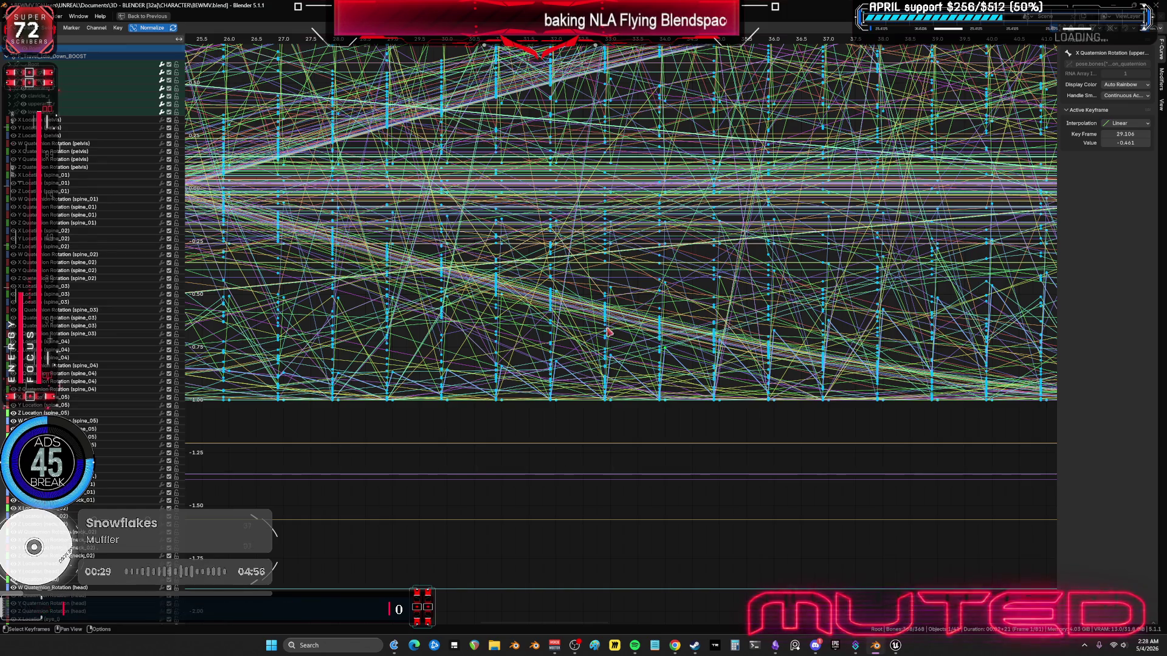
scroll(661, 347, "down", 10)
middle_click_drag(686, 302, 644, 291, "ctrl")
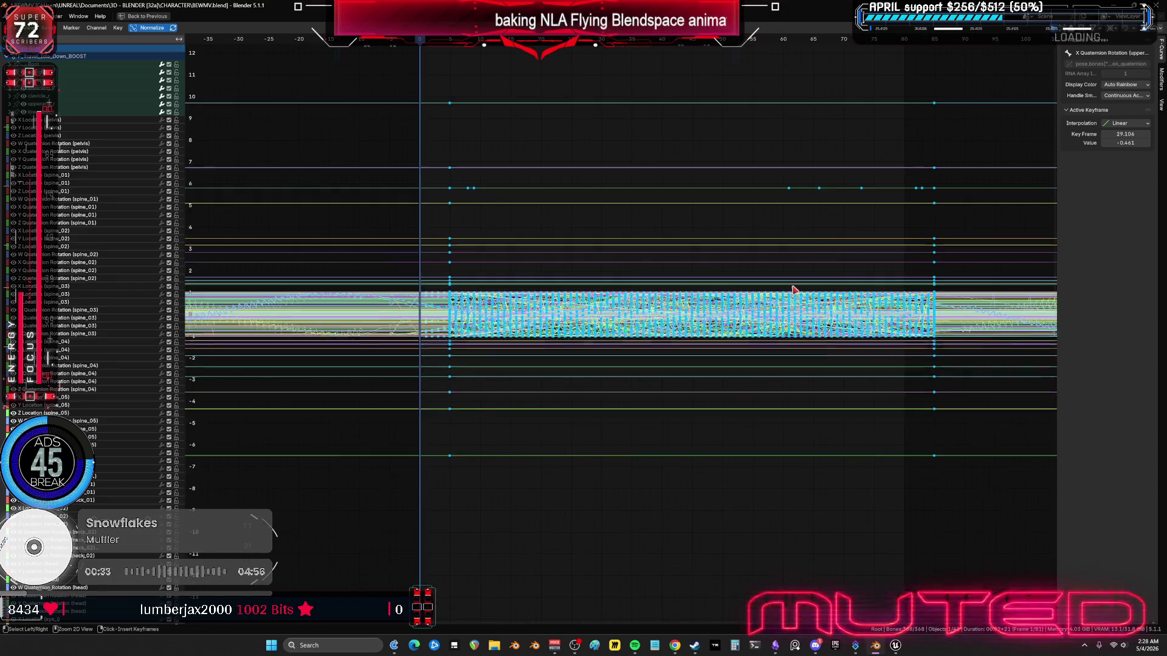
key("ctrl+space")
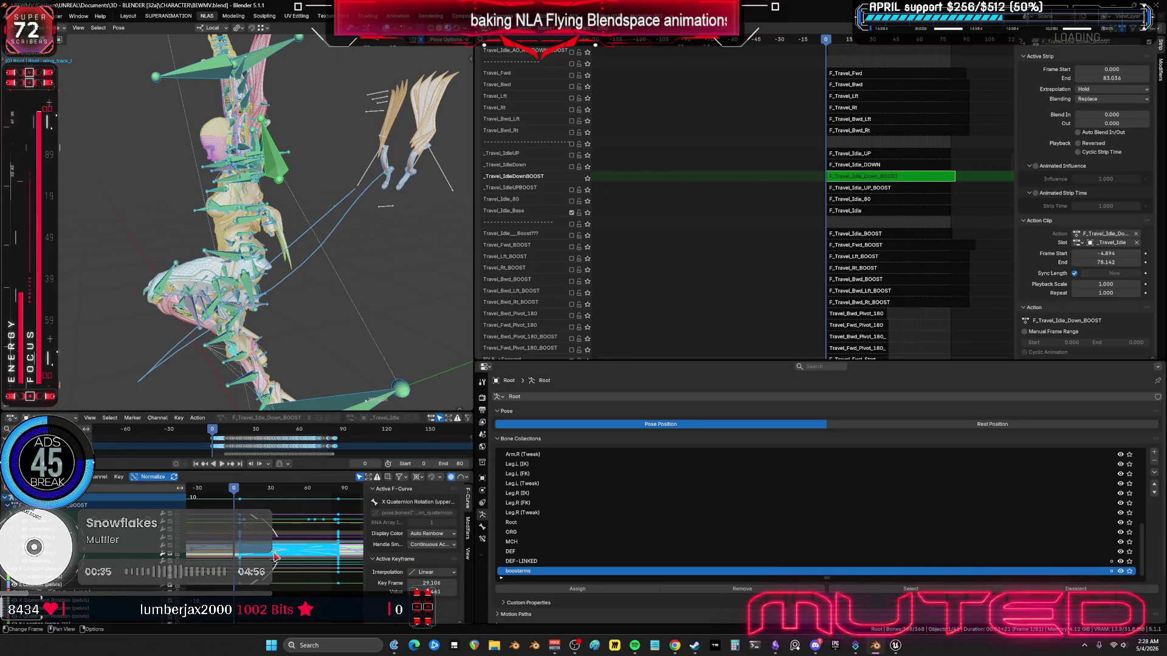
Step: Snap the selected F_Travel_Idle_Down_BOOST keys to the nearest whole frames
left_click(119, 477)
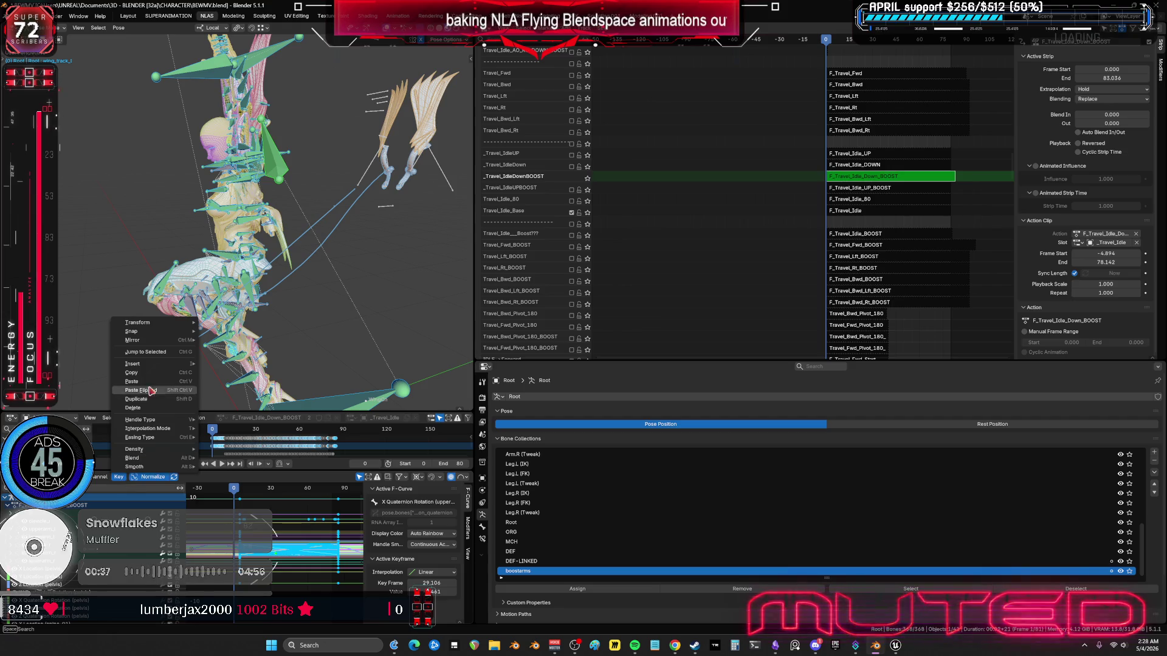
key("Escape")
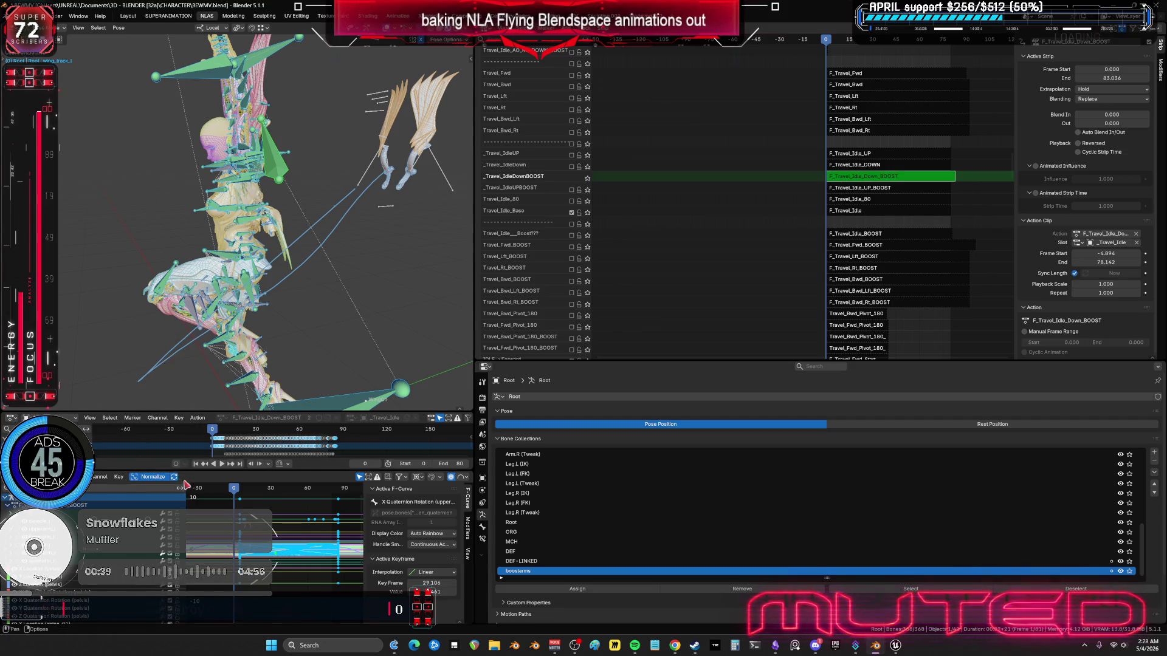
left_click(120, 477)
mouse_move(166, 335)
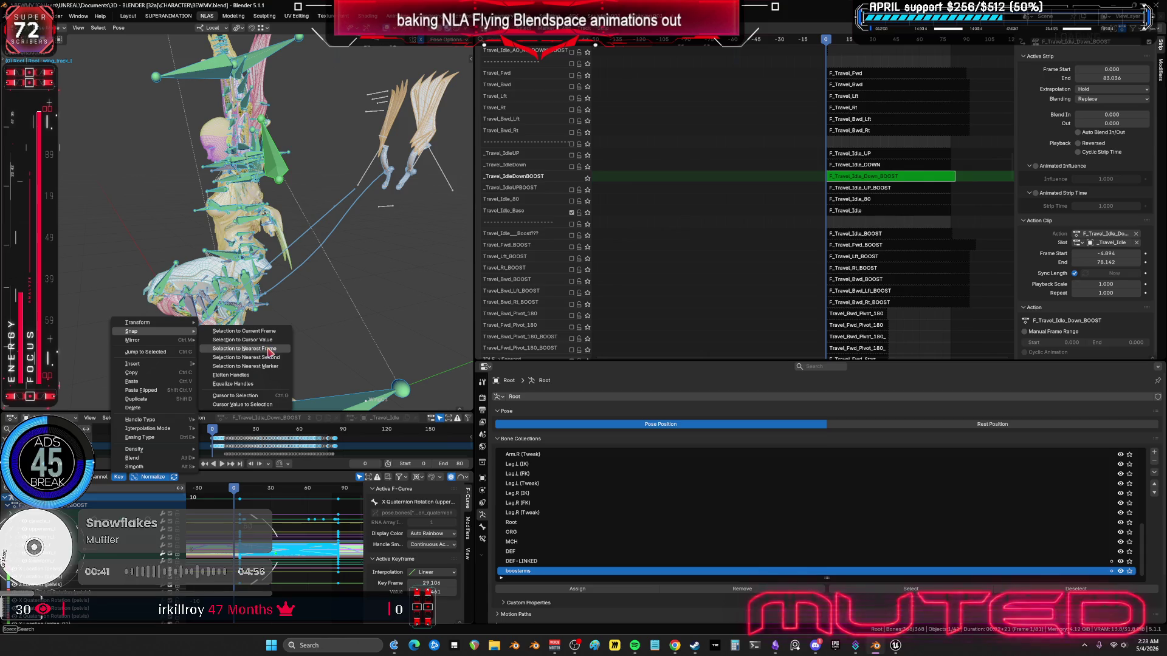
left_click(244, 349)
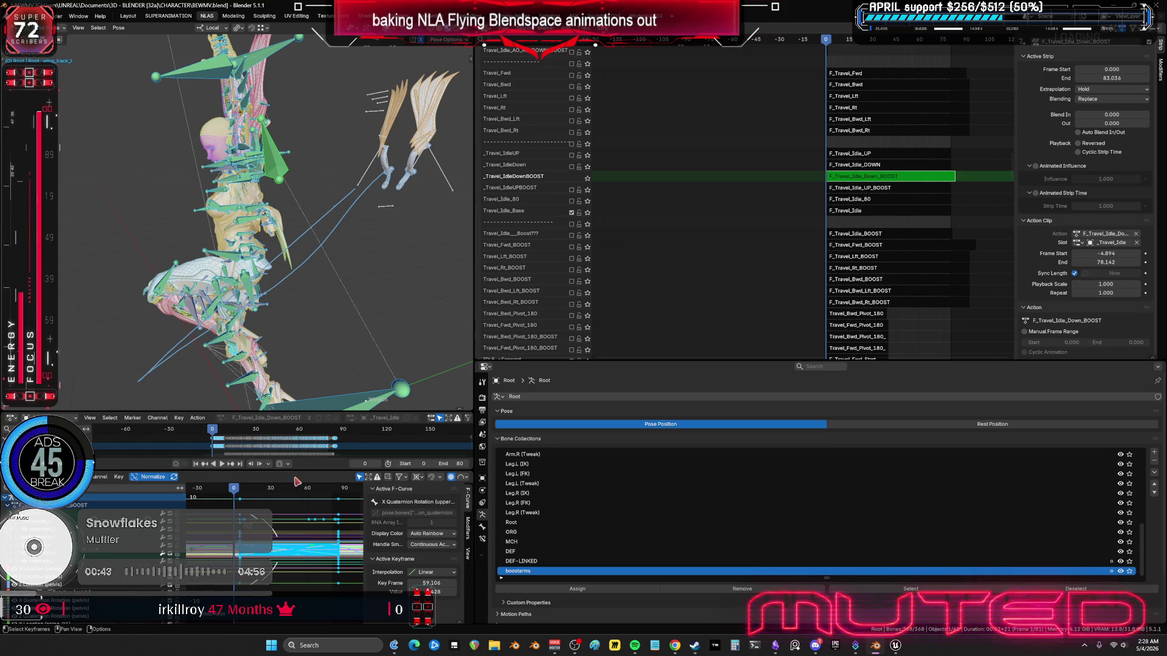
key("shift+alt+z")
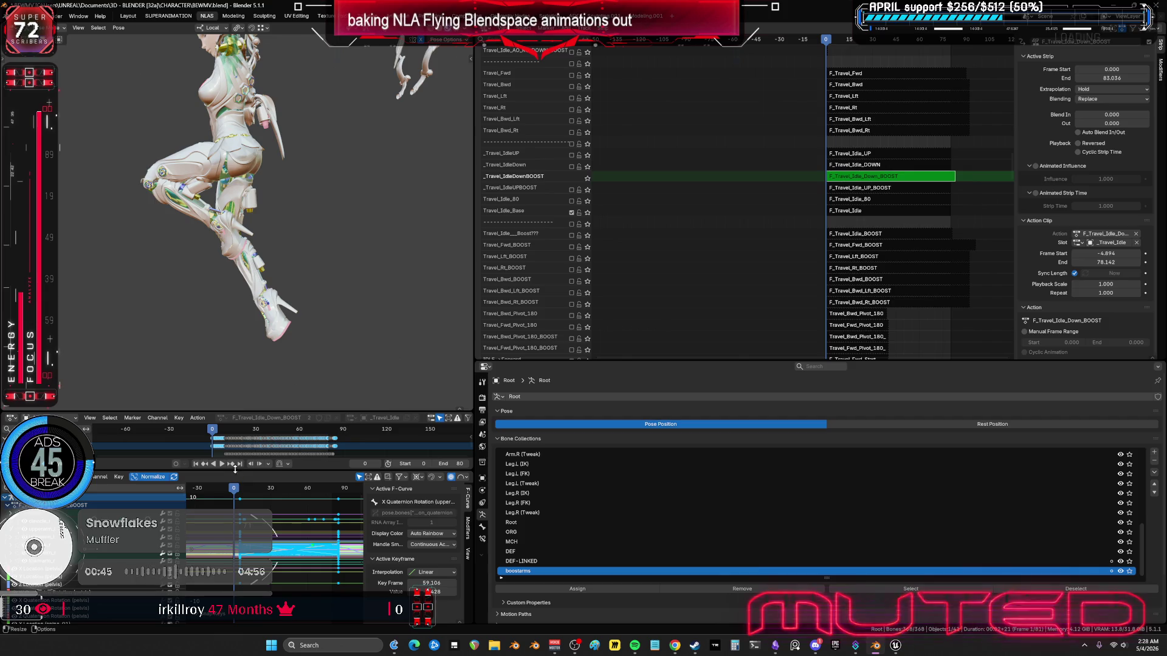
Step: Leave tweak mode, solo the _Travel_IdleDownBOOST track and preview playback, then view the undo history
key("Tab")
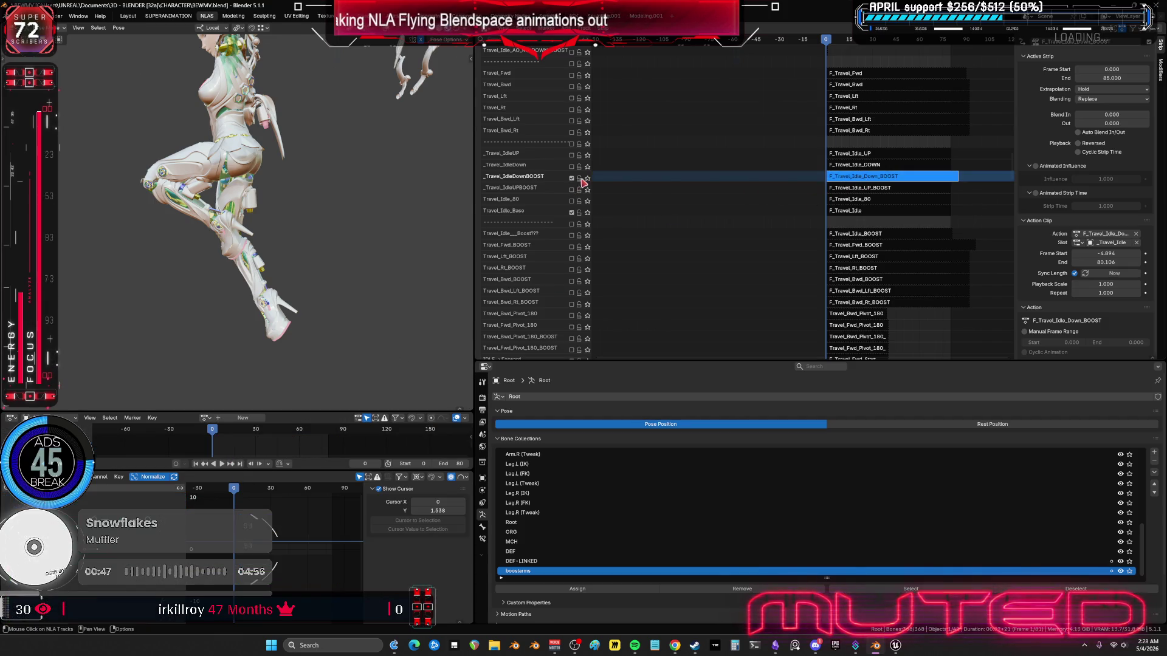
left_click(587, 178)
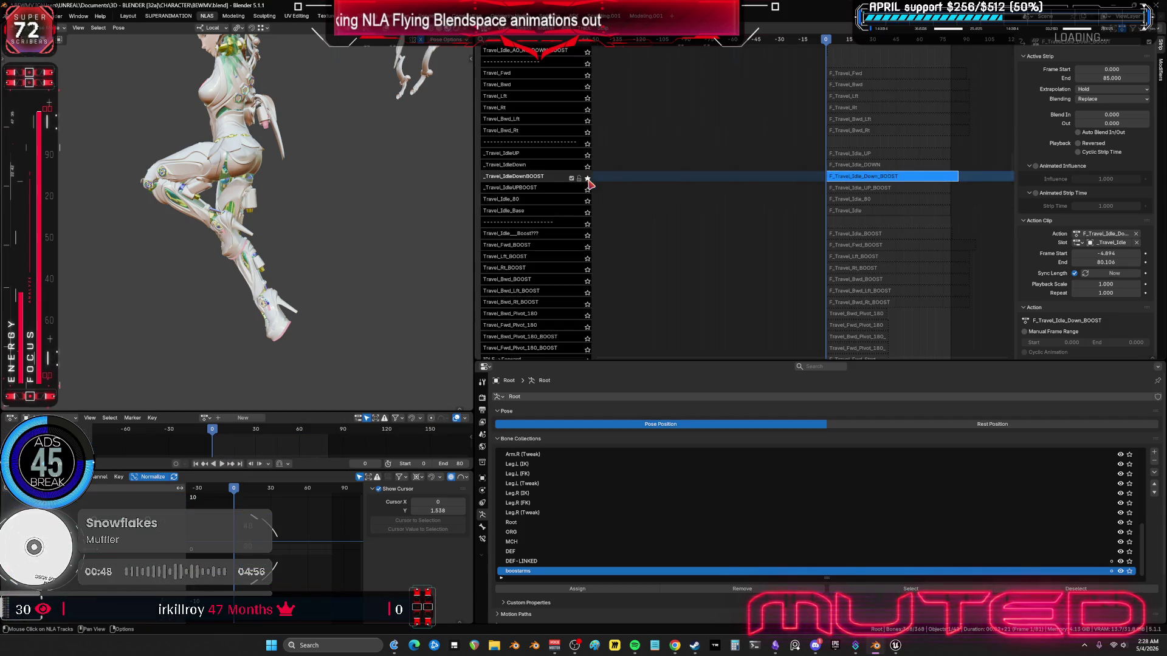
left_click(222, 464)
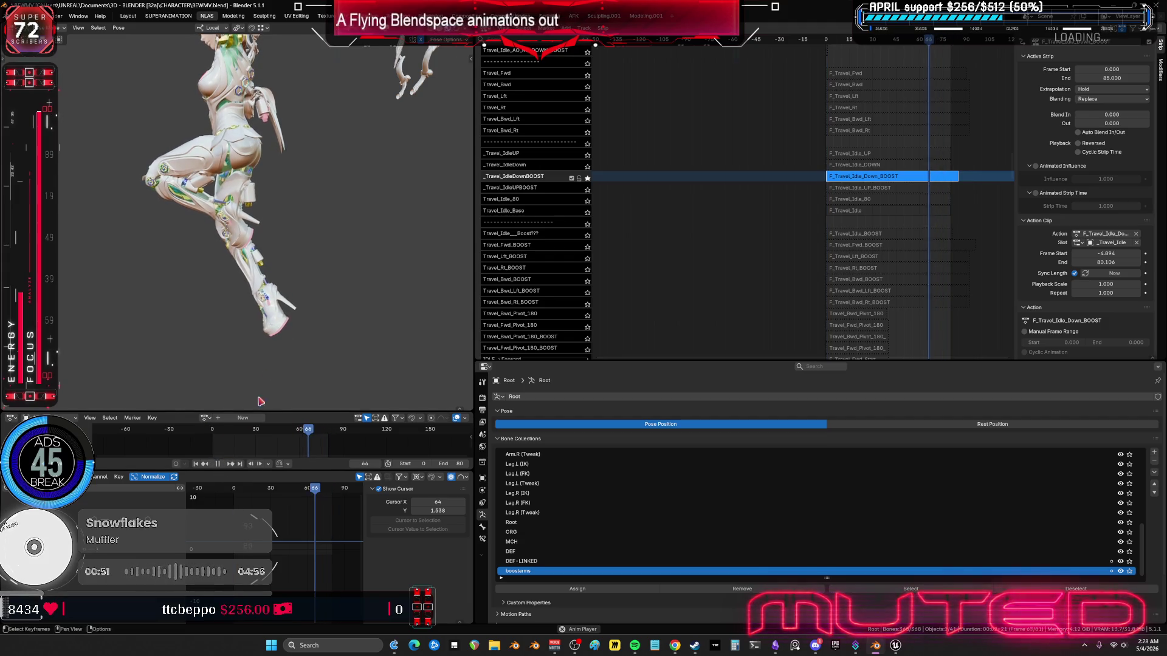
key("ctrl+space")
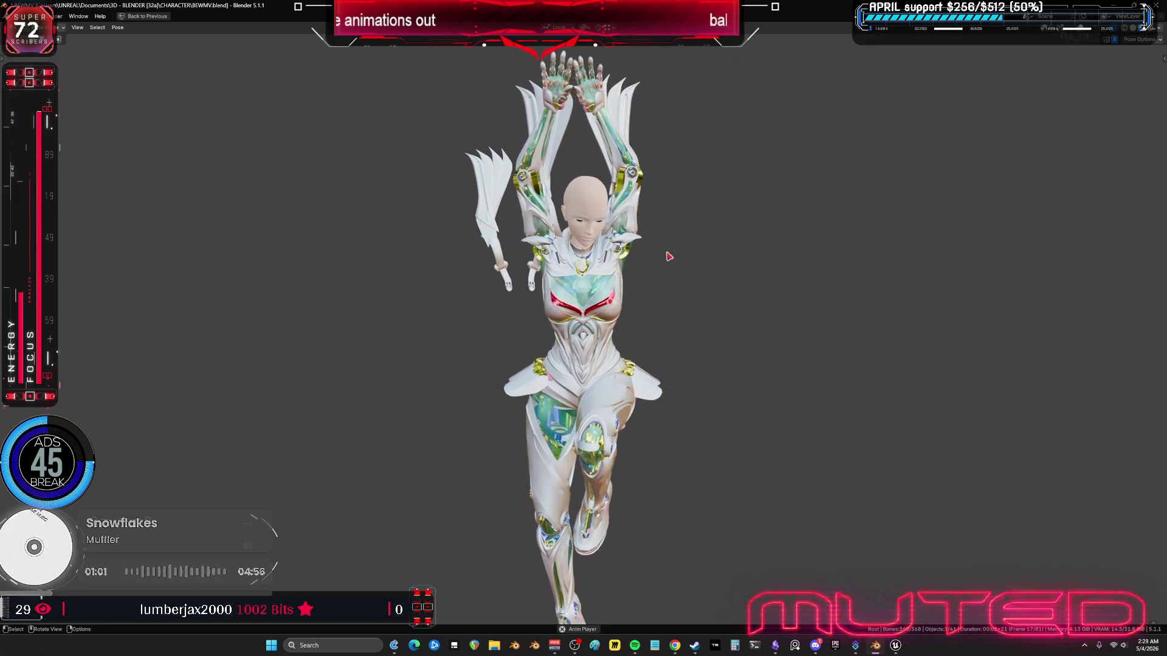
key("ctrl+space")
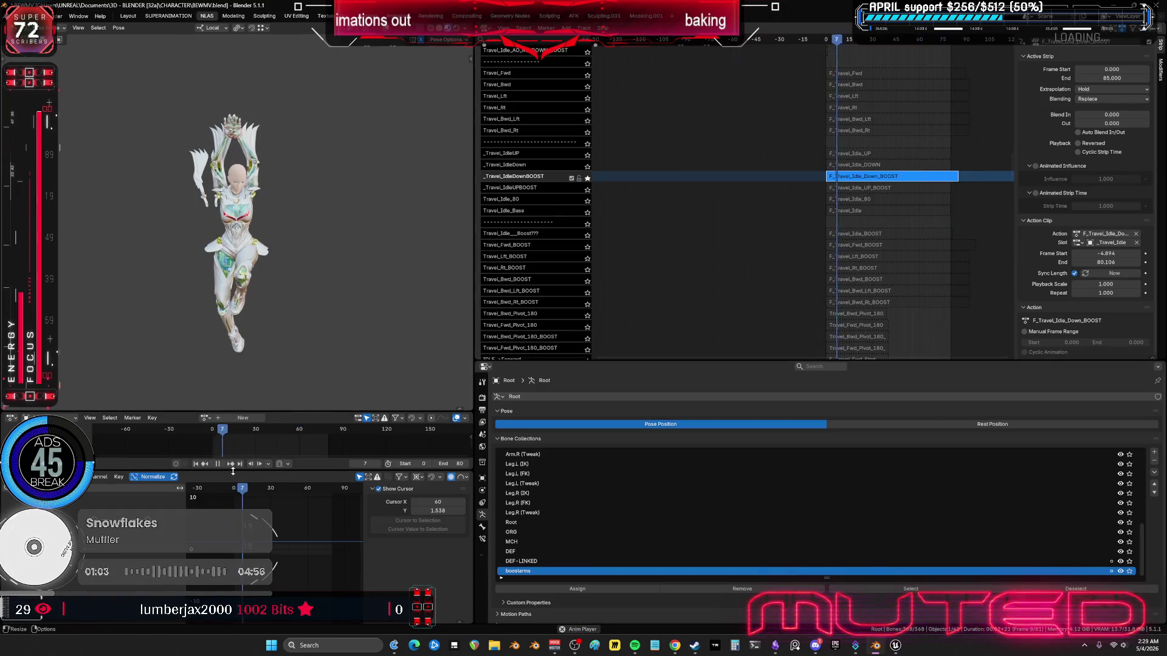
key("space")
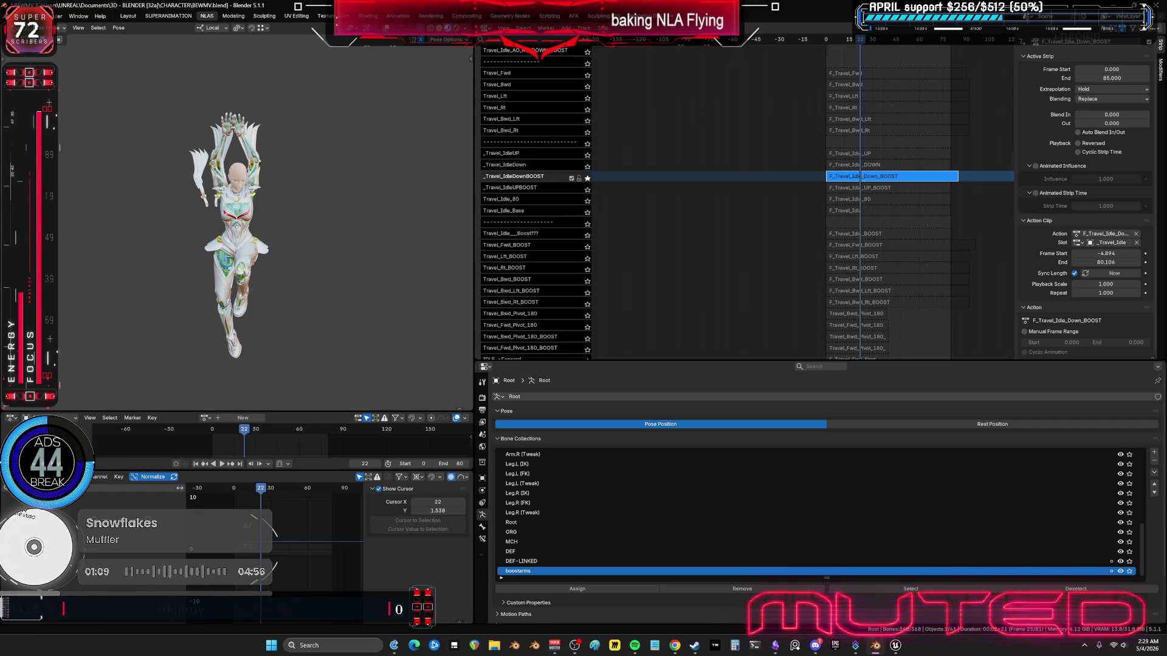
left_click(37, 16)
mouse_move(109, 58)
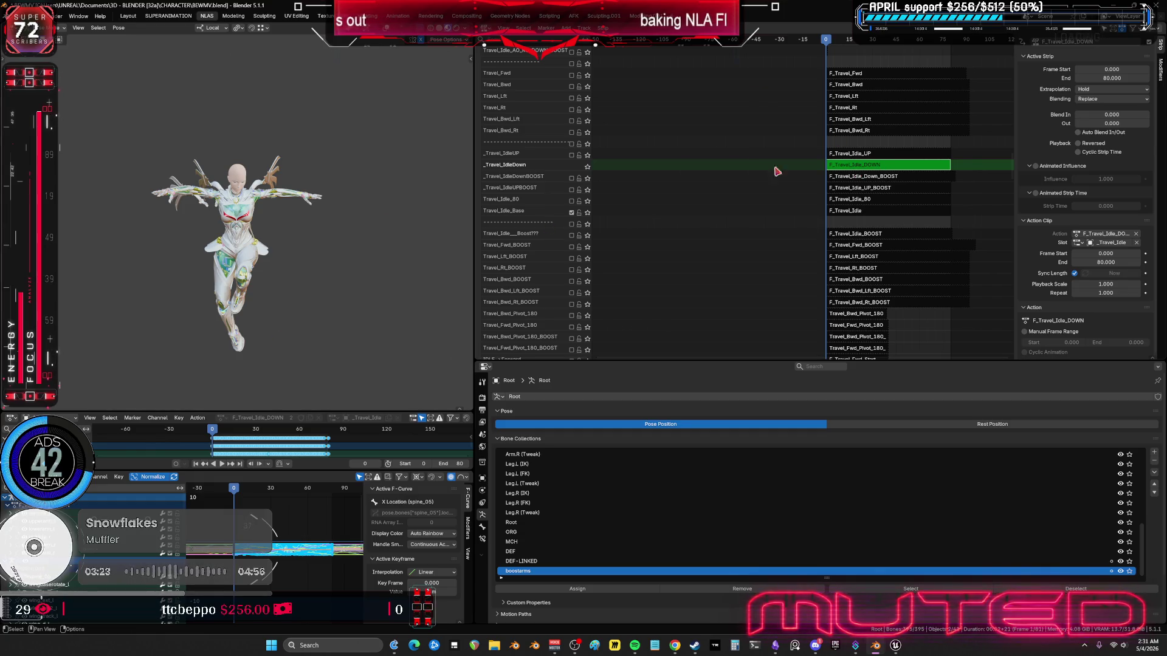
Step: Solo the _Travel_IdleDown track and play the F_Travel_Idle_DOWN animation from frame 0
key("Tab")
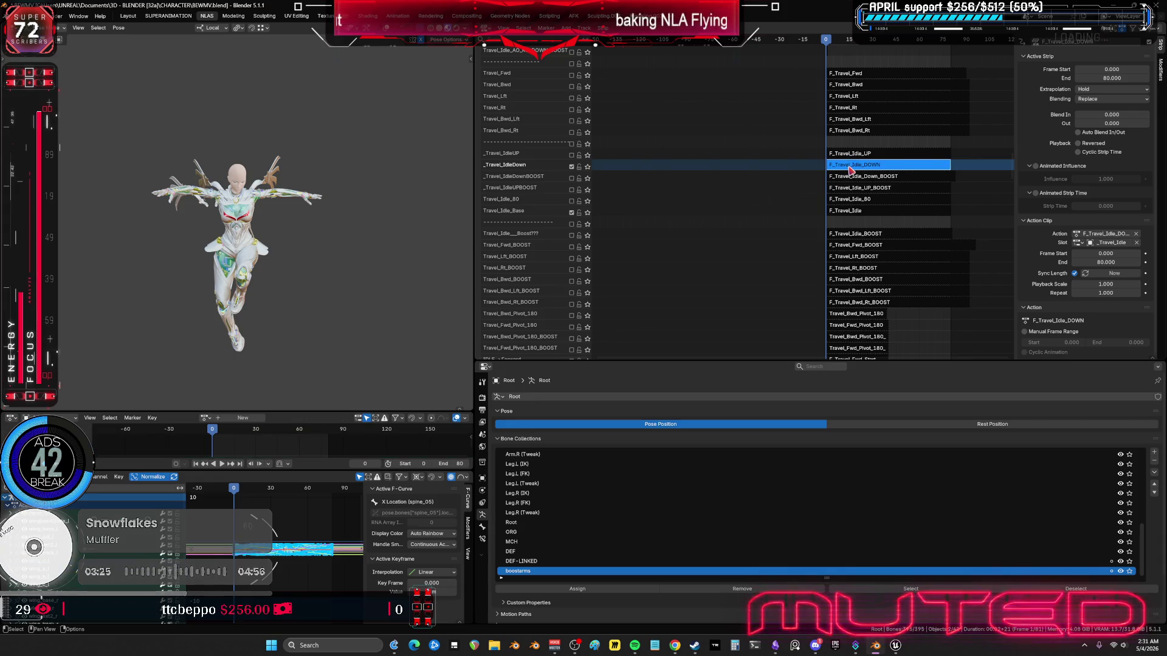
key("Tab")
key("shift+alt+z")
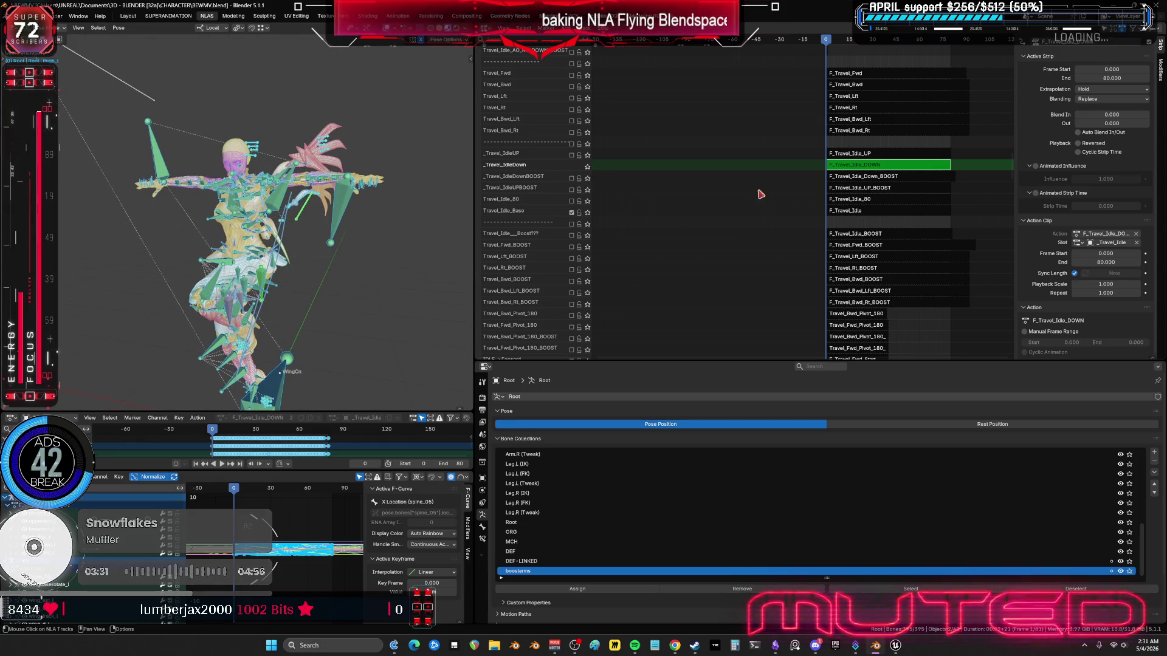
key("Tab")
left_click(587, 167)
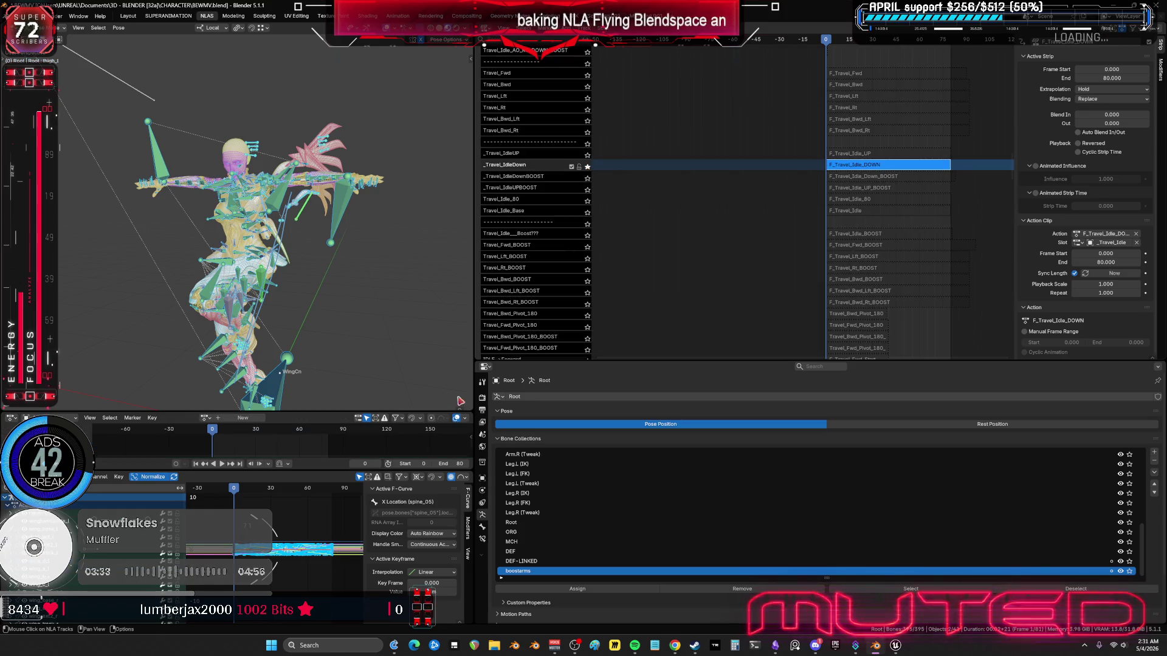
key("space")
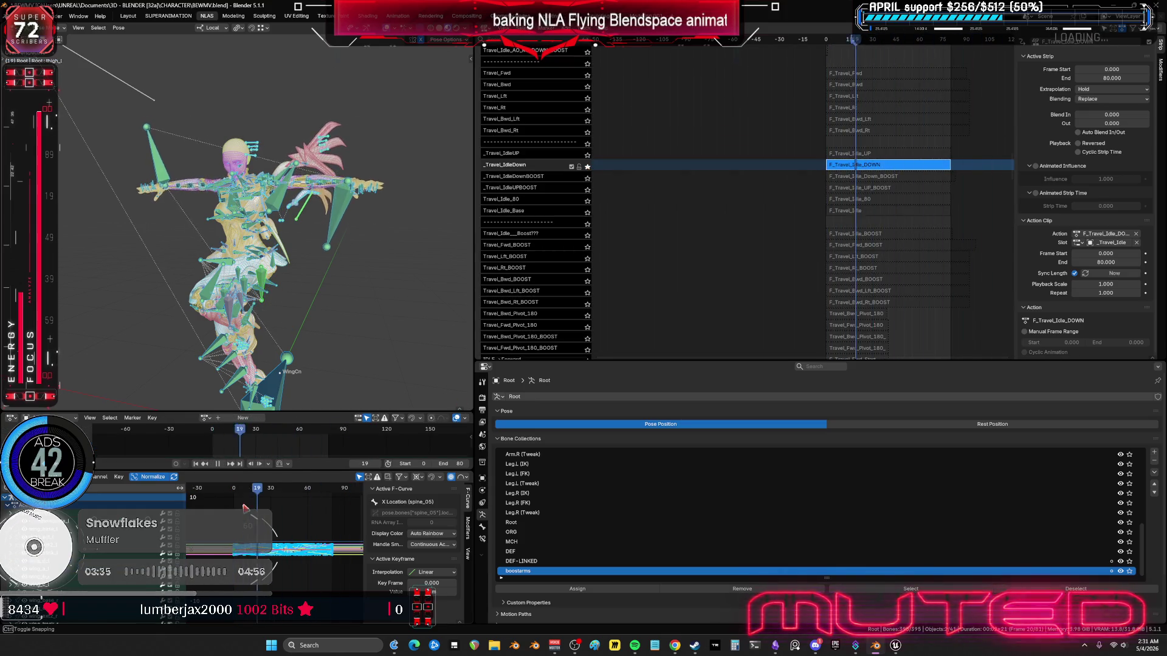
key("Escape")
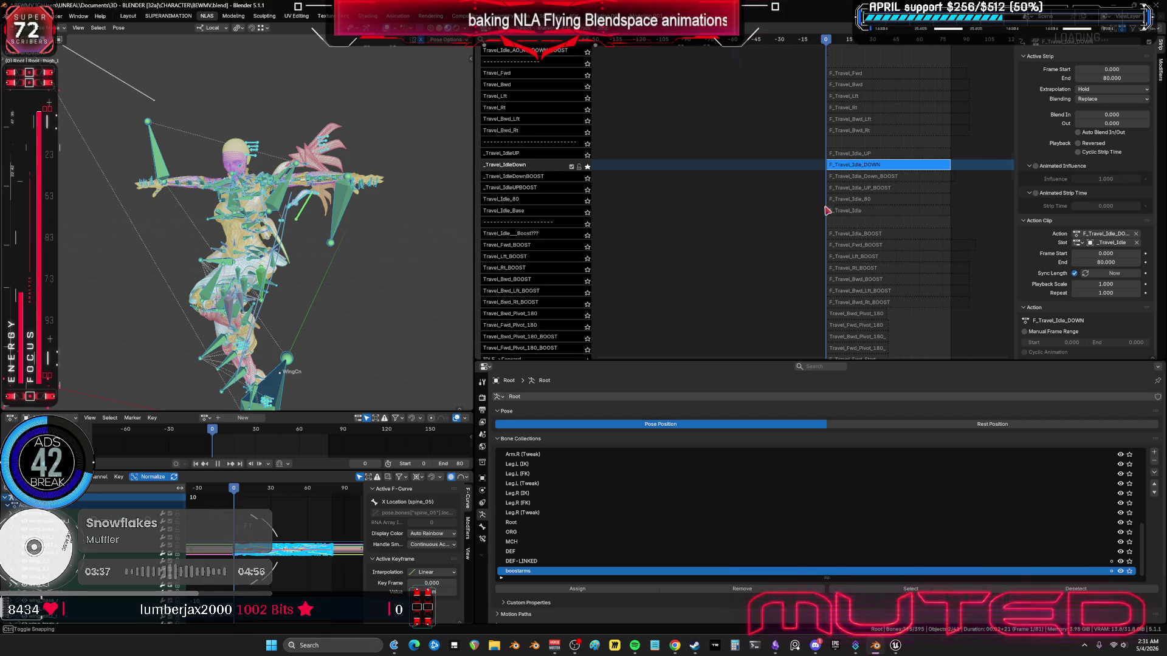
Step: Inspect the F_Travel_Idle_DOWN curves around frames 65–92, selecting the Y Quaternion Rotation curve
key("Tab")
key("ctrl+space")
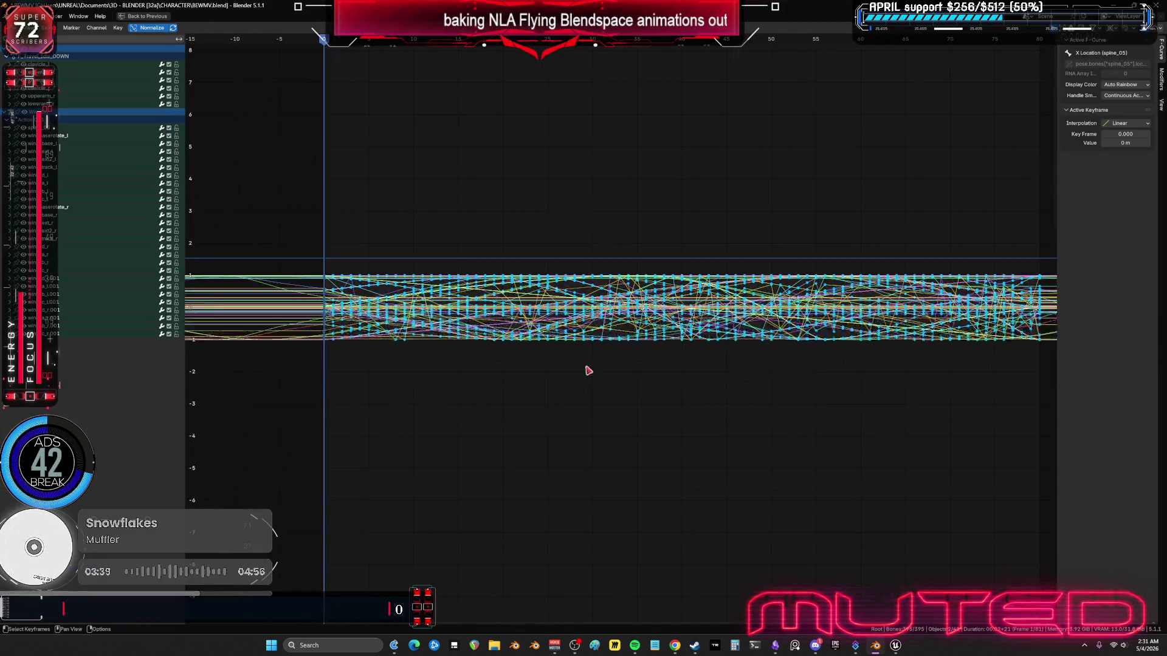
middle_click_drag(533, 353, 863, 351, "ctrl")
scroll(796, 347, "up", 5)
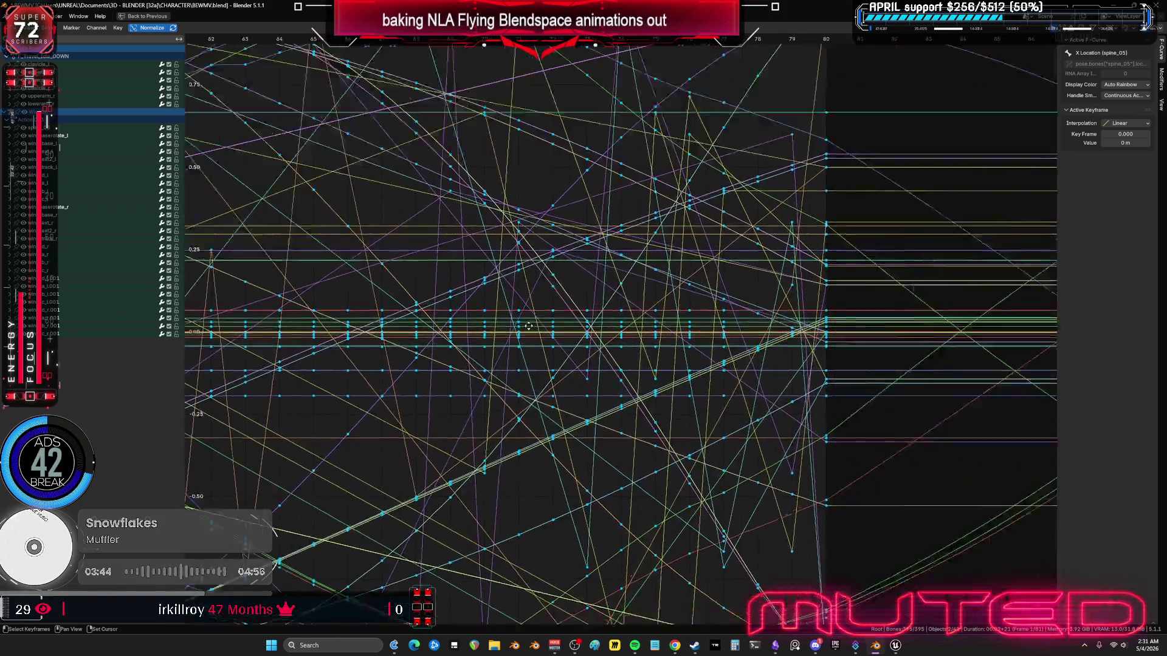
mouse_move(528, 327)
middle_mouse_down("ctrl")
mouse_move(520, 253)
mouse_move(538, 261)
middle_mouse_up("ctrl")
scroll(538, 259, "down", 5)
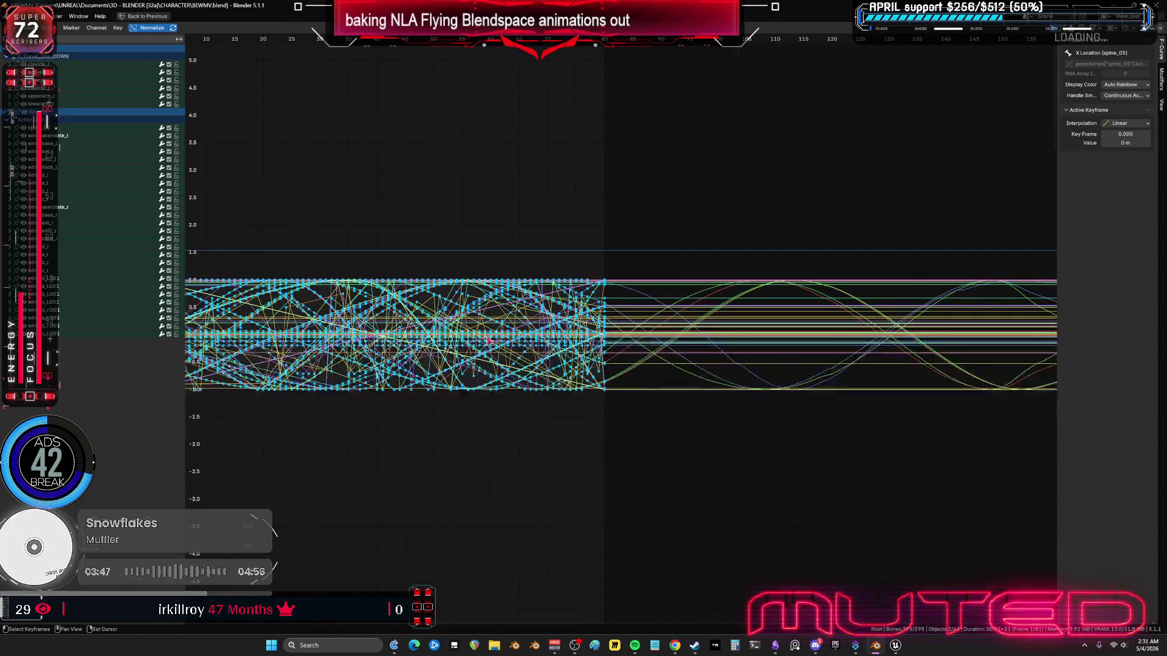
scroll(478, 335, "up", 5, "ctrl")
scroll(478, 335, "up", 7)
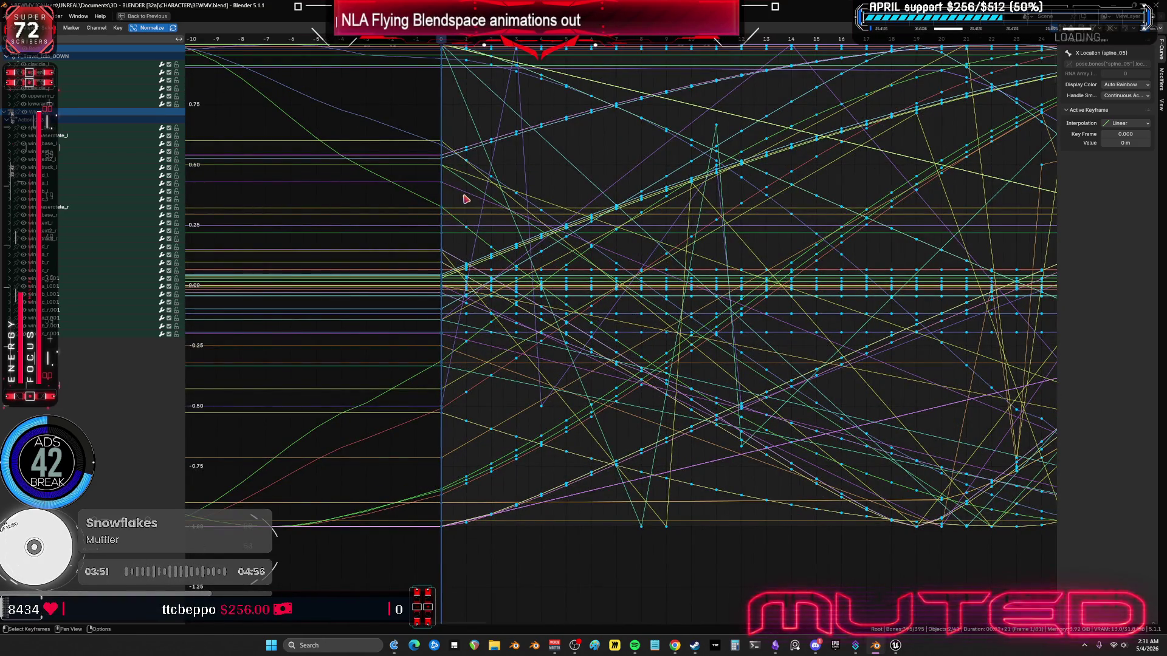
left_click(466, 199)
key("ctrl+space")
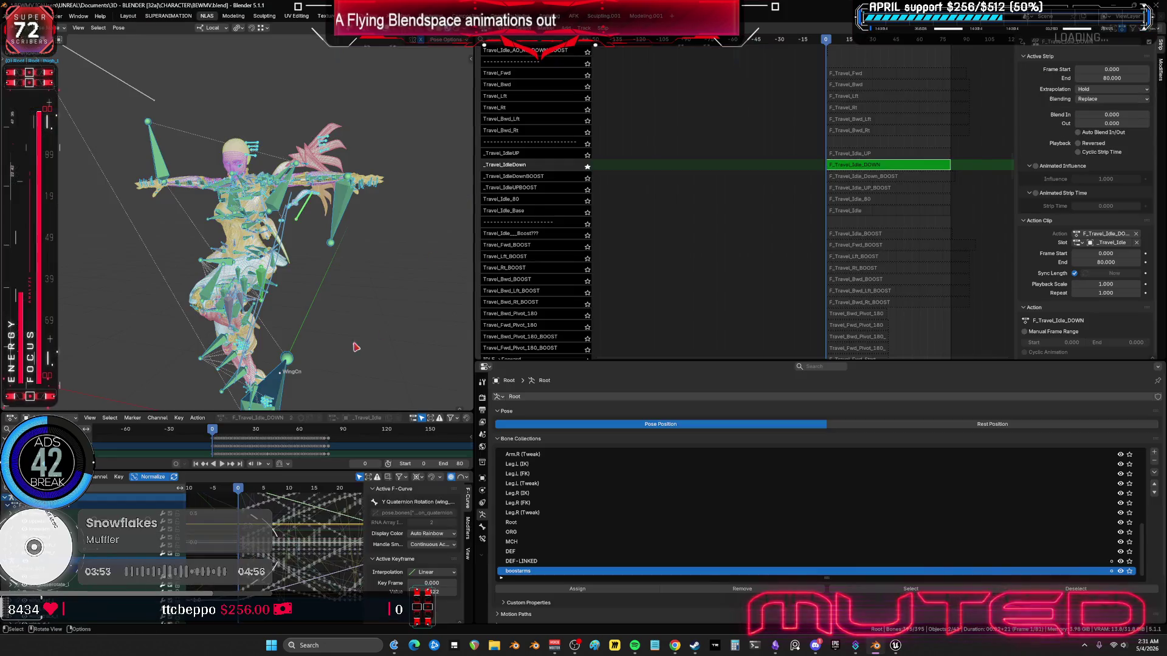
Step: Orbit the maximized viewport around the character's back and torso, showing bones with X-ray
key("ctrl+space")
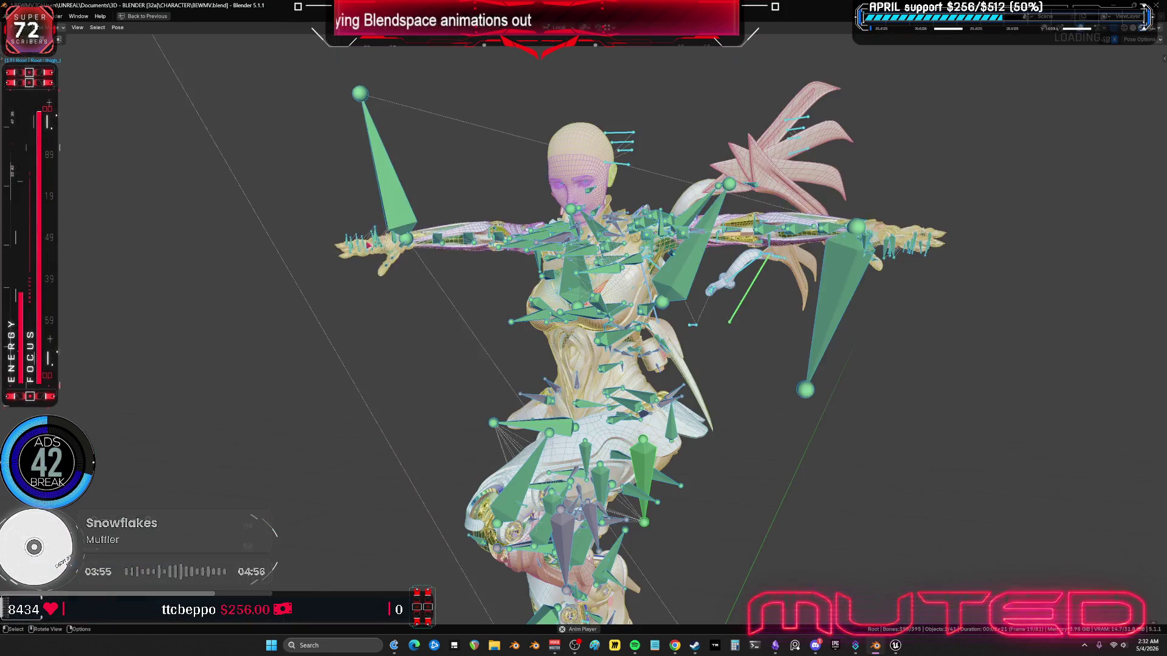
key("shift+alt+z")
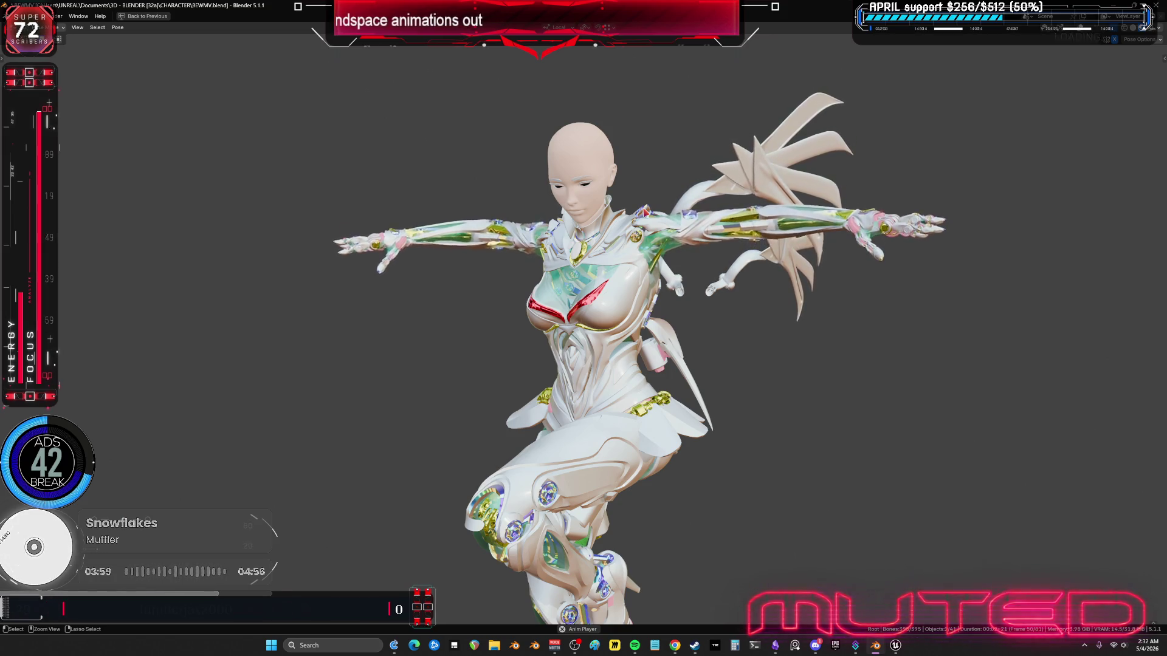
key("ctrl+space")
key("ctrl+space")
scroll(669, 182, "up", 8)
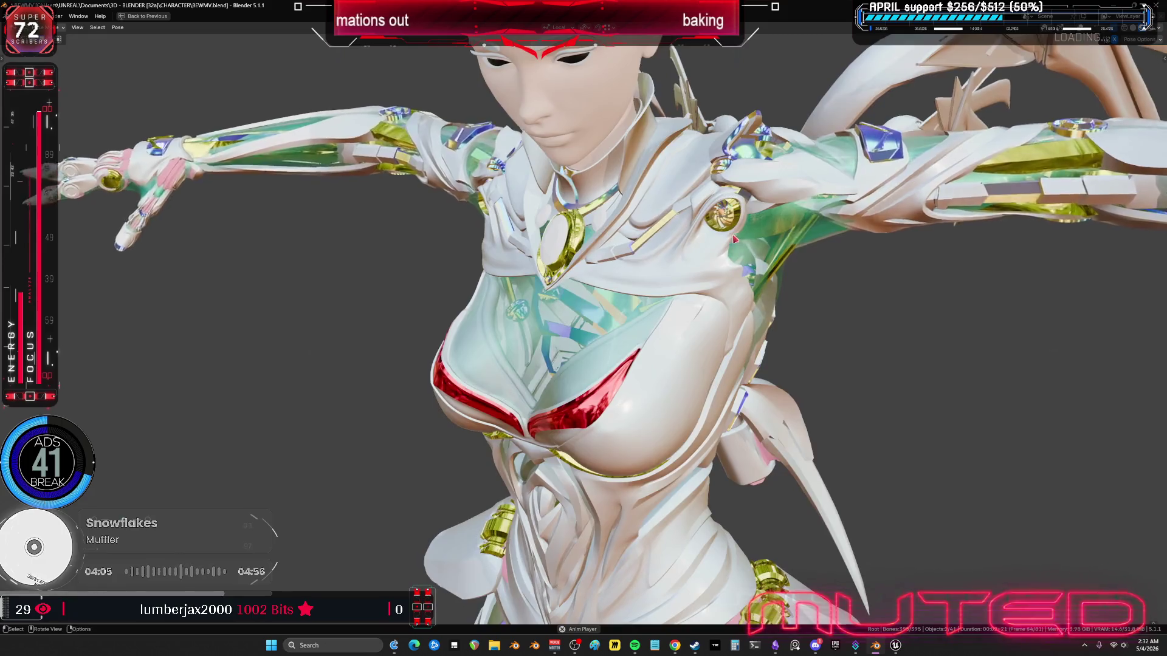
mouse_move(734, 240)
middle_mouse_down()
mouse_move(553, 237)
mouse_move(586, 319)
mouse_move(614, 305)
mouse_move(861, 307)
mouse_move(763, 315)
mouse_move(690, 440)
middle_mouse_up()
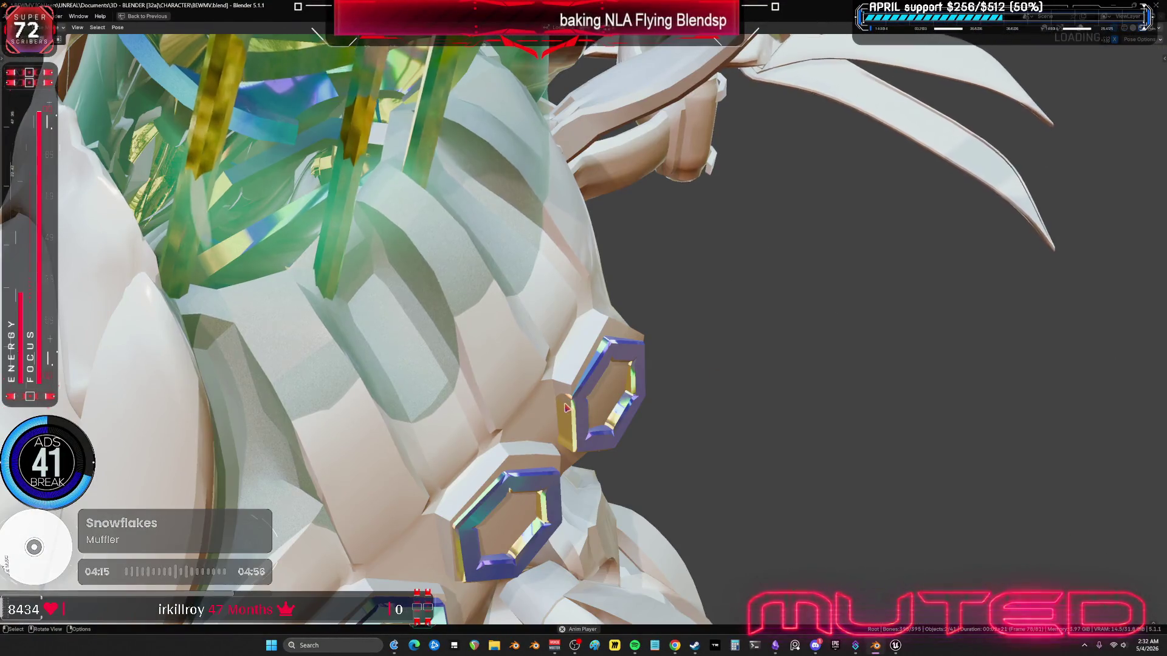
mouse_move(566, 407)
middle_mouse_down()
mouse_move(614, 390)
mouse_move(613, 369)
mouse_move(815, 318)
mouse_move(693, 322)
middle_mouse_up()
key("alt+z")
key("g")
right_click(613, 368)
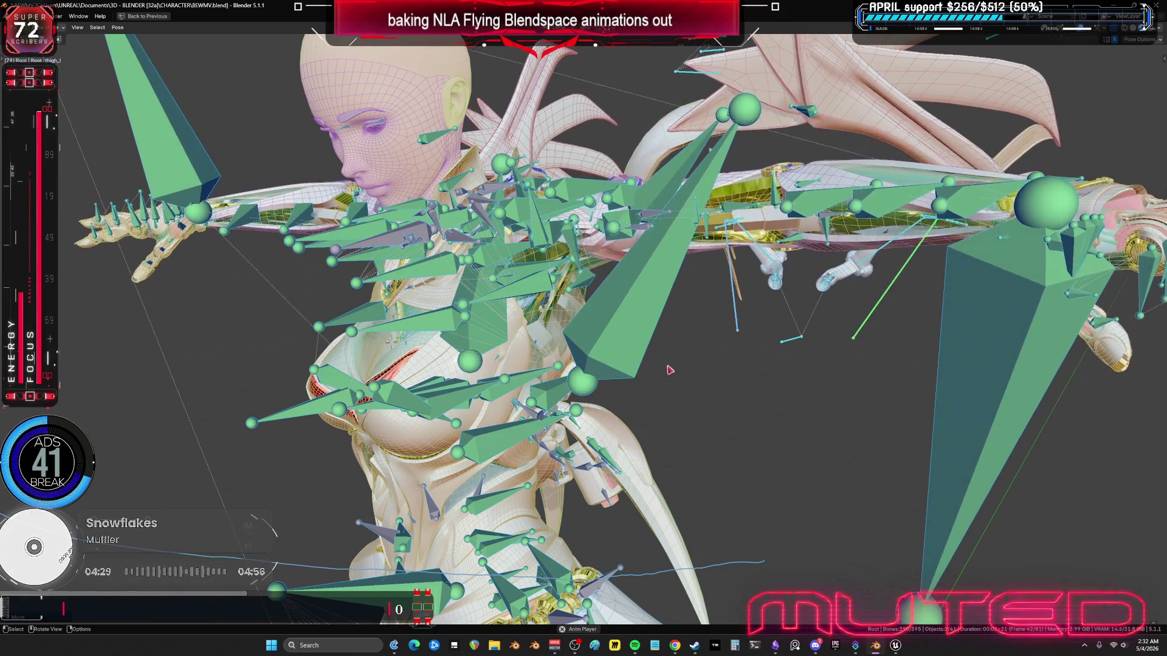
key("ctrl+space")
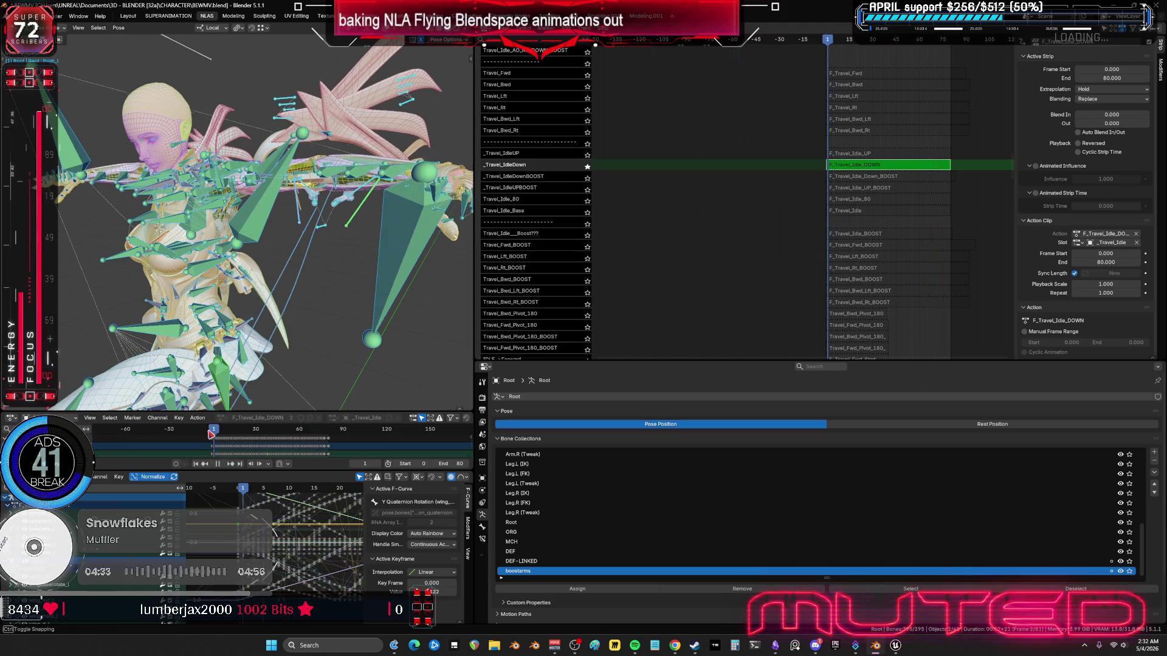
Step: Stop playback, leave F_Travel_Idle_DOWN tweak mode, unsolo _Travel_IdleDown, and pan to the Root and E_Engines tracks
key("Escape")
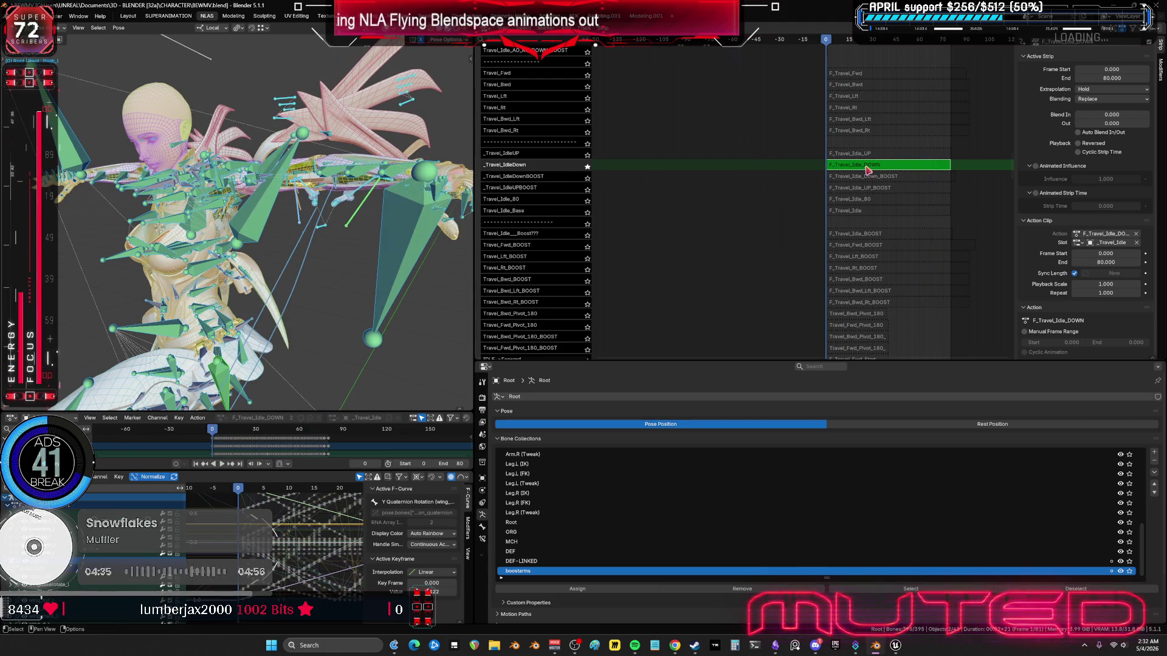
key("Tab")
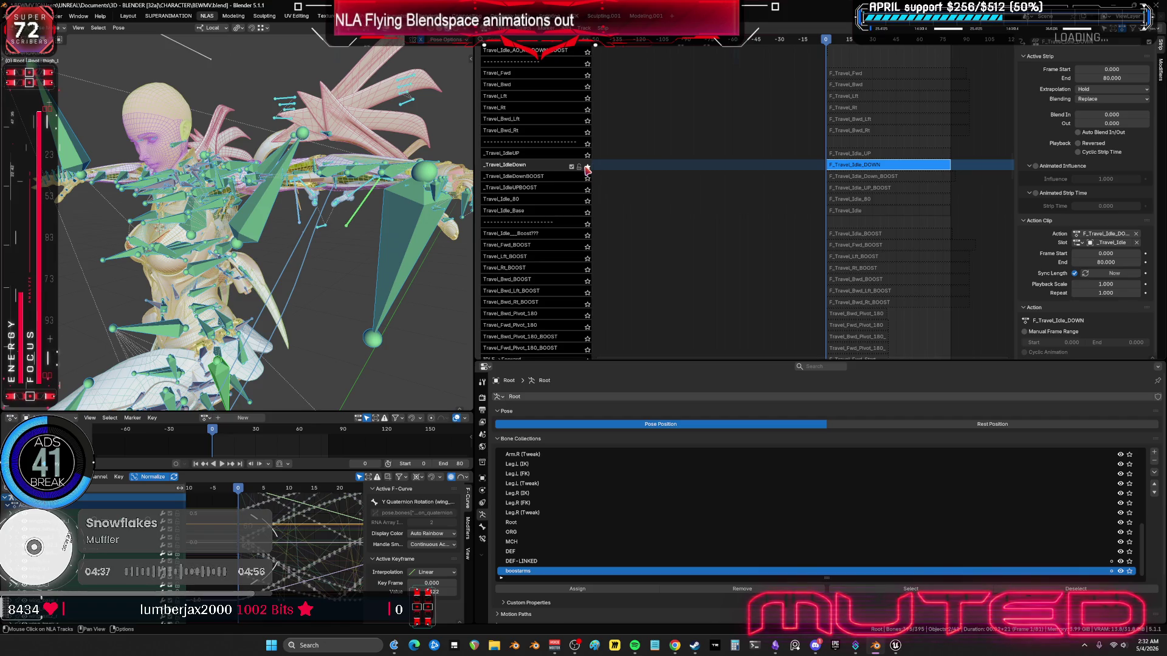
left_click(586, 168)
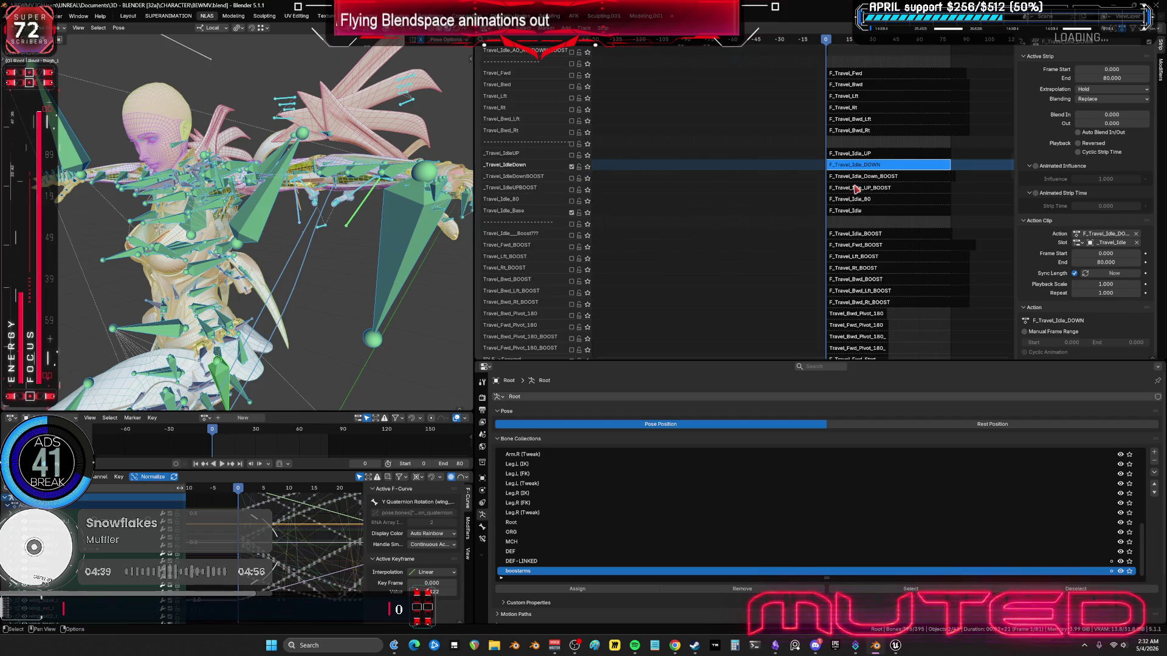
left_click(854, 212)
key("n")
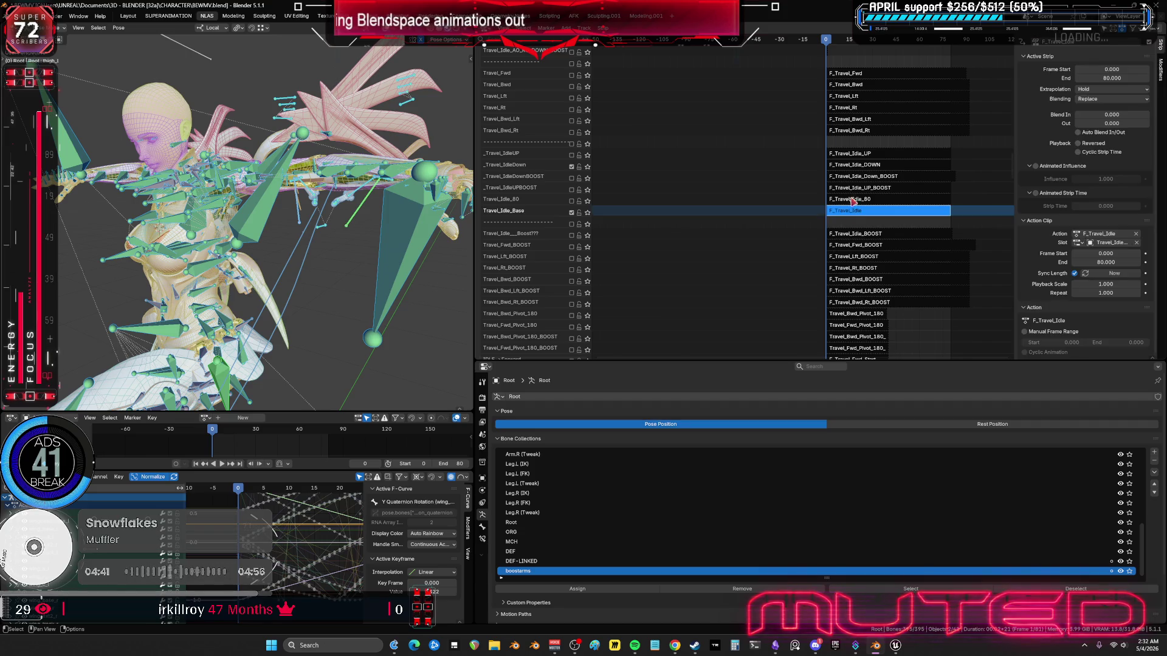
left_click(850, 168)
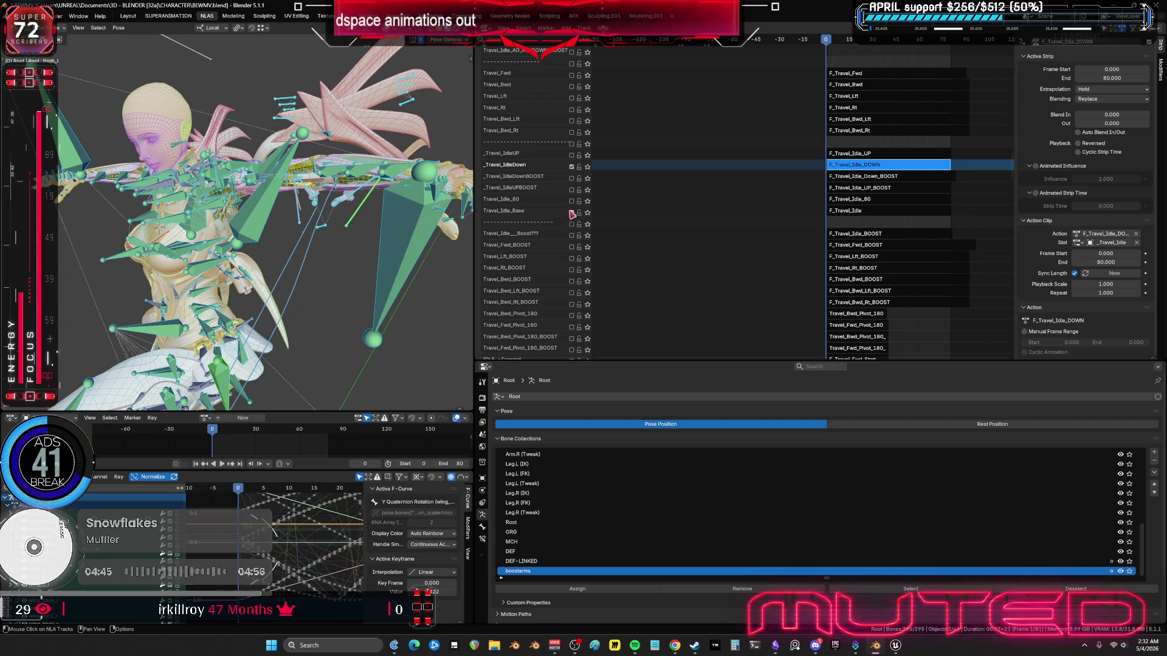
mouse_move(685, 105)
middle_mouse_down()
mouse_move(828, 265)
mouse_move(802, 292)
mouse_move(723, 268)
mouse_move(703, 300)
mouse_move(577, 125)
middle_mouse_up()
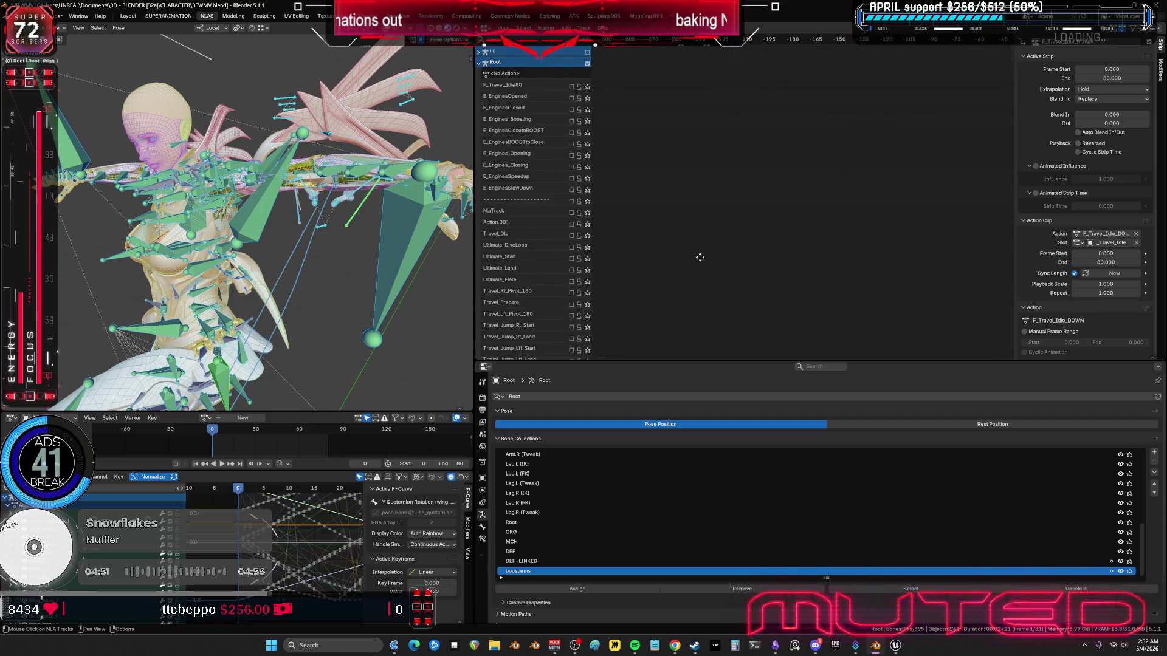
Step: Scroll the NLA track list down and enable the Travel_Idle_Start track
mouse_move(698, 256)
middle_mouse_down()
mouse_move(677, 107)
mouse_move(705, 210)
middle_mouse_up()
scroll(705, 210, "up", 5)
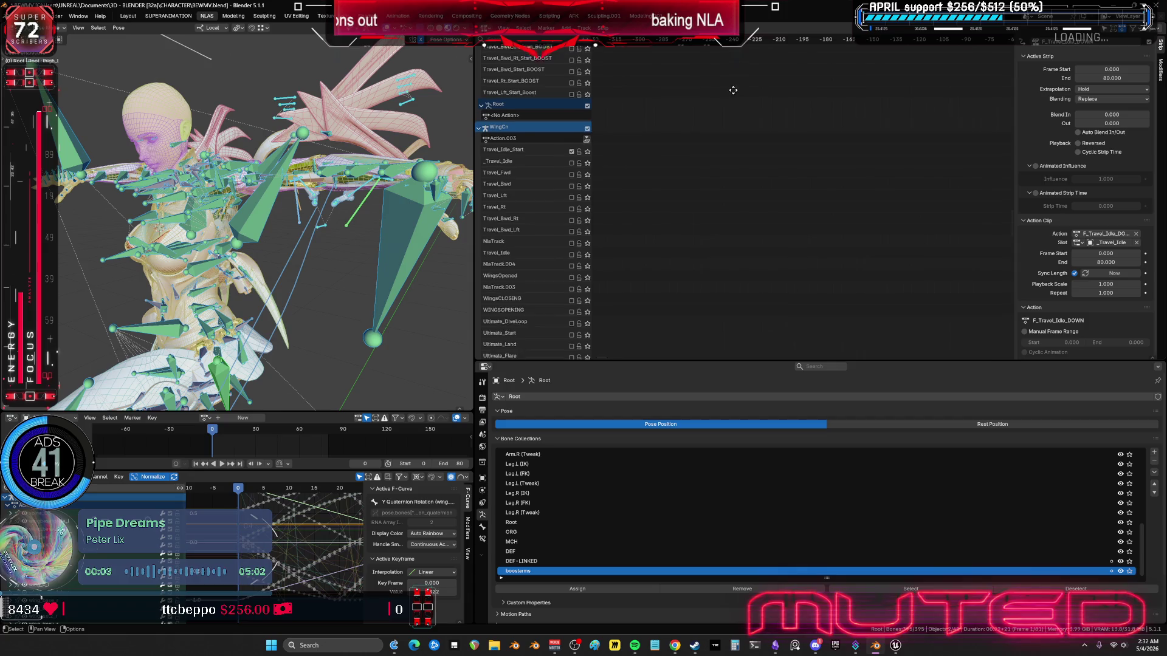
left_click(571, 162)
Step: Inspect the F_Travel_Idle and F_Travel_Idle_80 strips' actions, frames 0–80 with Hold and Replace
mouse_move(722, 132)
middle_mouse_down()
mouse_move(804, 289)
mouse_move(867, 156)
mouse_move(854, 247)
middle_mouse_up()
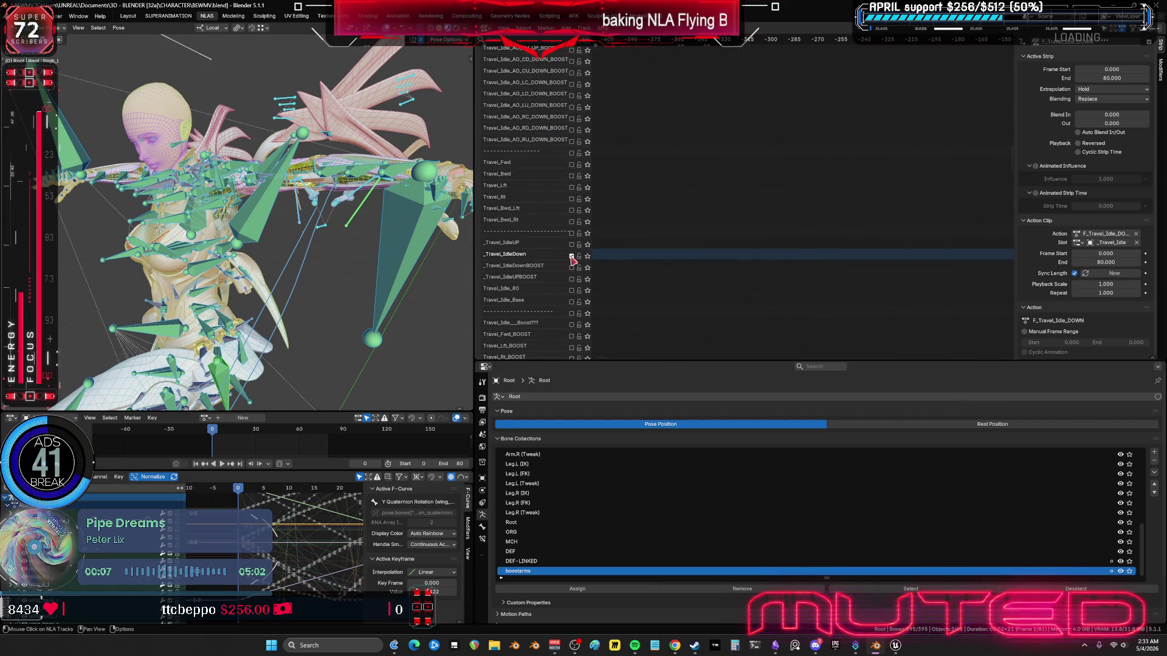
mouse_move(572, 259)
middle_mouse_down()
mouse_move(919, 294)
mouse_move(633, 289)
mouse_move(609, 323)
mouse_move(873, 313)
mouse_move(615, 294)
middle_mouse_up()
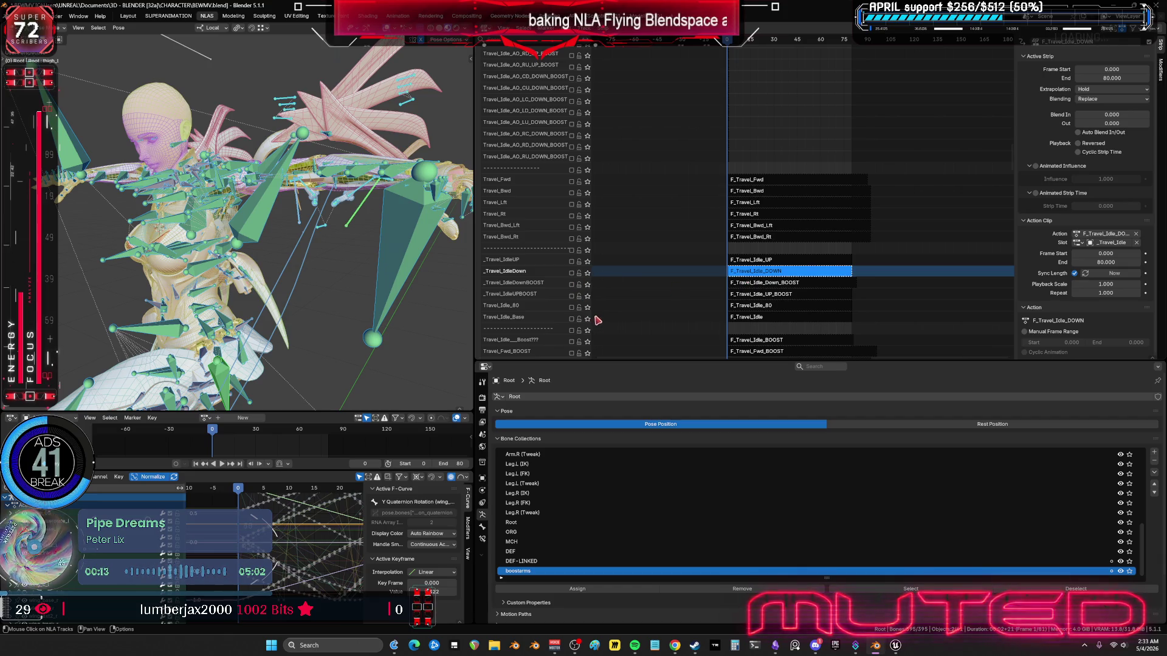
left_click(759, 318)
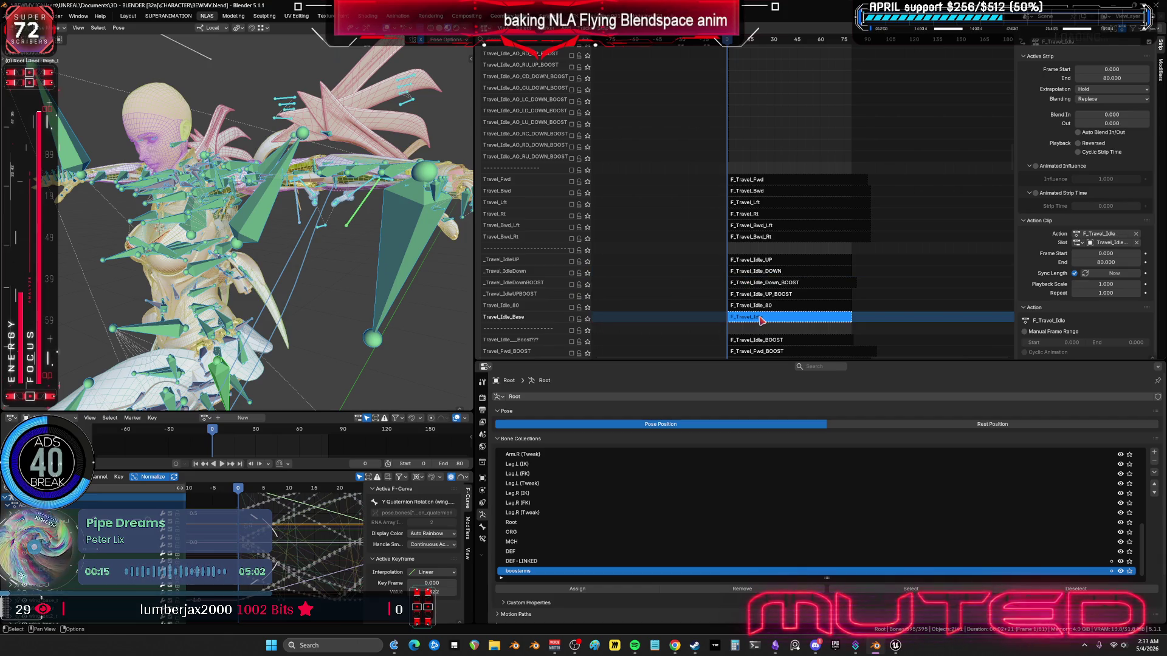
left_click(765, 306)
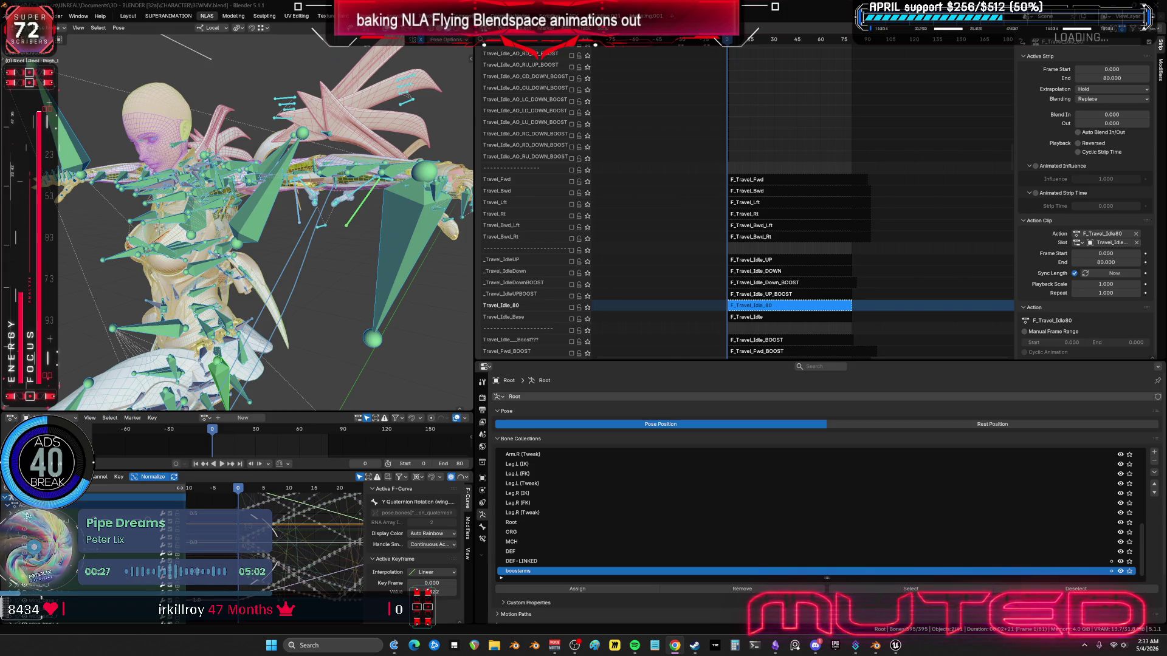
Step: Compare the Travel_Idle_Base and Travel_Idle_80 tracks by soloing each during playback
left_click(587, 318)
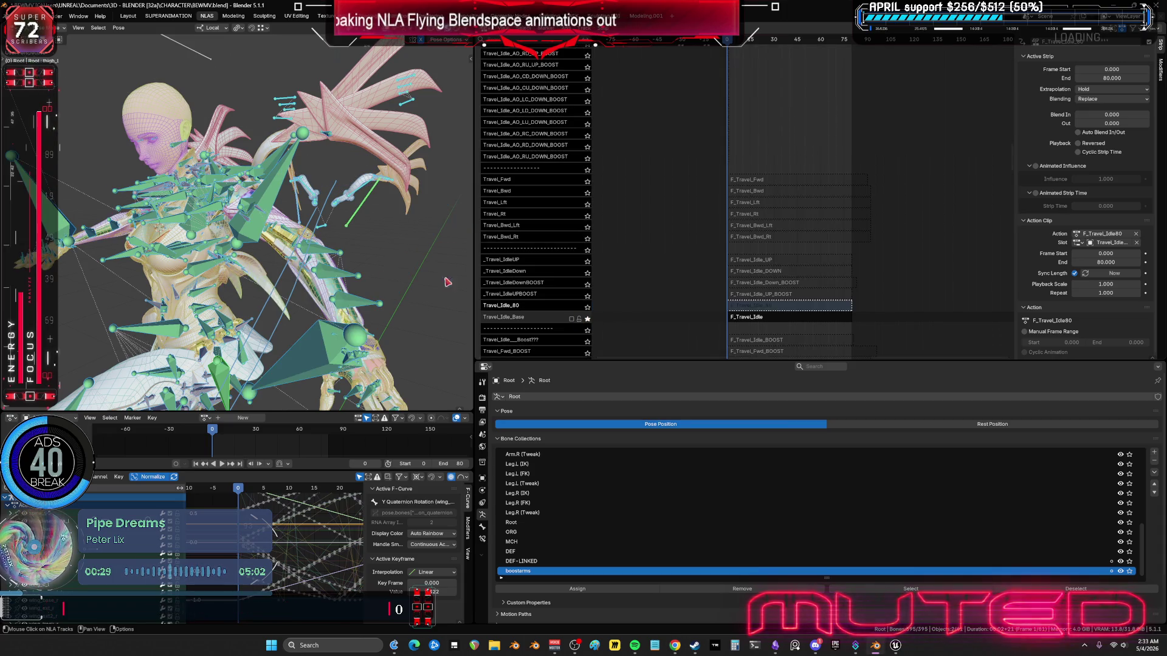
scroll(584, 304, "down", 1)
left_click(587, 290)
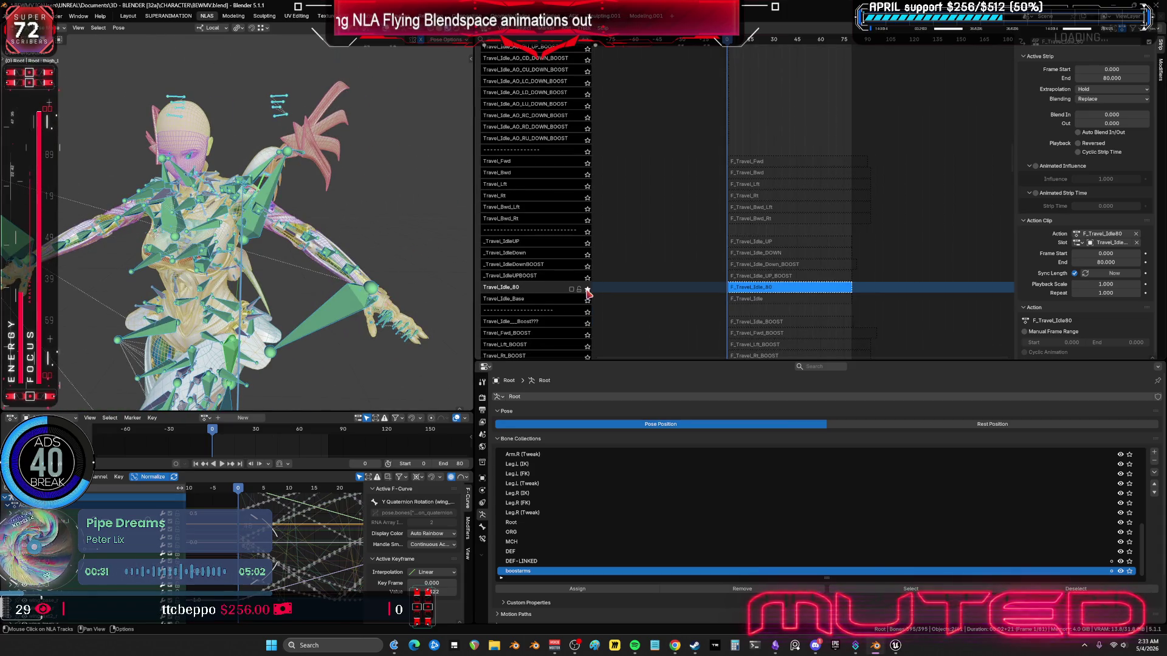
mouse_move(380, 285)
middle_mouse_down()
mouse_move(231, 286)
mouse_move(538, 284)
middle_mouse_up()
left_click(587, 300)
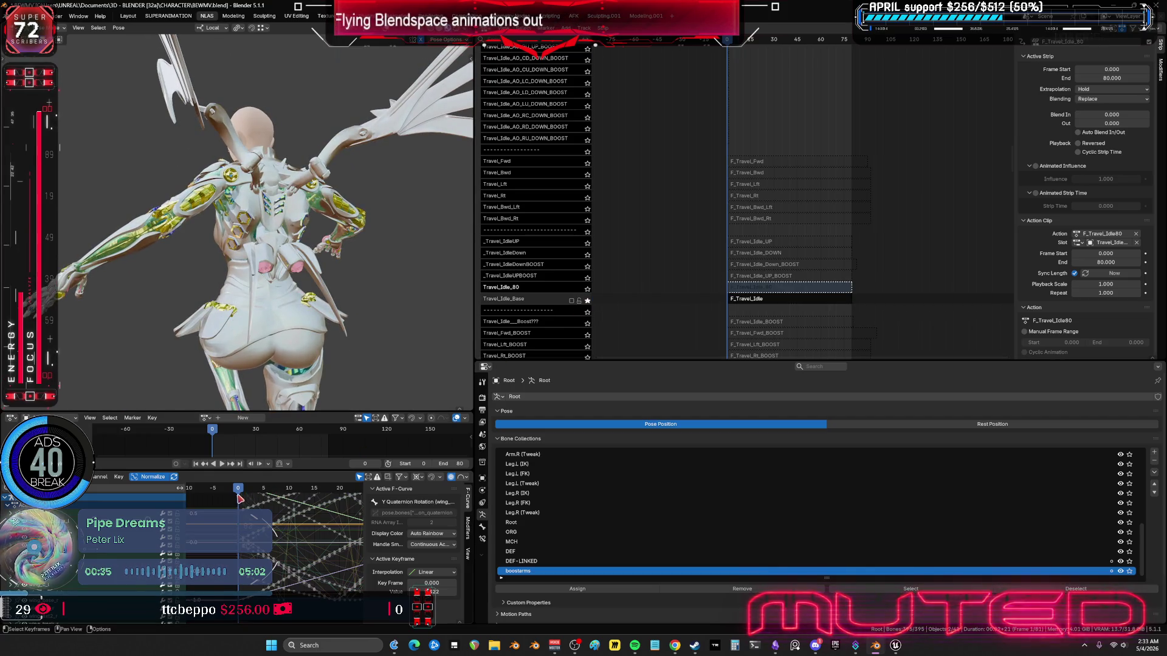
key("space")
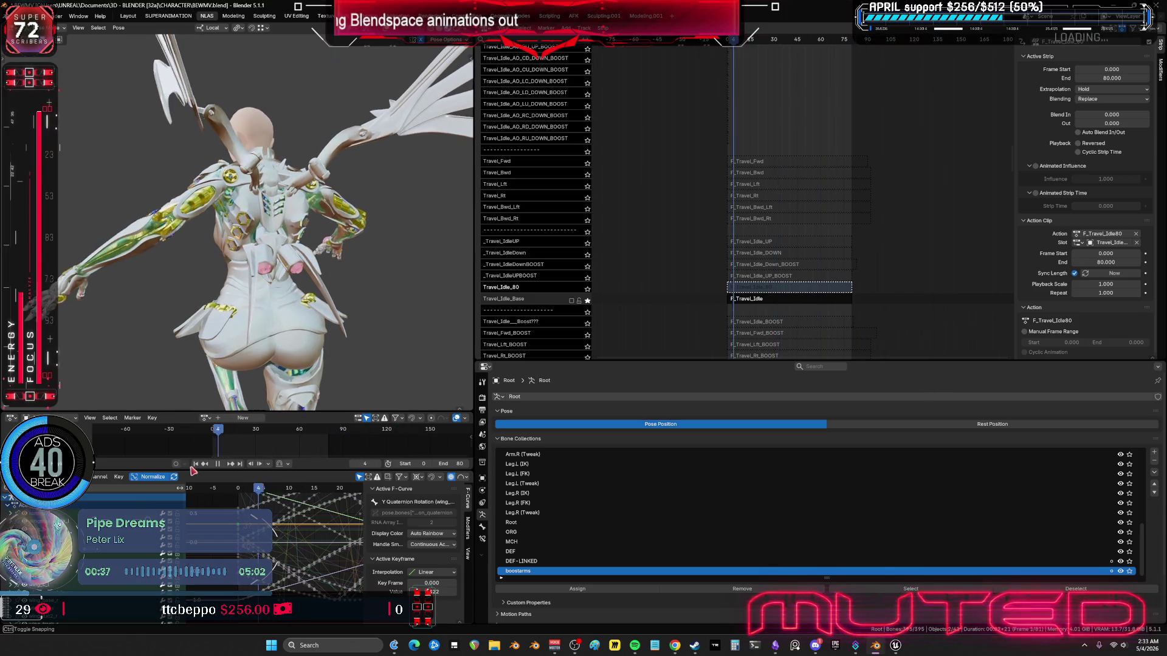
left_click(587, 288)
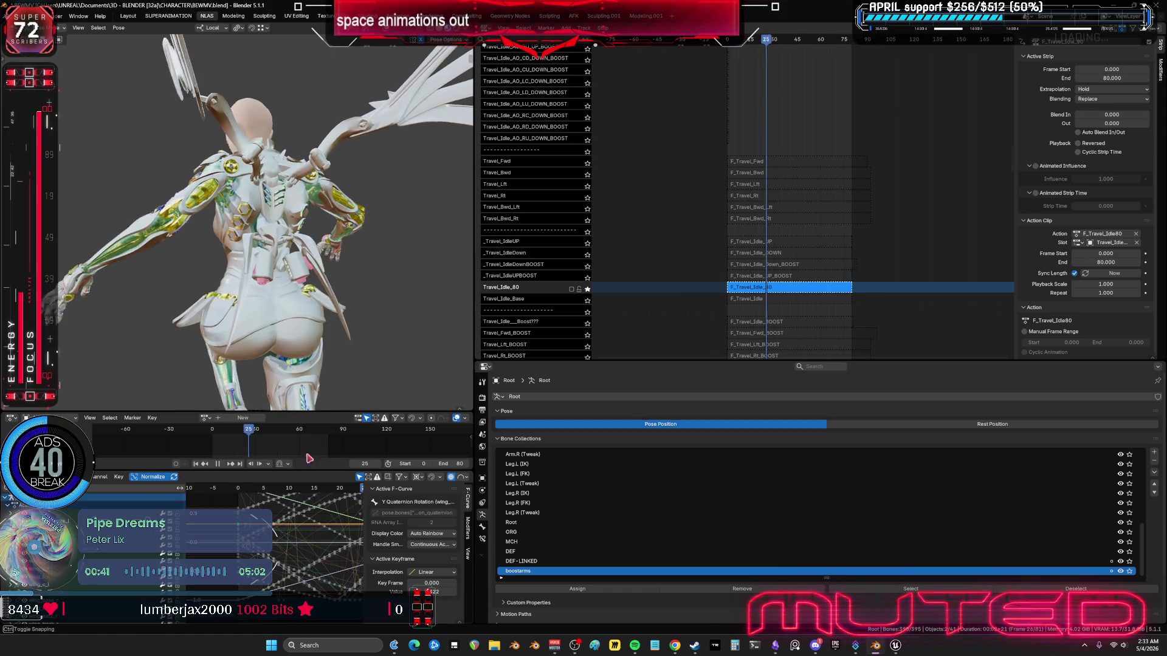
key("space")
Step: Enable Travel_Idle_Base and enter tweak mode on its F_Travel_Idle strip
left_click_drag(594, 292, 590, 291)
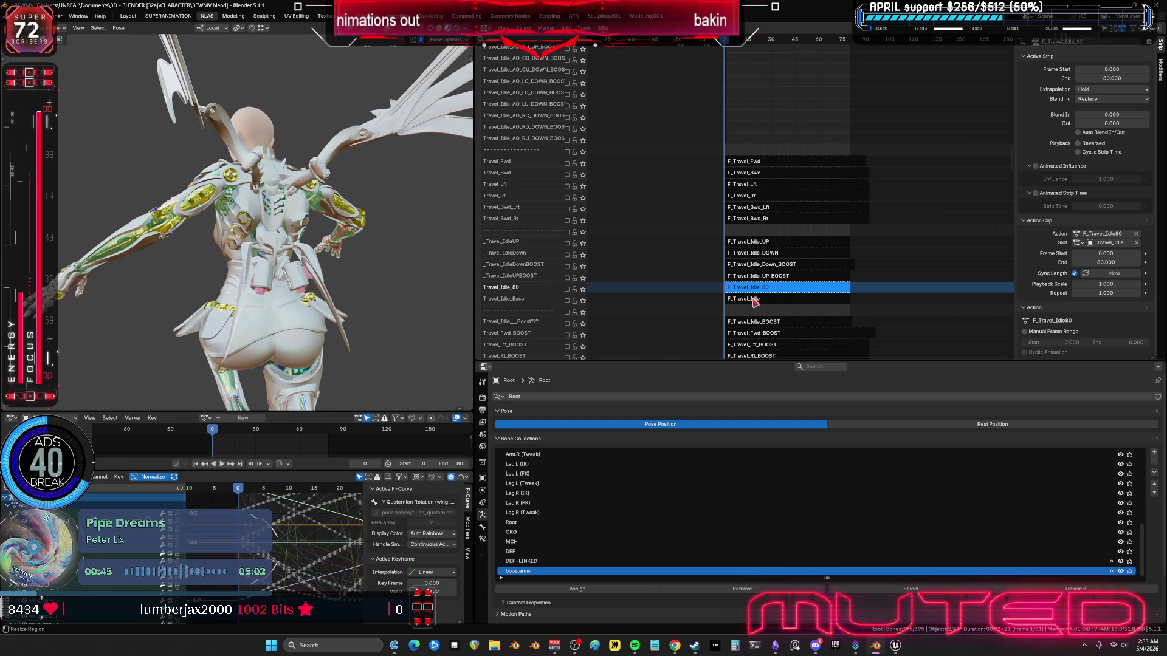
left_click(555, 300)
left_click(567, 300)
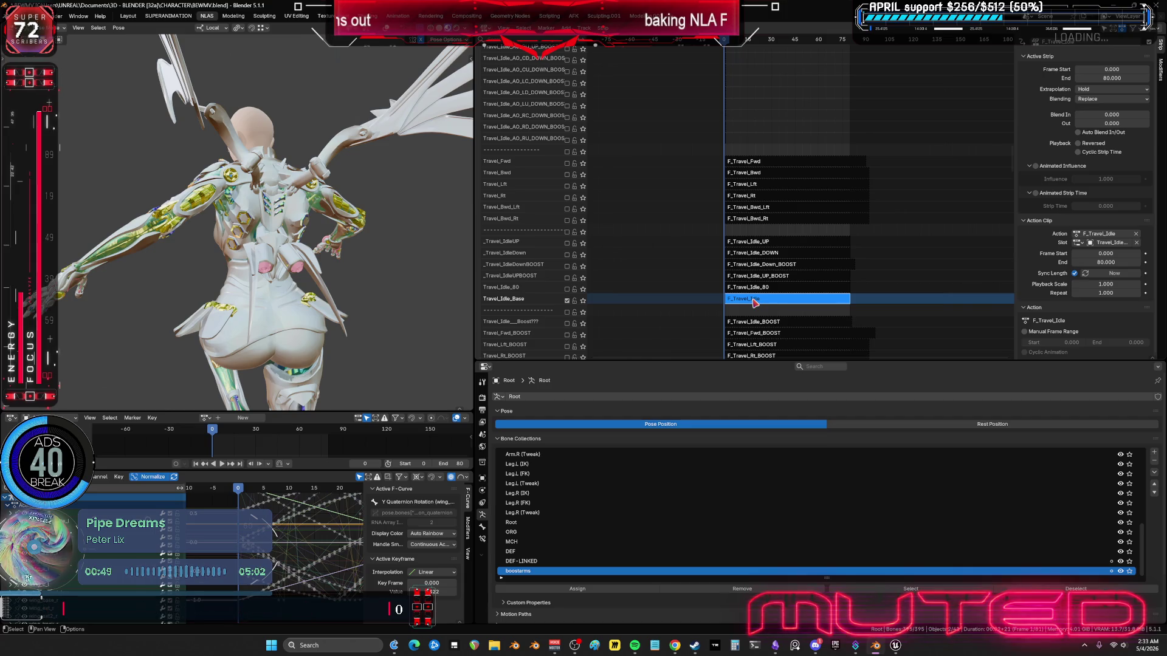
key("Tab")
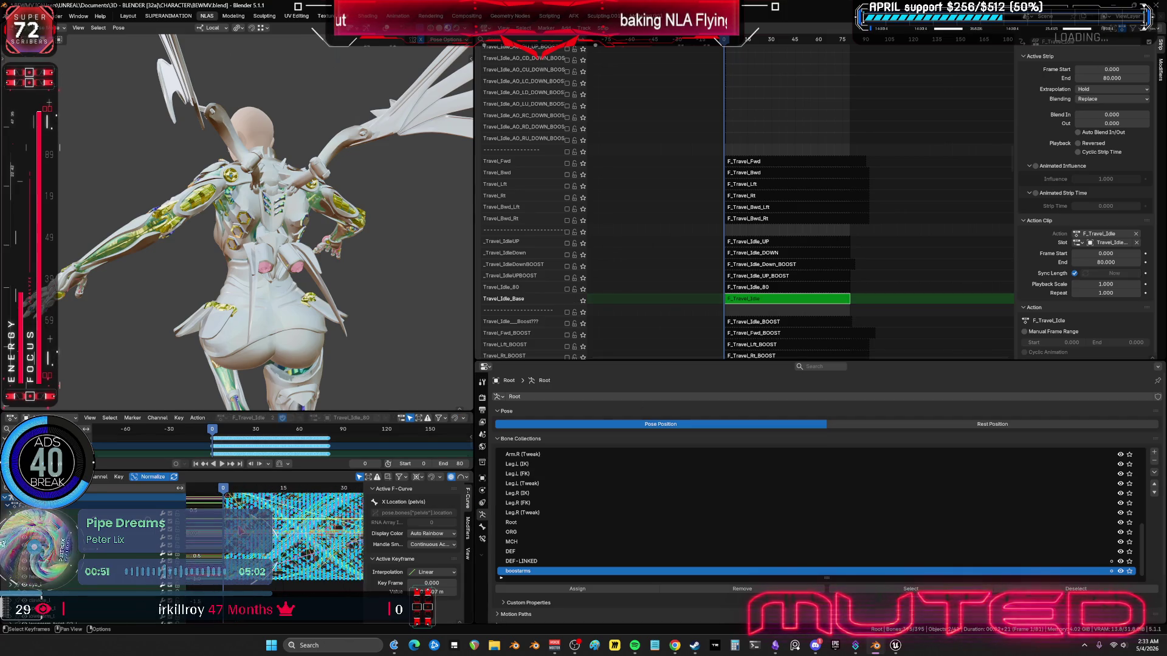
Step: Snap the selected F_Travel_Idle keys to the nearest whole frames
left_click(118, 477)
mouse_move(173, 332)
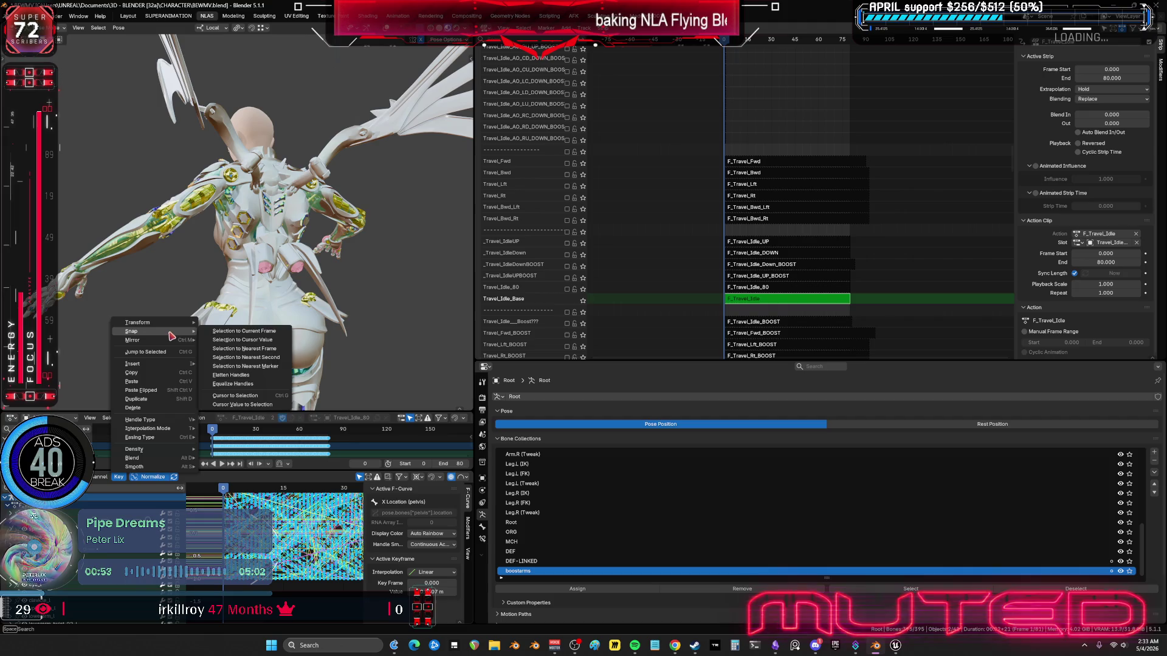
left_click(249, 351)
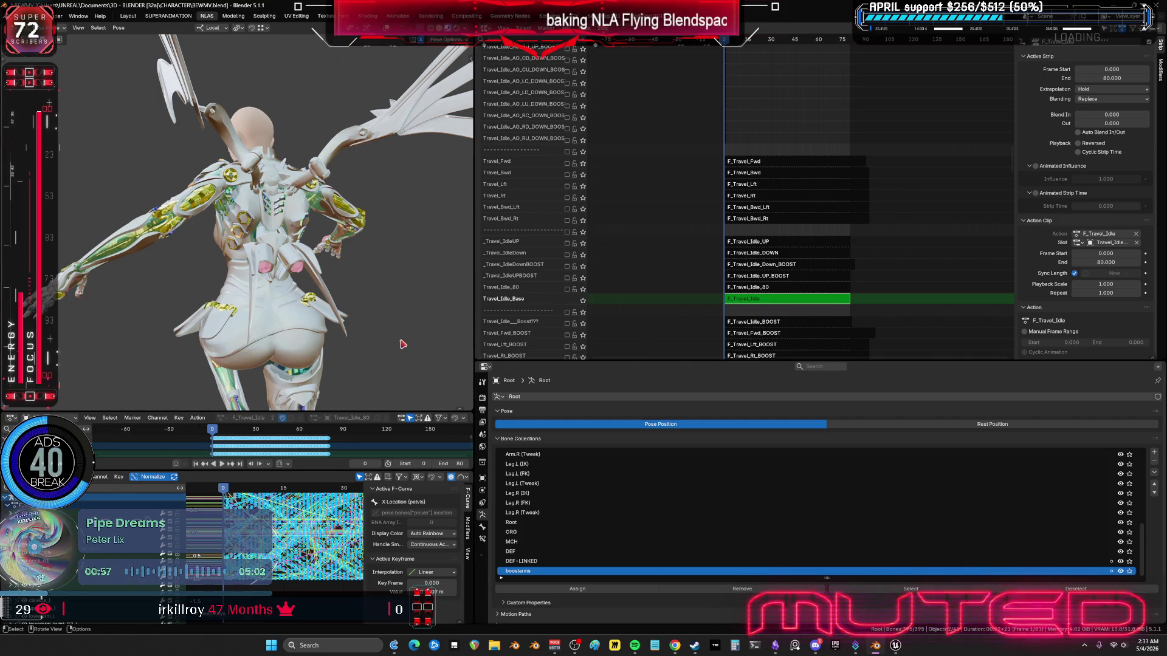
Step: Exit tweak mode, mute Travel_Idle_Base and select the F_Travel_Idle_UP strip
key("Tab")
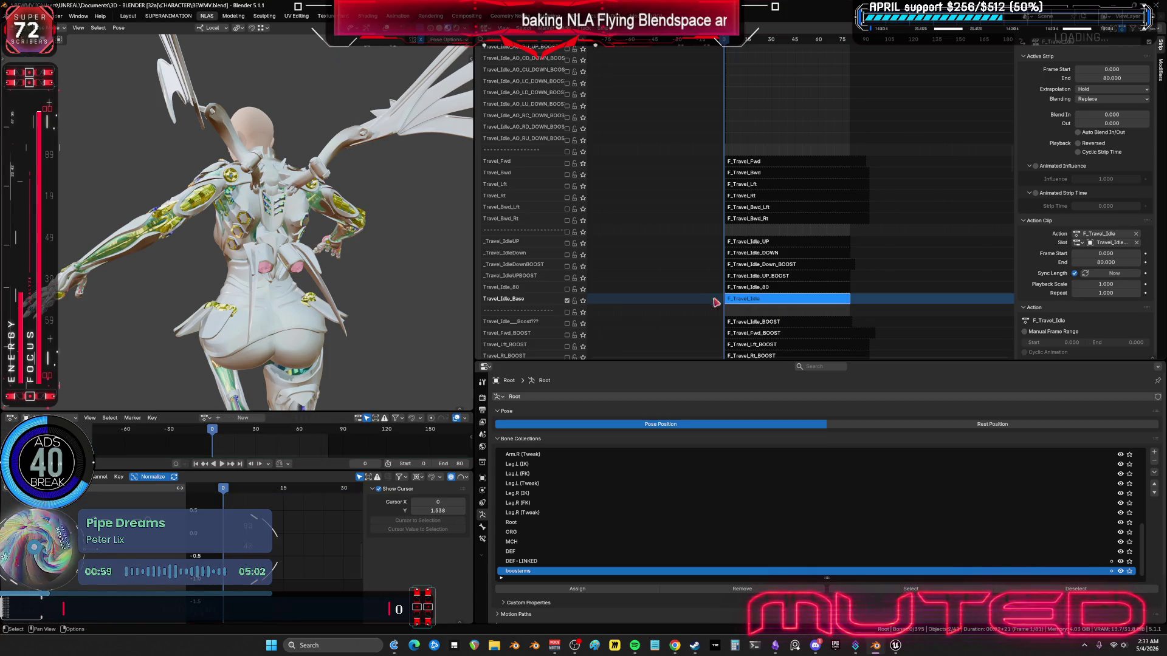
left_click(567, 301)
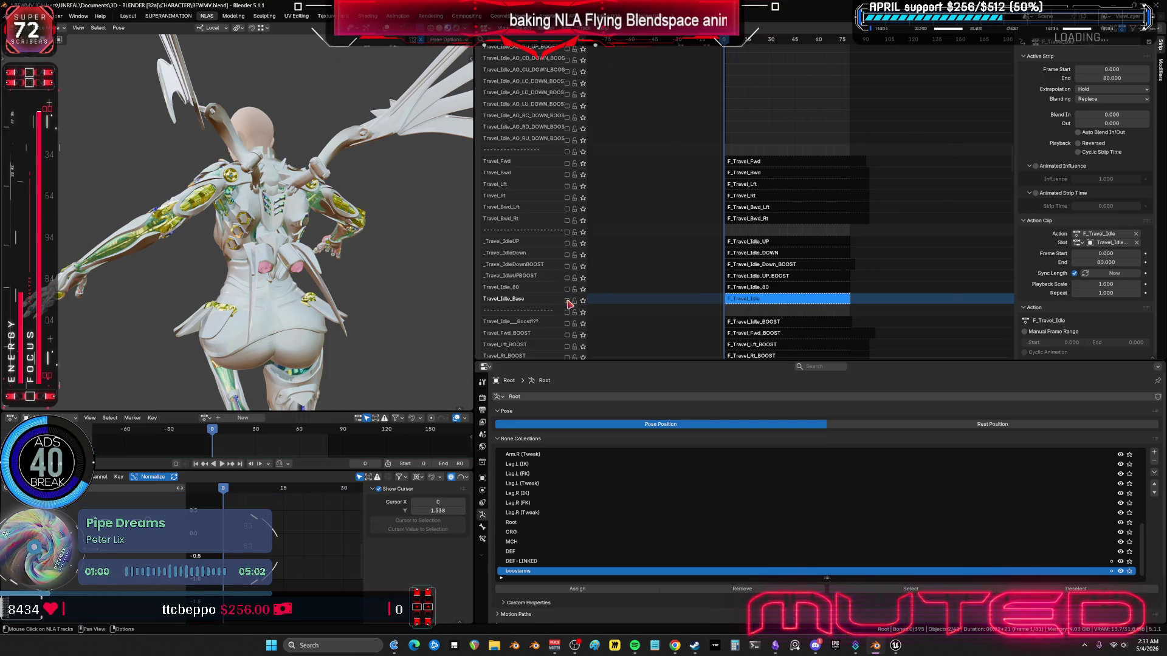
left_click(751, 258)
Step: Enable _Travel_IdleUP, tweak its F_Travel_Idle_UP action and select all rig bones
left_click(738, 243)
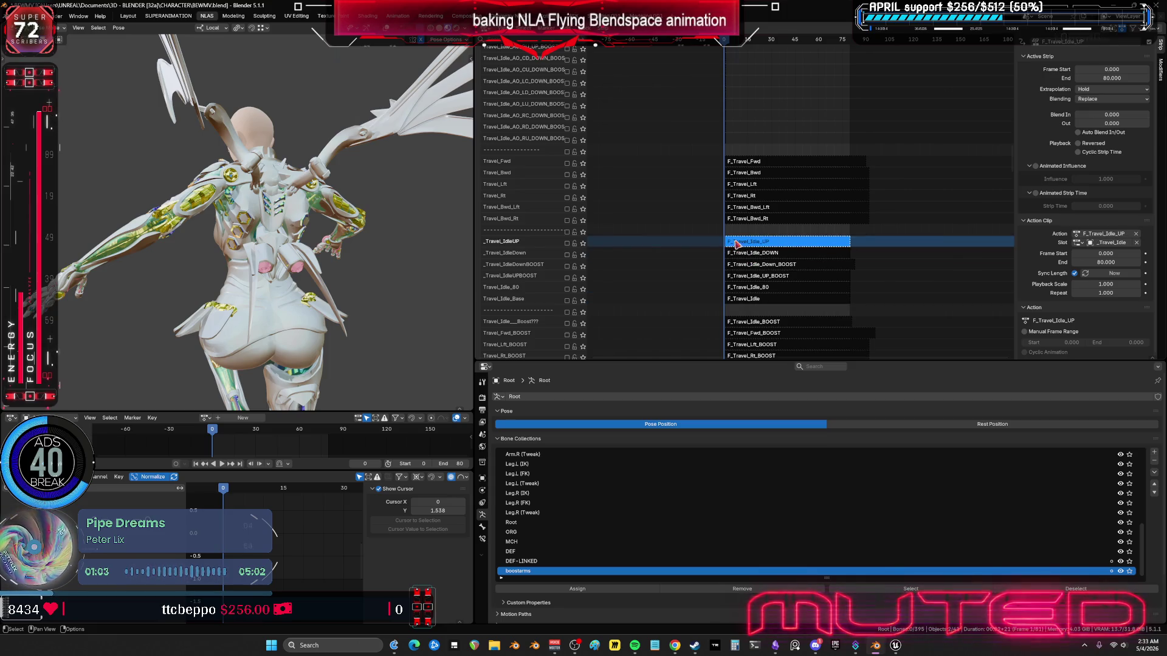
left_click(567, 242)
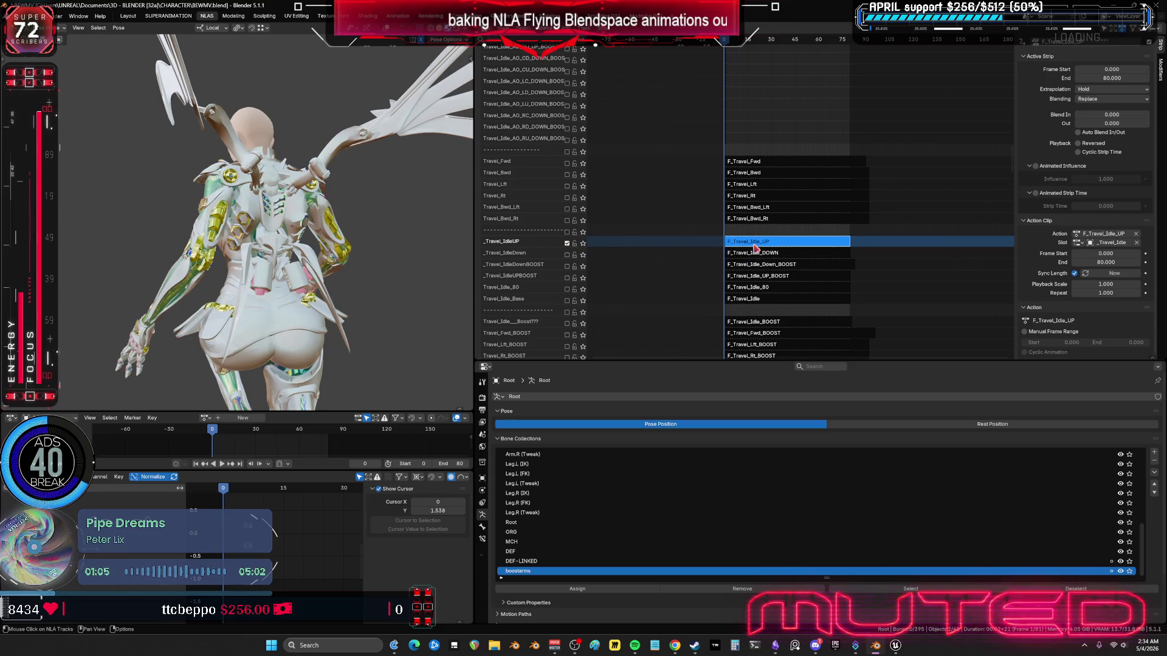
key("Tab")
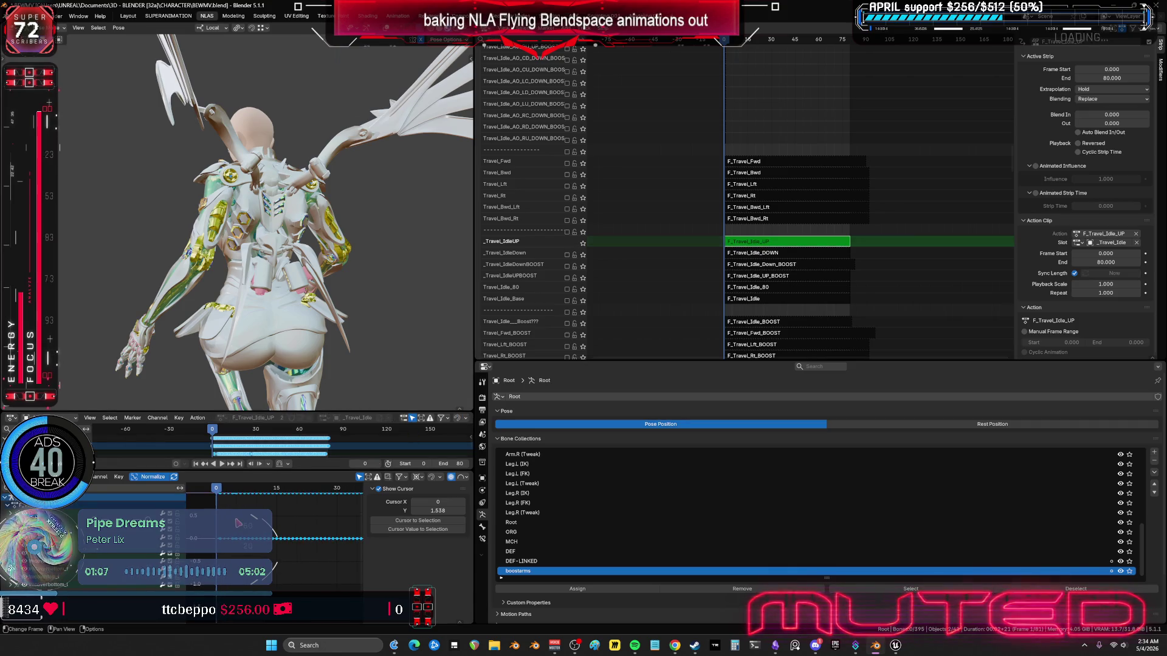
key("shift+alt+z")
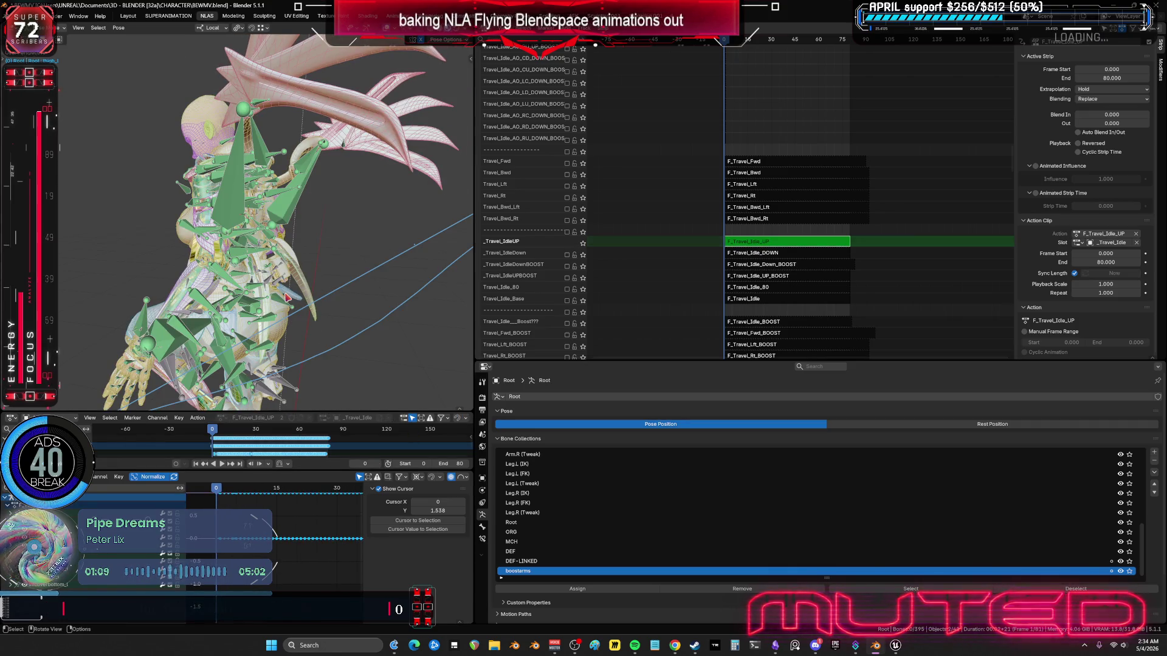
key("a")
mouse_move(288, 377)
middle_mouse_down()
mouse_move(281, 302)
mouse_move(434, 345)
middle_mouse_up()
key("shift+alt+z")
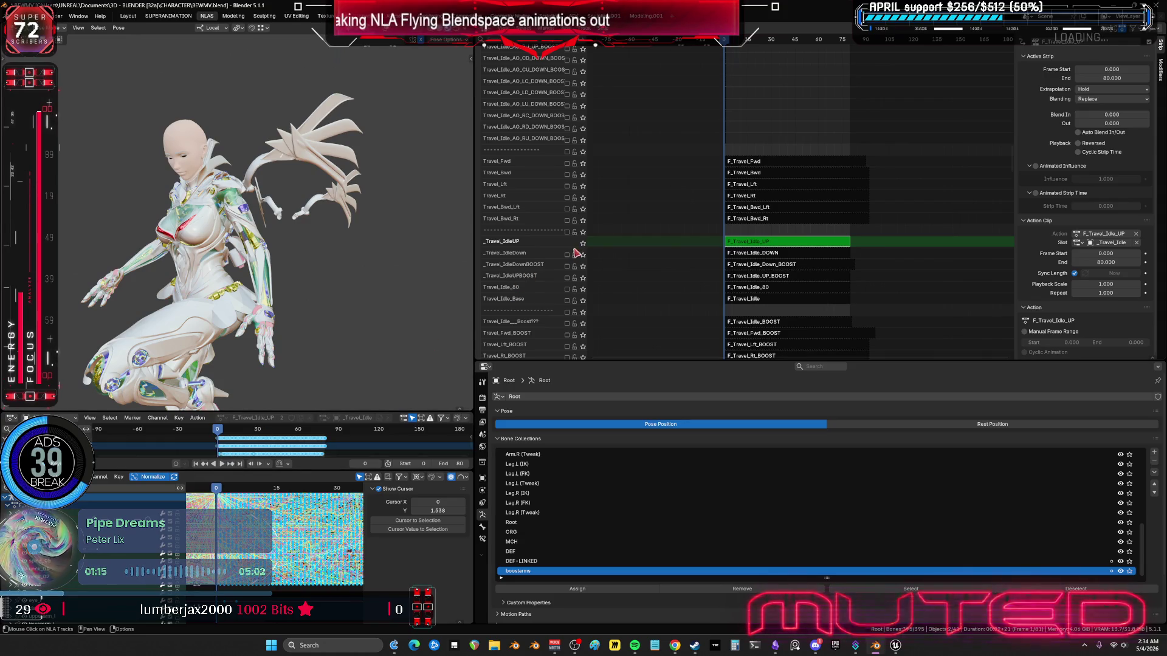
Step: Solo the _Travel_IdleUP track and preview it, pausing at frame 7
left_click(582, 242)
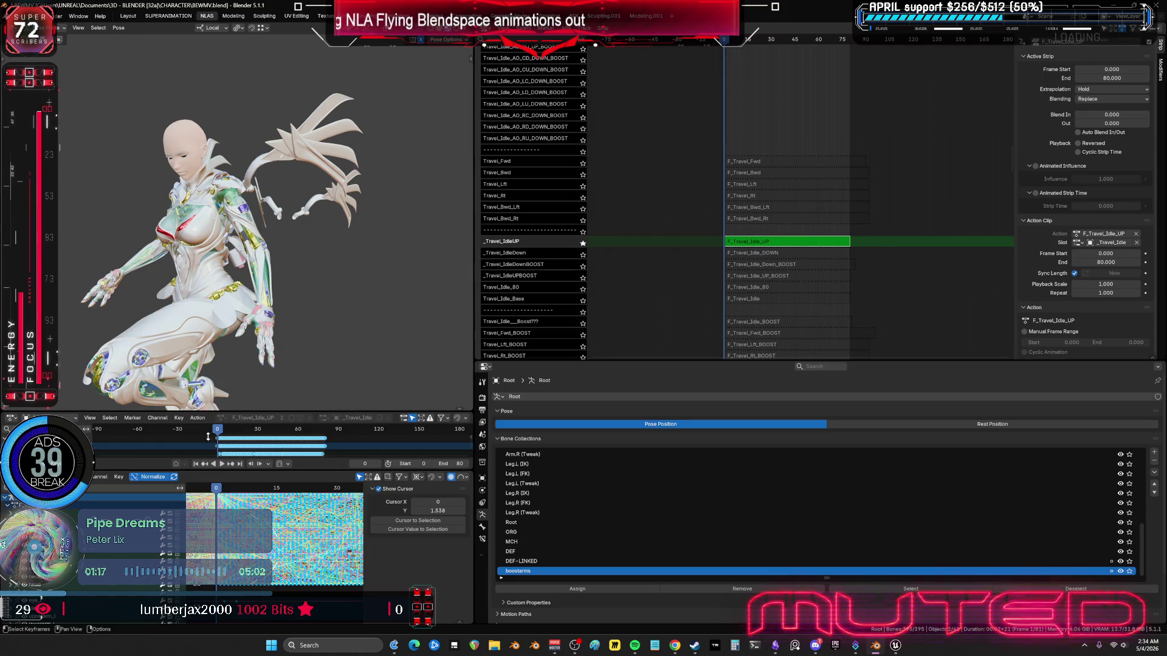
left_click(224, 465)
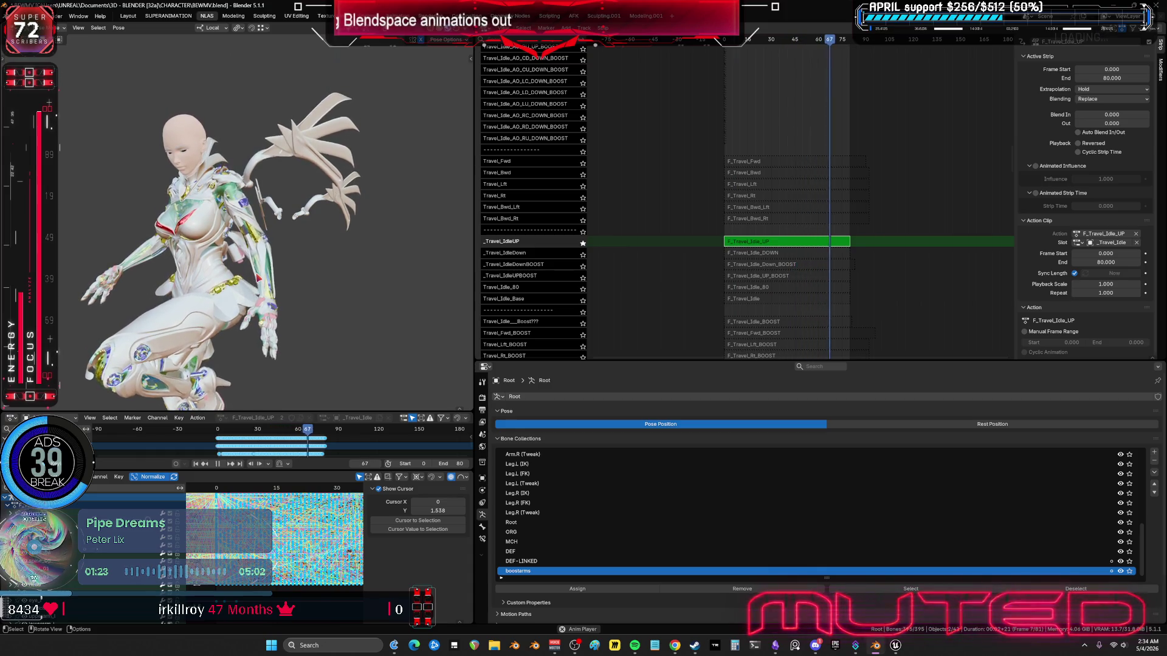
mouse_move(243, 231)
middle_mouse_down()
mouse_move(280, 230)
mouse_move(235, 429)
middle_mouse_up()
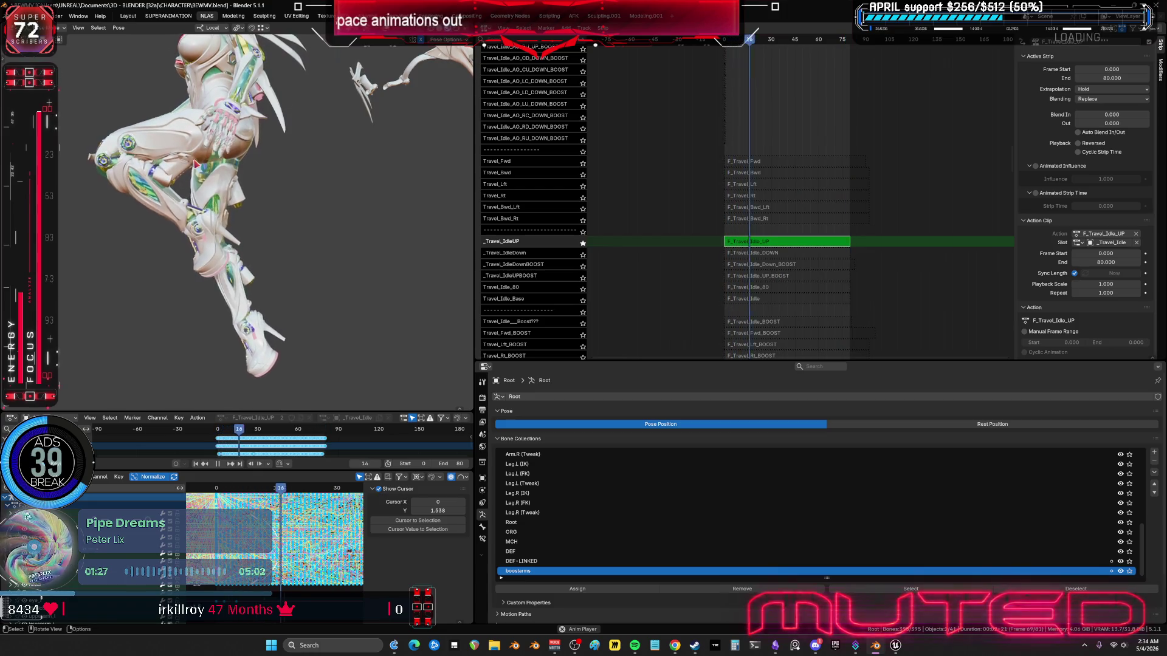
left_click(221, 465)
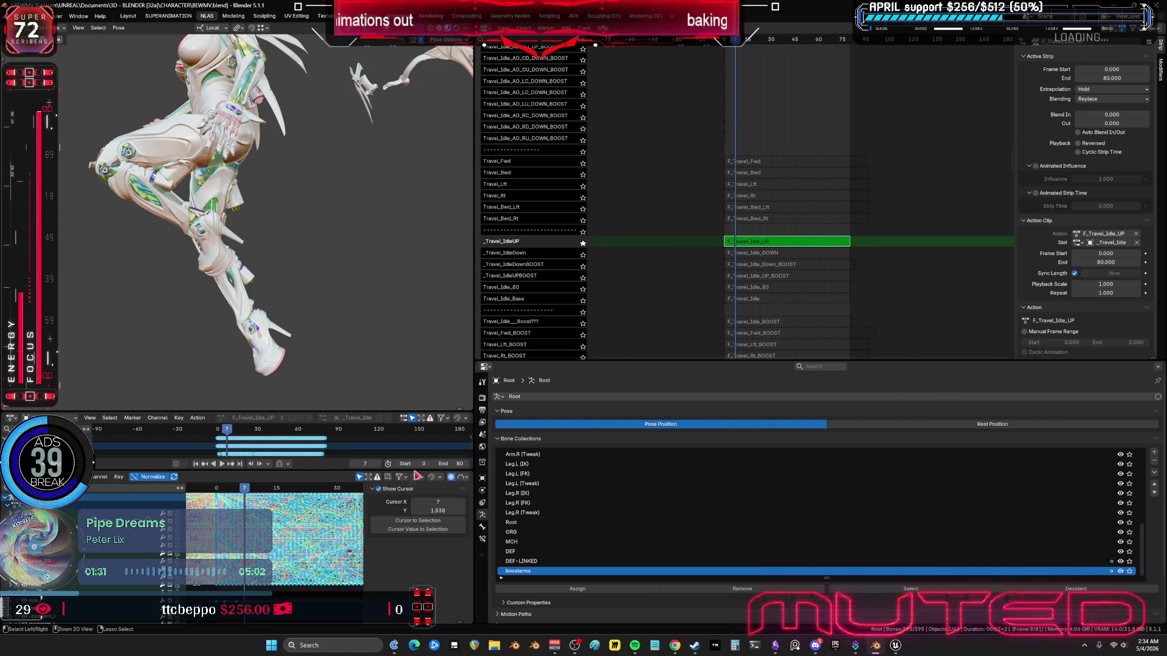
Step: Maximize the Graph Editor and pan across the curves to frames 60–90
key("ctrl+space")
mouse_move(919, 359)
middle_mouse_down()
mouse_move(425, 389)
mouse_move(200, 377)
middle_mouse_up()
middle_click_drag(1032, 371, 537, 395)
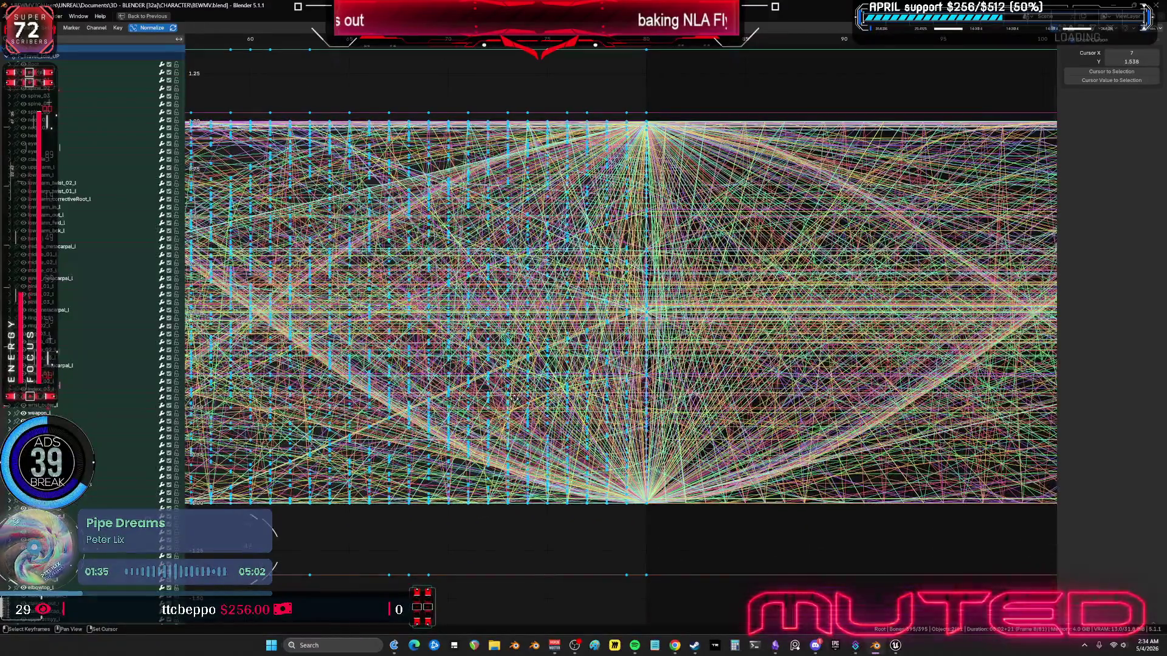